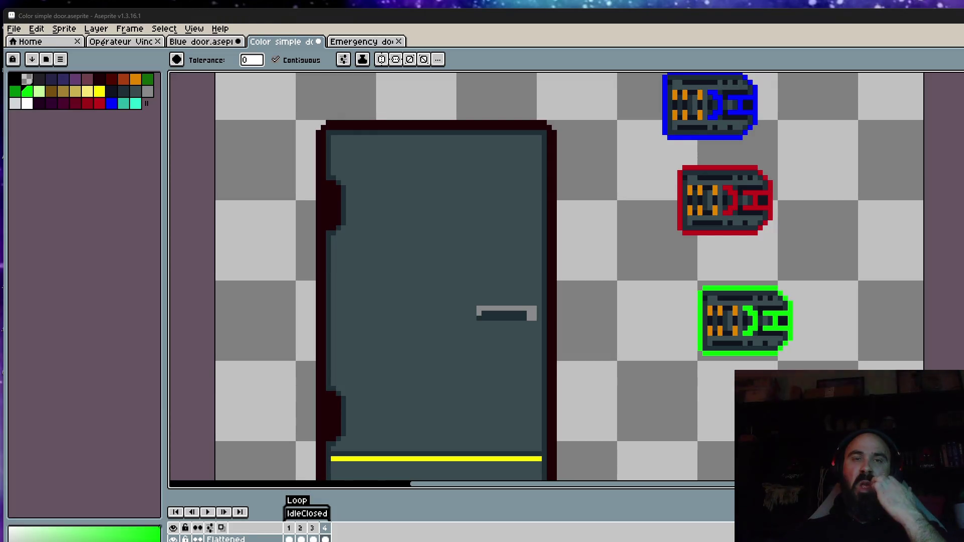
# Step: Paste a green keycard copy and place it right of the yellow keycard
pyautogui.scroll(-2, 822, 308)
pyautogui.scroll(1, 780, 186)
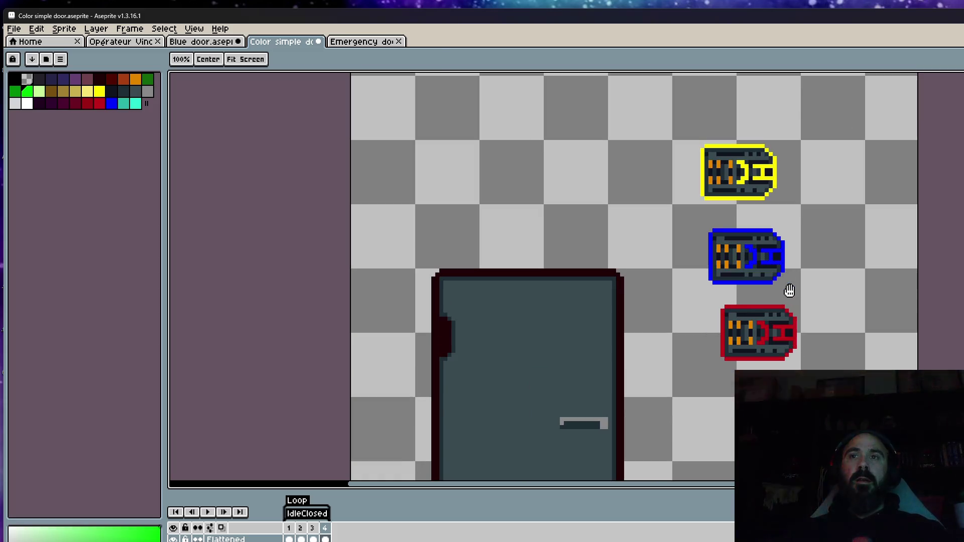
pyautogui.press('m')
pyautogui.hotkey('ctrl', 'v')
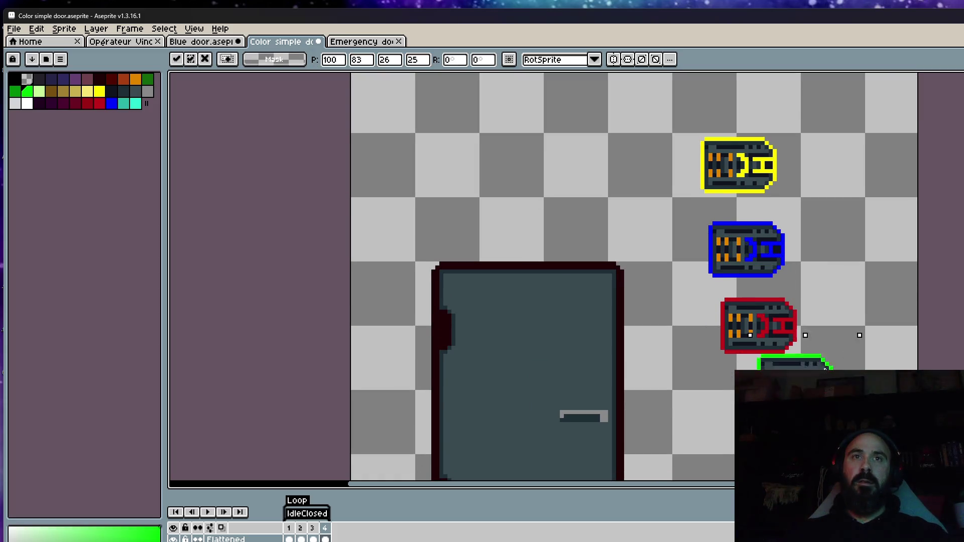
pyautogui.moveTo(856, 424); pyautogui.dragTo(860, 174)
pyautogui.press('Return')
# Step: Move the blue keycard under the yellow one and the red keycard beside the blue
pyautogui.moveTo(664, 206)
pyautogui.mouseDown()
pyautogui.moveTo(811, 283)
pyautogui.moveTo(768, 244)
pyautogui.mouseUp()
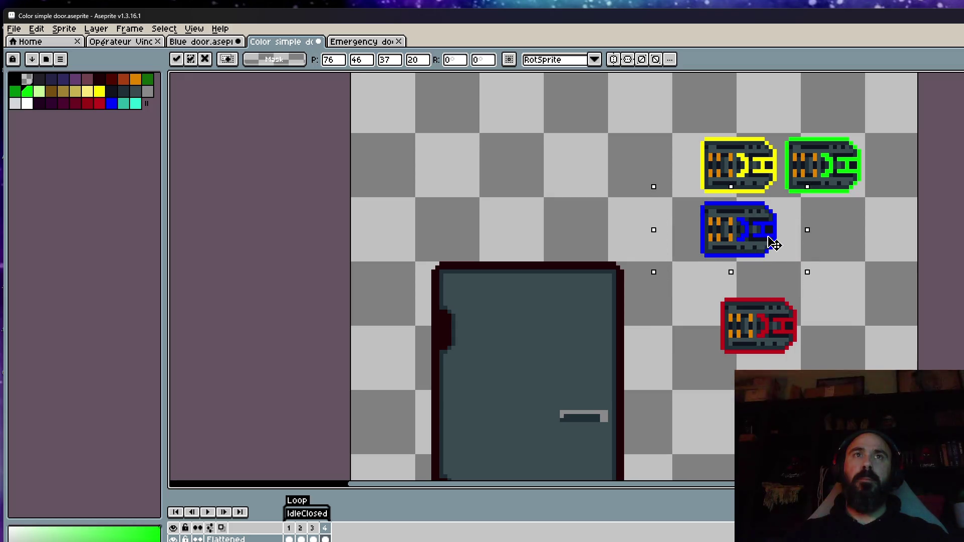
pyautogui.press('Return')
pyautogui.moveTo(682, 282); pyautogui.dragTo(818, 390)
pyautogui.moveTo(769, 313)
pyautogui.mouseDown()
pyautogui.moveTo(833, 229)
pyautogui.moveTo(828, 216)
pyautogui.mouseUp()
pyautogui.press('Return')
# Step: Move the four-keycard block beside the door's lower half
pyautogui.scroll(-2, 829, 216)
pyautogui.moveTo(762, 150); pyautogui.dragTo(854, 264)
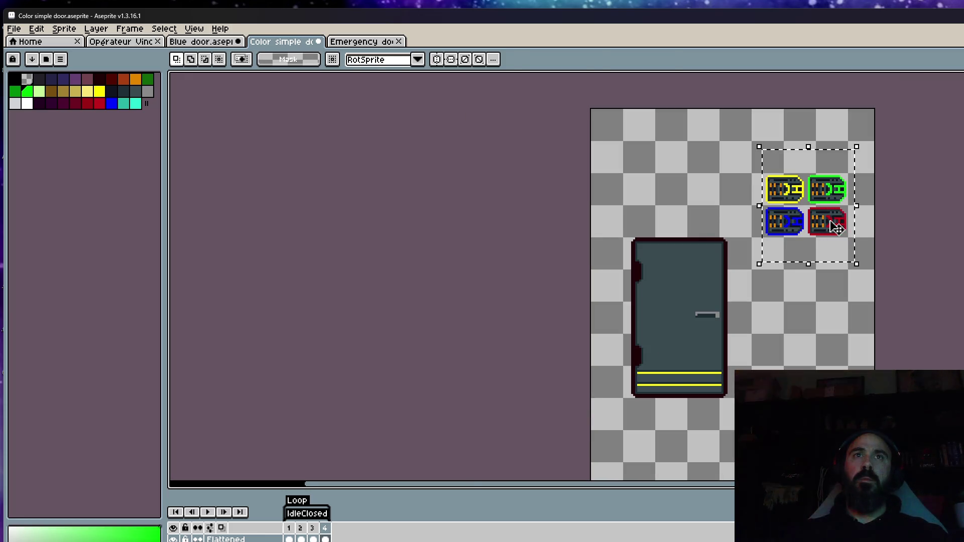
pyautogui.moveTo(837, 225); pyautogui.dragTo(826, 362)
pyautogui.press('Return')
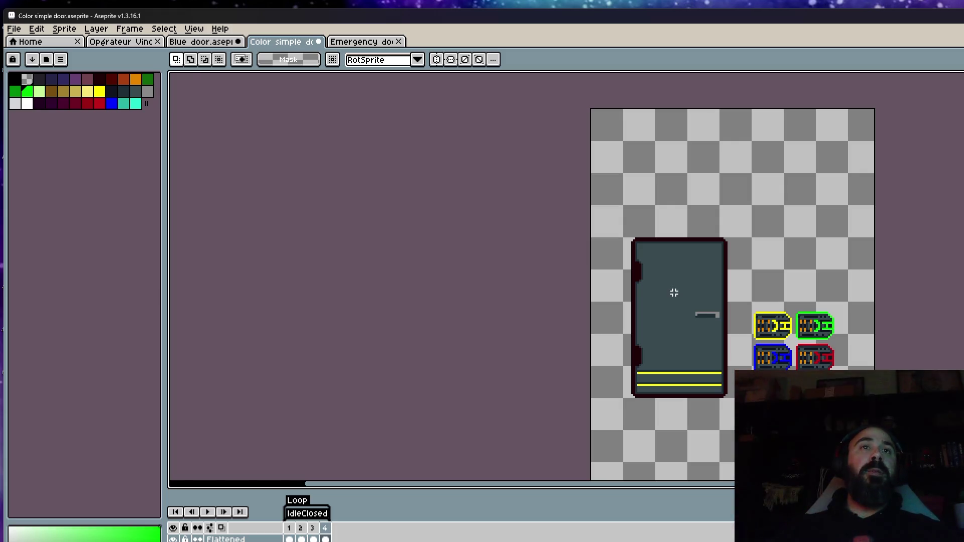
# Step: Save the Color simple door sprite
pyautogui.click(14, 28)
pyautogui.click(39, 83)
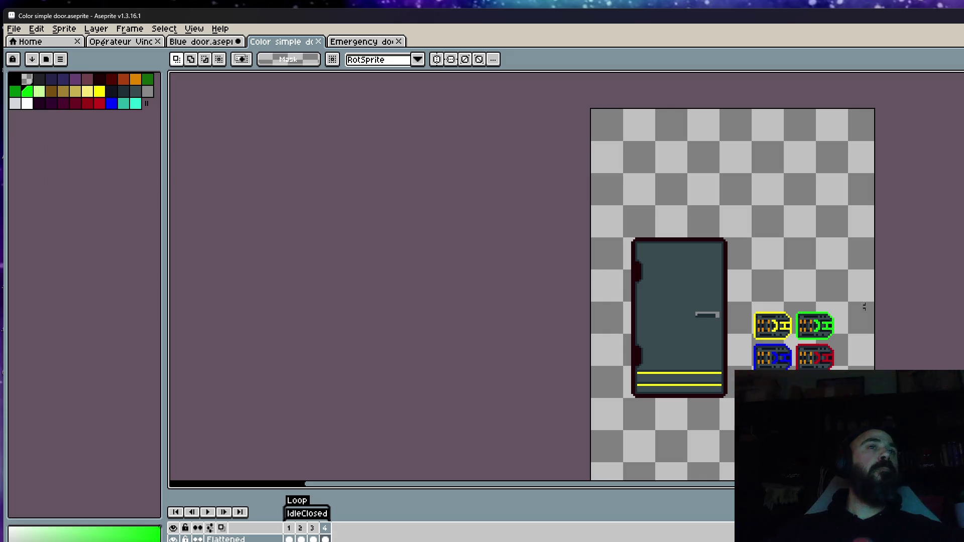
pyautogui.scroll(1, 816, 333)
pyautogui.scroll(-1, 813, 336)
# Step: Select the door and keycards, then minimise Aseprite and the browser to reveal File Explorer
pyautogui.moveTo(589, 196)
pyautogui.mouseDown()
pyautogui.moveTo(818, 362)
pyautogui.moveTo(856, 405)
pyautogui.mouseUp()
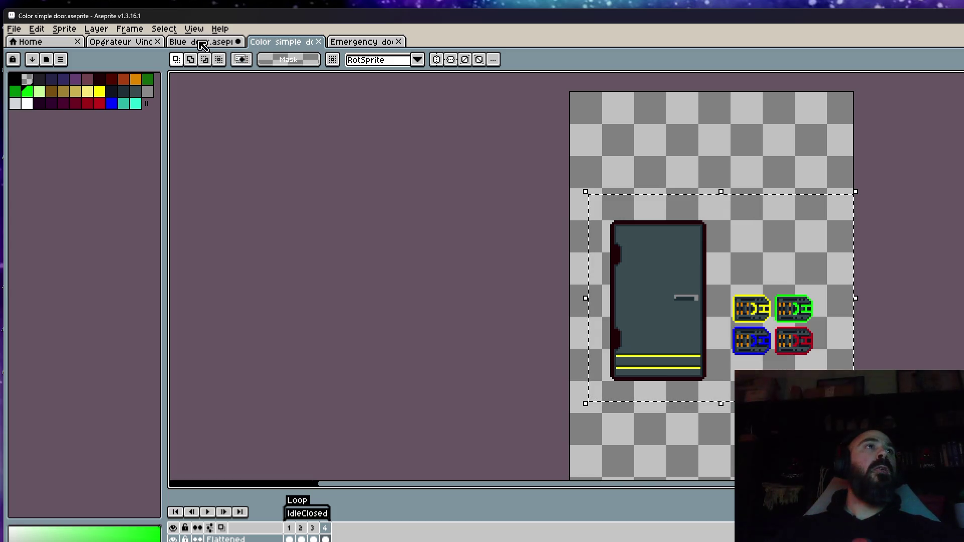
pyautogui.click(907, 16)
pyautogui.moveTo(735, 80); pyautogui.dragTo(687, 87)
pyautogui.click(679, 69)
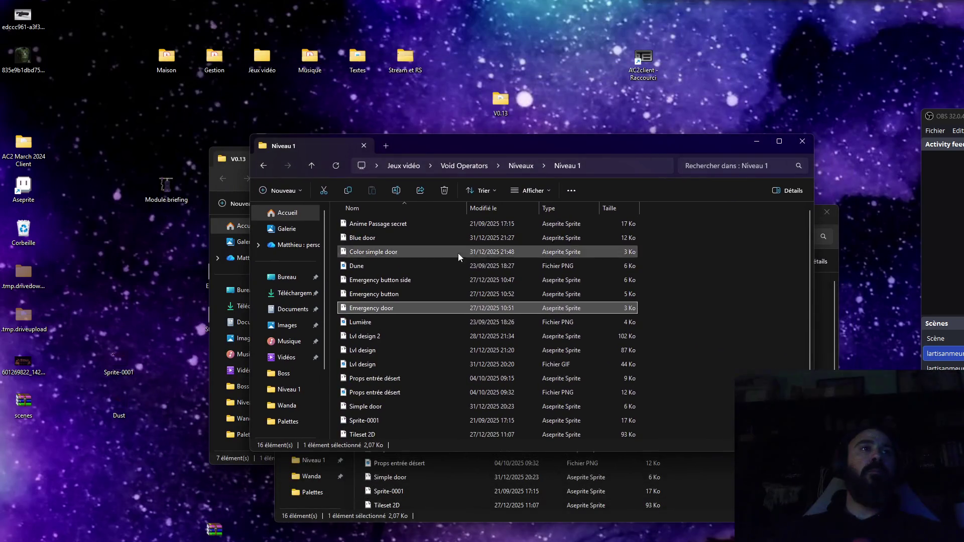
# Step: Go back to Niveaux, reopen Niveau 1 and open the Lvl design sprite
pyautogui.click(266, 168)
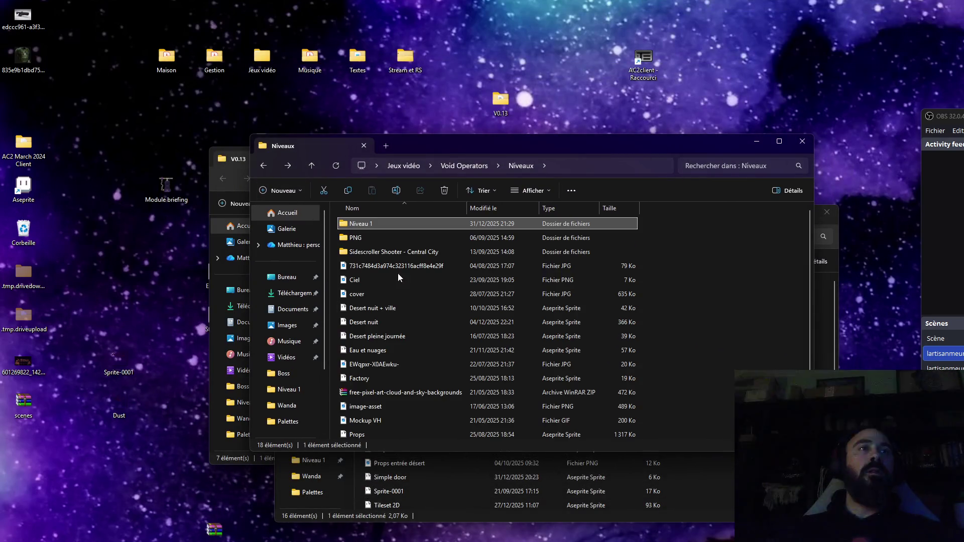
pyautogui.doubleClick(365, 225)
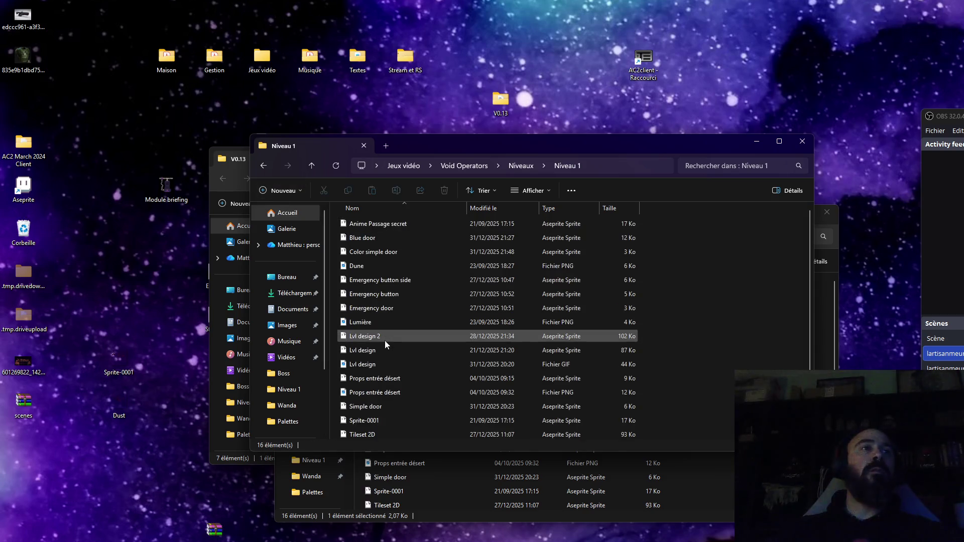
pyautogui.click(377, 353)
pyautogui.doubleClick(376, 353)
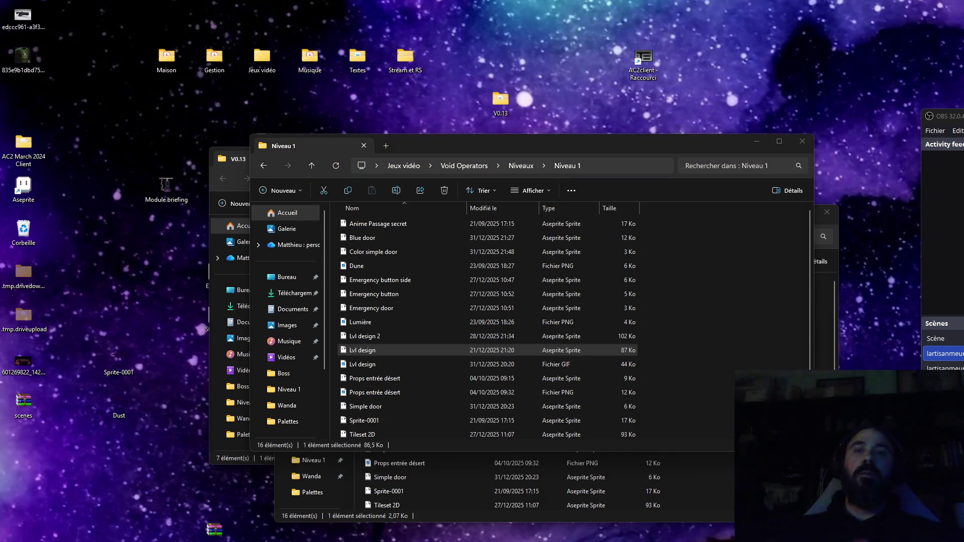
pyautogui.scroll(5, 584, 283)
pyautogui.scroll(-1, 514, 372)
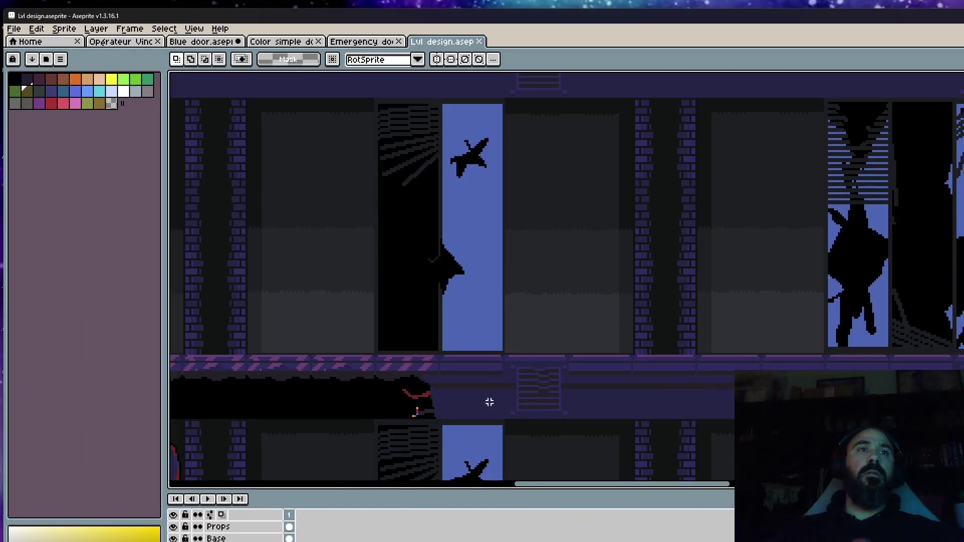
# Step: Paste the door and keycards onto the Props layer, placed against the pillar
pyautogui.click(289, 527)
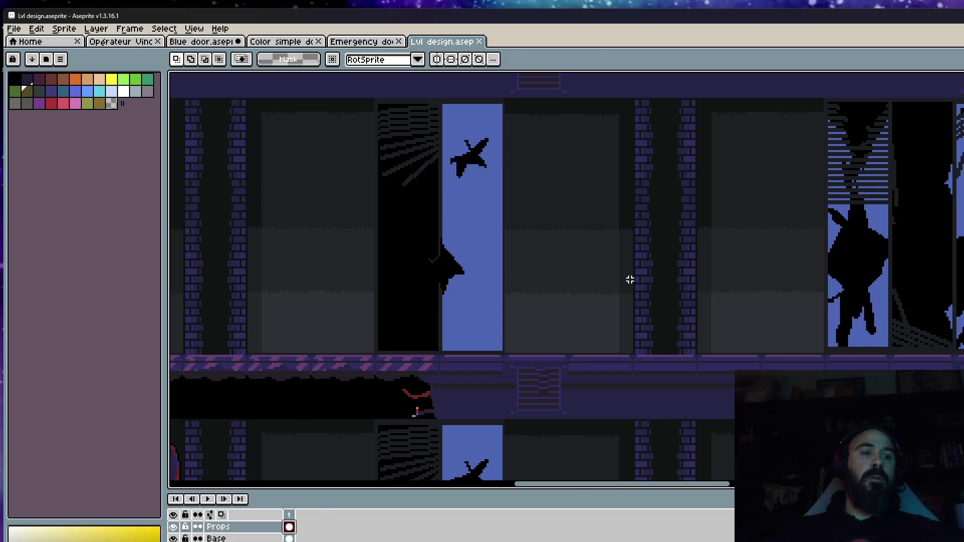
pyautogui.hotkey('ctrl', 'v')
pyautogui.moveTo(652, 286)
pyautogui.mouseDown()
pyautogui.moveTo(613, 273)
pyautogui.moveTo(775, 285)
pyautogui.moveTo(800, 297)
pyautogui.mouseUp()
pyautogui.scroll(1, 734, 304)
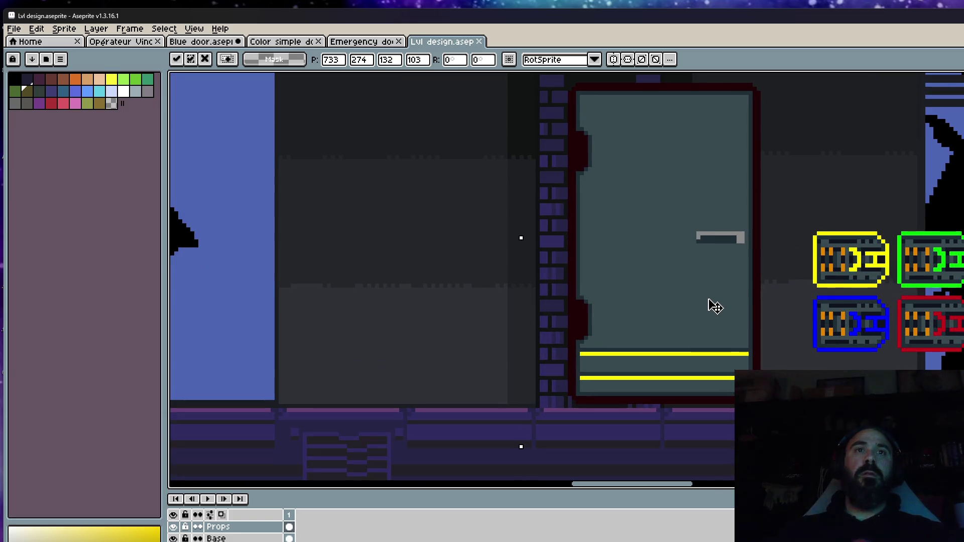
pyautogui.press('Return')
pyautogui.scroll(-1, 715, 310)
# Step: Try moving the four keycards leftward onto the lying character, then cancel the move
pyautogui.moveTo(736, 255)
pyautogui.mouseDown()
pyautogui.moveTo(867, 339)
pyautogui.moveTo(499, 333)
pyautogui.mouseUp()
pyautogui.scroll(-2, 500, 333)
pyautogui.scroll(2, 645, 304)
pyautogui.moveTo(645, 303); pyautogui.dragTo(347, 314)
pyautogui.hscroll(-4, 347, 314)
pyautogui.moveTo(546, 321); pyautogui.dragTo(412, 322)
pyautogui.scroll(-1, 413, 321)
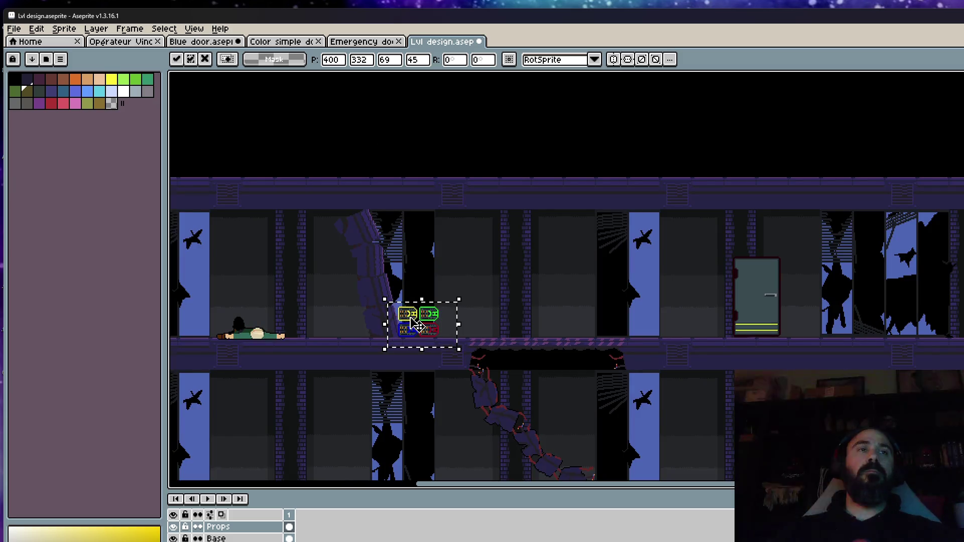
pyautogui.scroll(2, 411, 327)
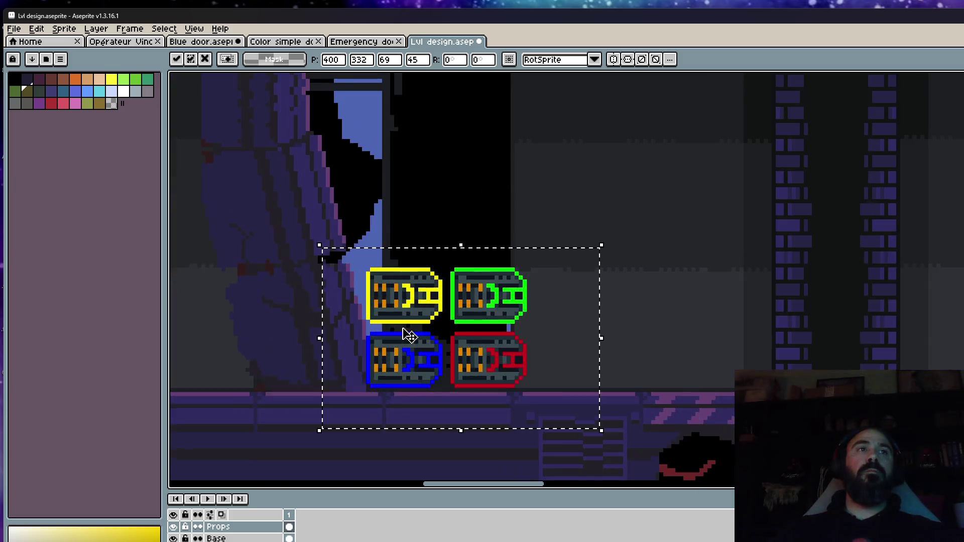
pyautogui.hscroll(-5, 723, 299)
pyautogui.scroll(-1, 726, 300)
pyautogui.moveTo(723, 296)
pyautogui.mouseDown()
pyautogui.moveTo(326, 293)
pyautogui.moveTo(378, 287)
pyautogui.mouseUp()
pyautogui.scroll(-1, 380, 289)
pyautogui.press('Escape')
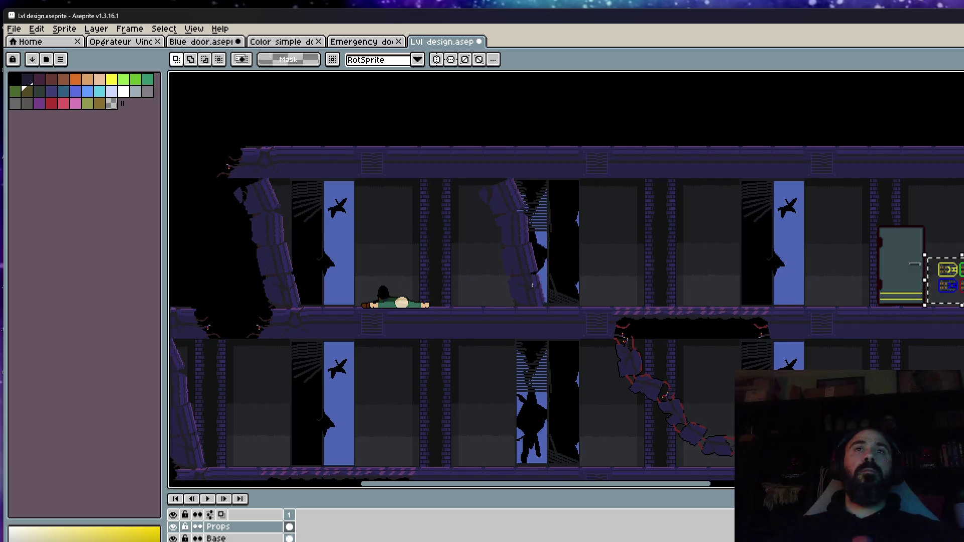
# Step: Return to the Color simple door sprite and select its four keycards
pyautogui.hscroll(4, 680, 289)
pyautogui.scroll(2, 776, 273)
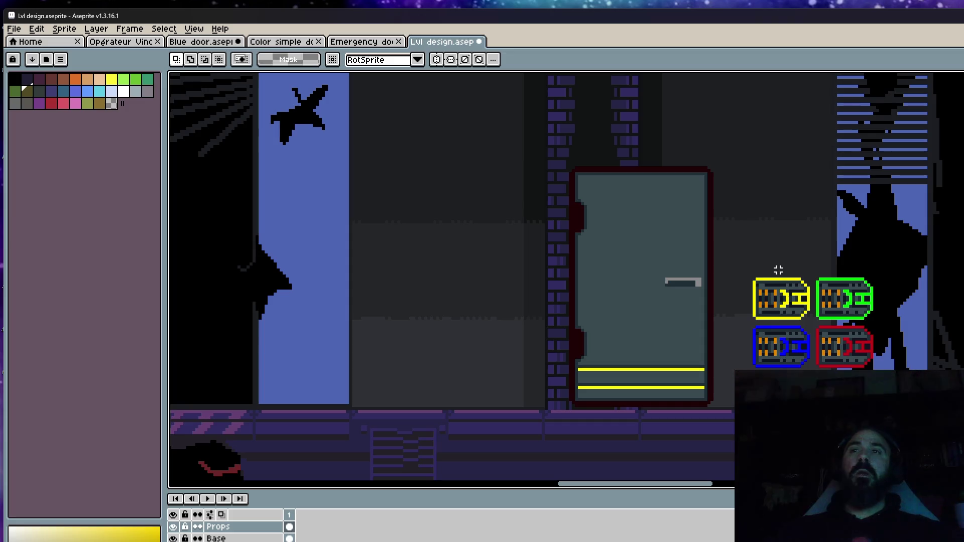
pyautogui.click(374, 41)
pyautogui.click(281, 41)
pyautogui.moveTo(721, 269); pyautogui.dragTo(854, 390)
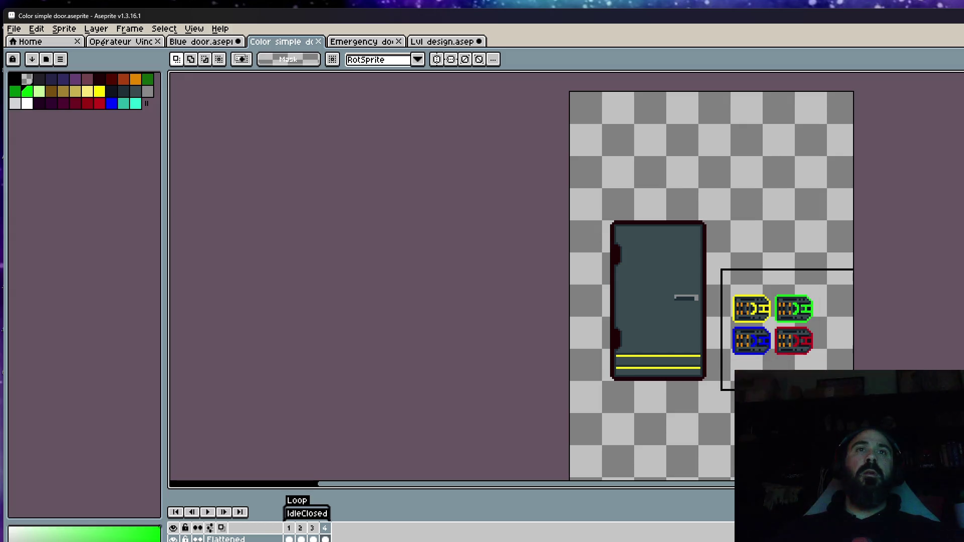
# Step: Set white background and outline colours in the Outline effect, then cancel it
pyautogui.hotkey('shift', 'o')
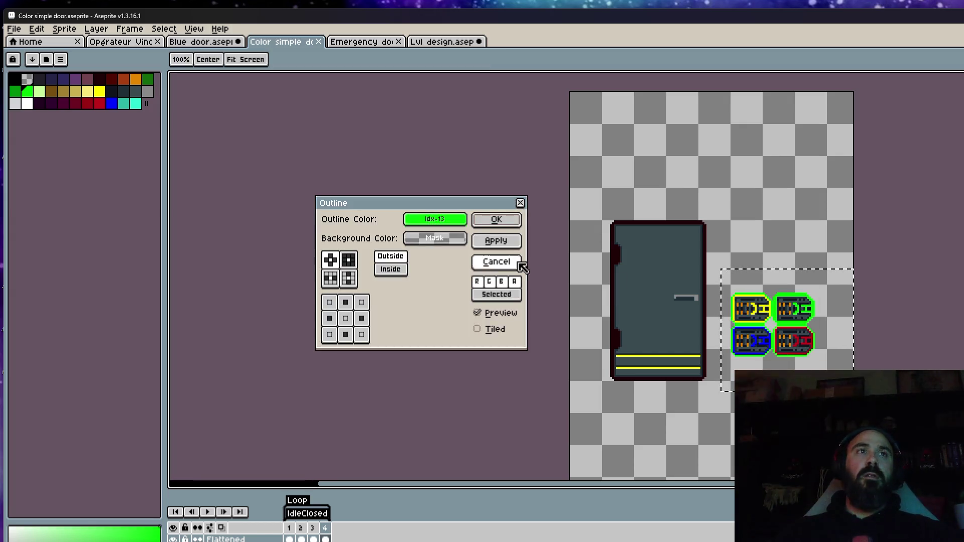
pyautogui.click(435, 239)
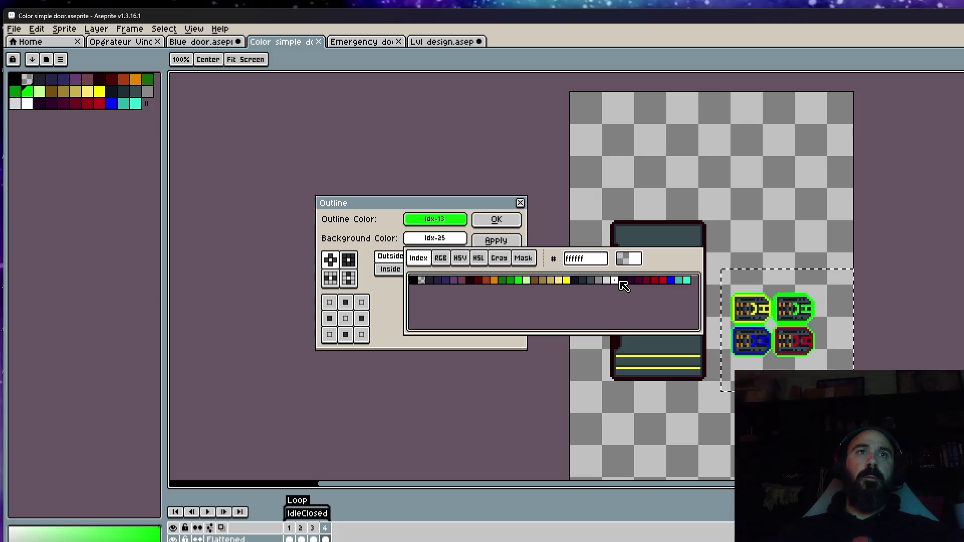
pyautogui.click(615, 280)
pyautogui.click(442, 220)
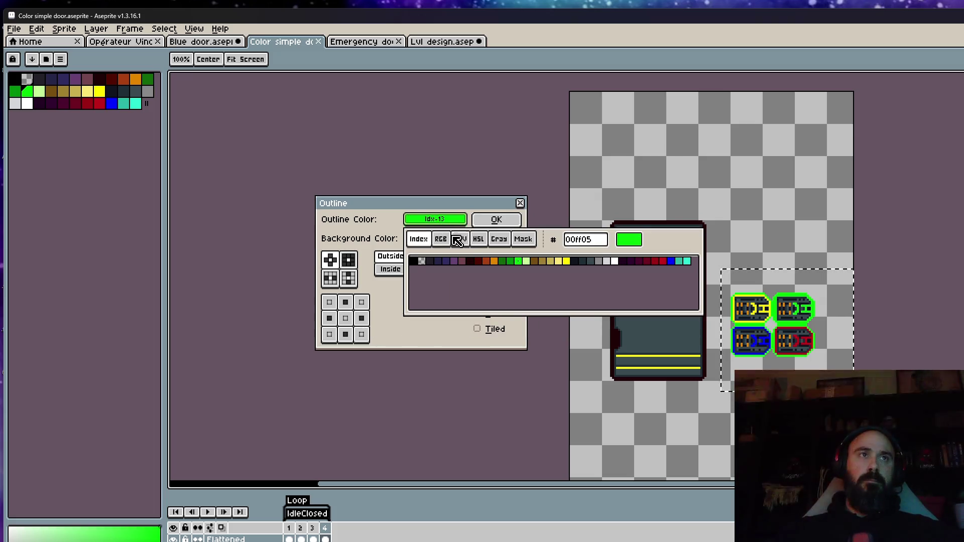
pyautogui.click(622, 263)
pyautogui.scroll(2, 785, 317)
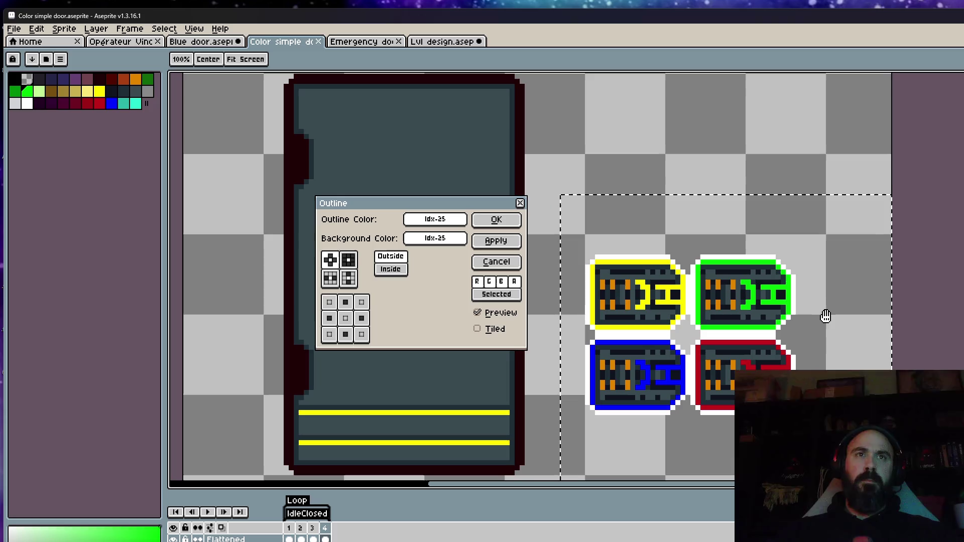
pyautogui.click(510, 270)
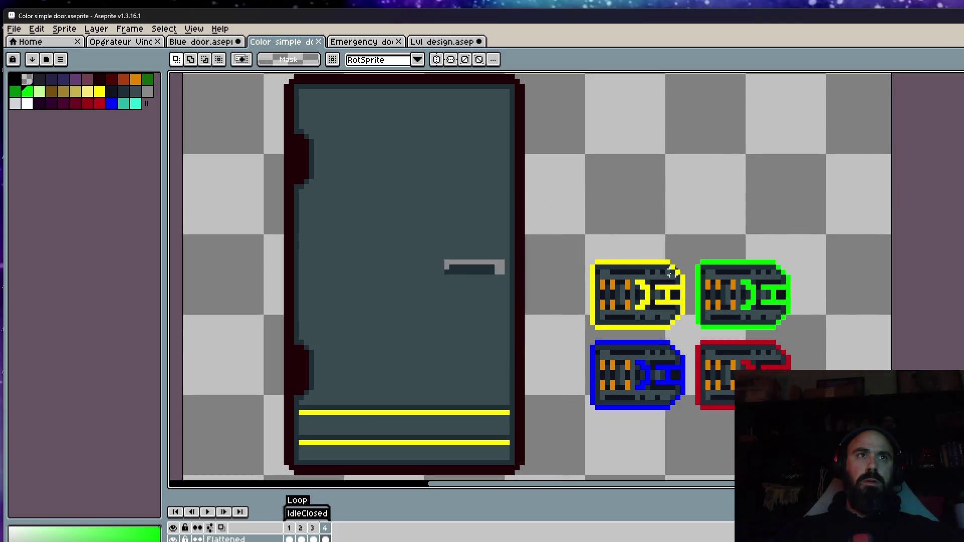
# Step: Spread the keycards apart, shifting the green and red keycards right
pyautogui.moveTo(562, 219)
pyautogui.mouseDown()
pyautogui.moveTo(784, 318)
pyautogui.moveTo(834, 437)
pyautogui.moveTo(704, 278)
pyautogui.moveTo(807, 329)
pyautogui.moveTo(789, 275)
pyautogui.mouseUp()
pyautogui.hotkey('ctrl', 'd')
pyautogui.hotkey('ctrl', 'd')
pyautogui.moveTo(689, 204)
pyautogui.mouseDown()
pyautogui.moveTo(753, 261)
pyautogui.moveTo(869, 447)
pyautogui.mouseUp()
pyautogui.moveTo(744, 251); pyautogui.dragTo(784, 251)
pyautogui.hotkey('ctrl', 'd')
pyautogui.moveTo(586, 205); pyautogui.dragTo(862, 441)
# Step: Apply a white outline to the four keycards
pyautogui.hotkey('shift', 'o')
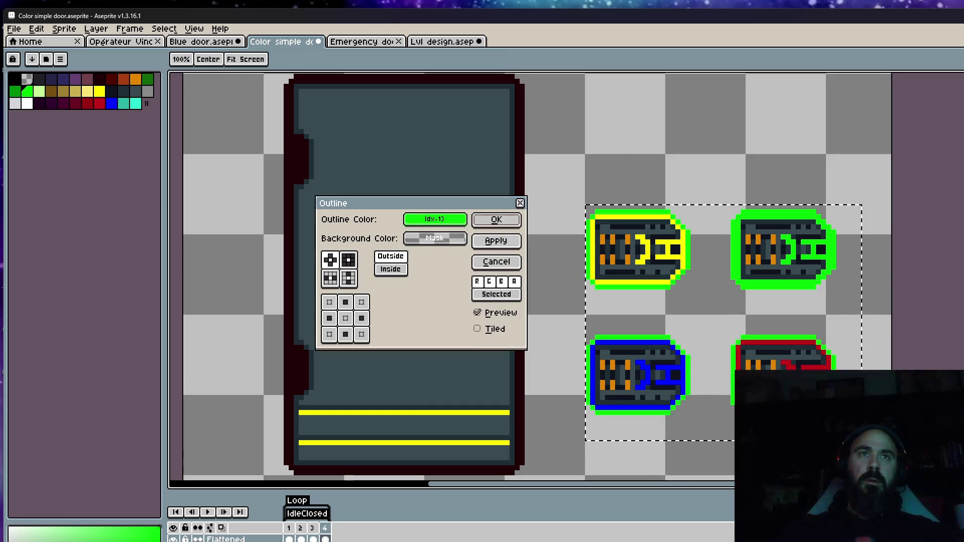
pyautogui.click(435, 219)
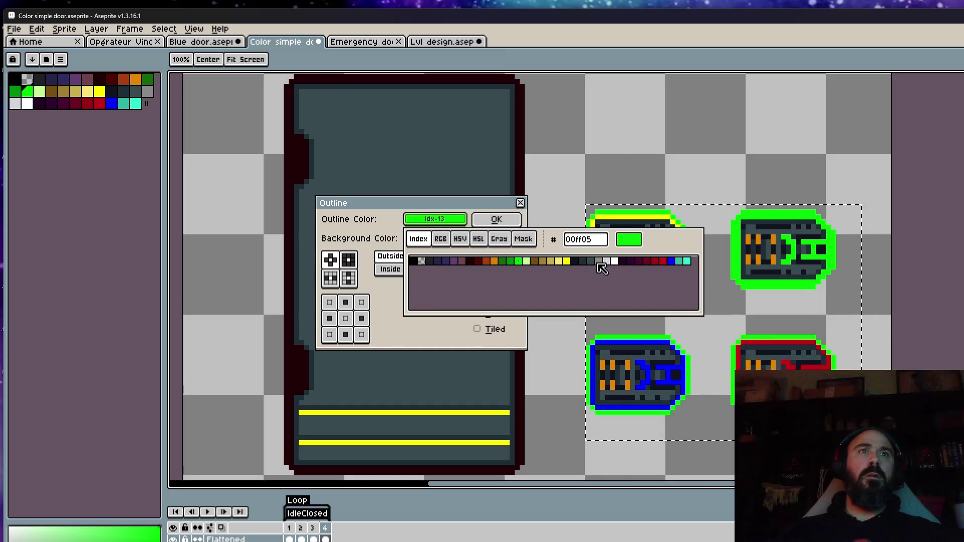
pyautogui.click(614, 260)
pyautogui.click(496, 220)
pyautogui.scroll(-2, 695, 248)
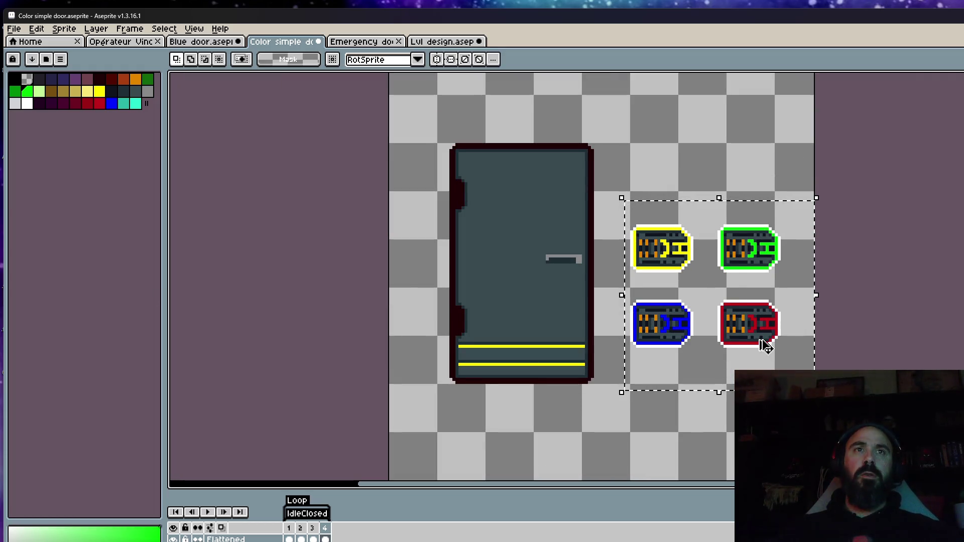
pyautogui.click(442, 41)
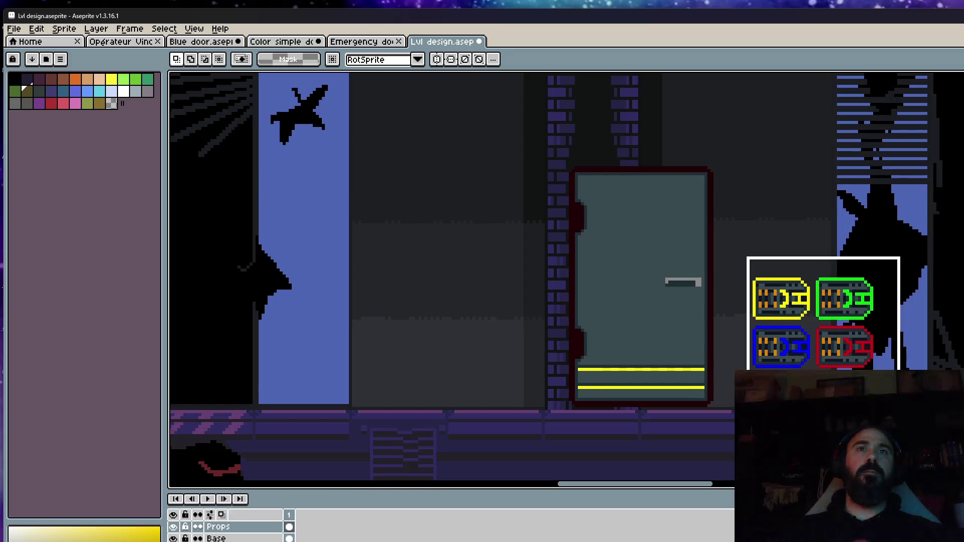
# Step: Replace the old keycards with the white-outlined ones, placed right of the door
pyautogui.press('Delete')
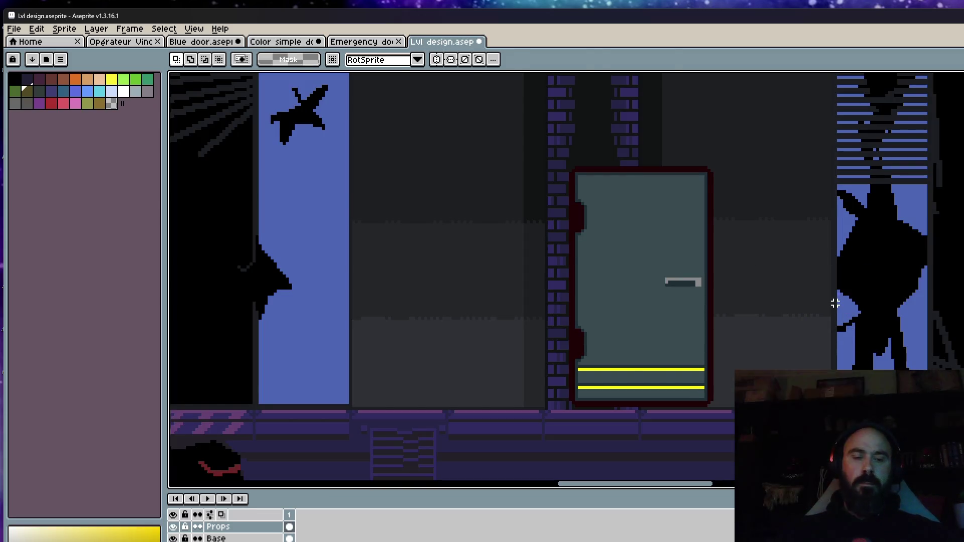
pyautogui.hotkey('ctrl', 'v')
pyautogui.moveTo(707, 320)
pyautogui.mouseDown()
pyautogui.moveTo(935, 381)
pyautogui.moveTo(899, 384)
pyautogui.mouseUp()
pyautogui.press('Return')
pyautogui.scroll(-3, 877, 379)
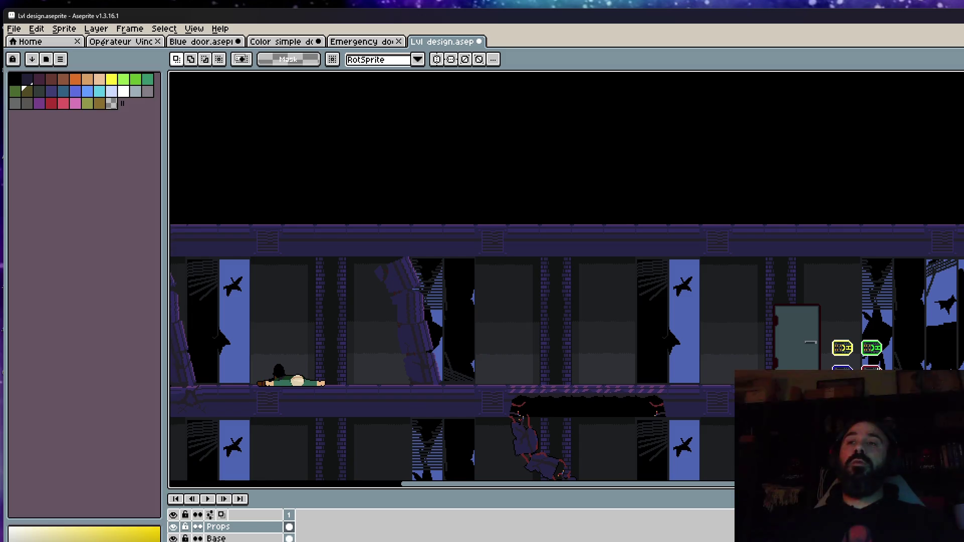
pyautogui.scroll(2, 843, 352)
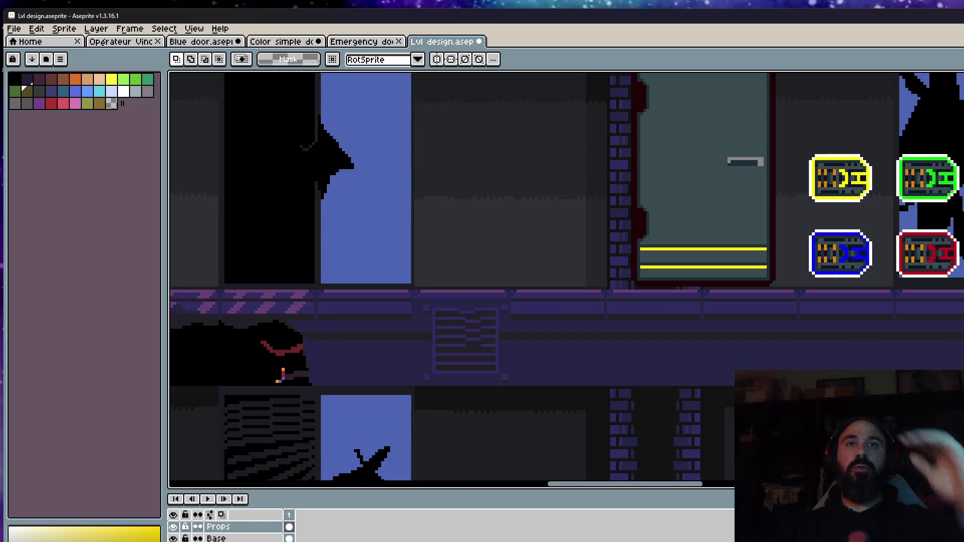
pyautogui.scroll(1, 843, 312)
pyautogui.scroll(1, 843, 312)
# Step: Marquee-select the four coloured keycards in the level
pyautogui.press('m')
pyautogui.moveTo(738, 164); pyautogui.dragTo(932, 337)
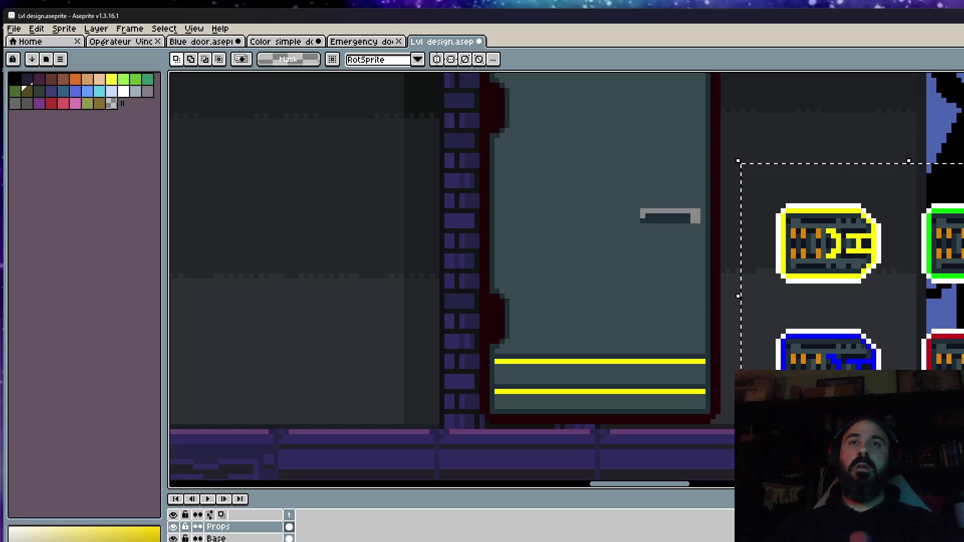
pyautogui.click(370, 43)
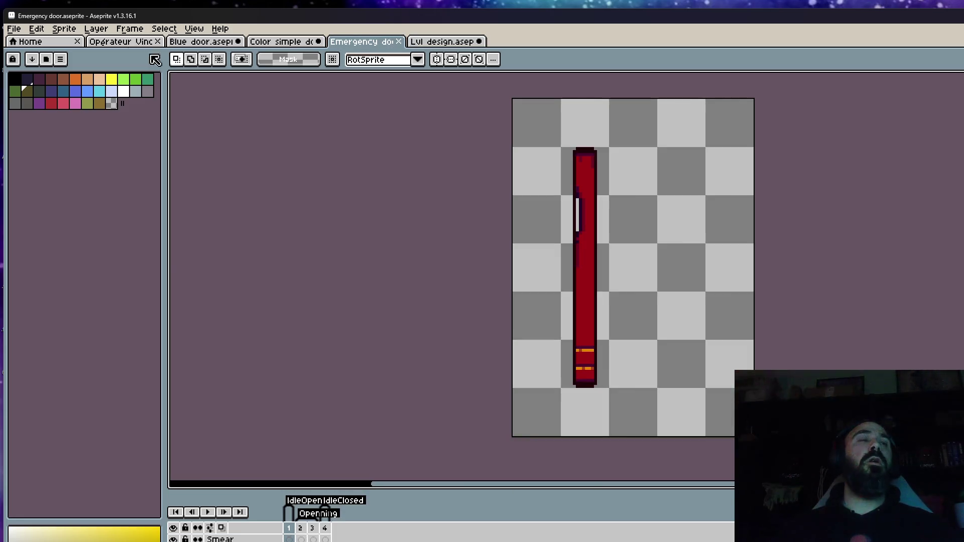
# Step: Create a new sprite and paste the keycards near the canvas centre
pyautogui.click(14, 28)
pyautogui.click(25, 47)
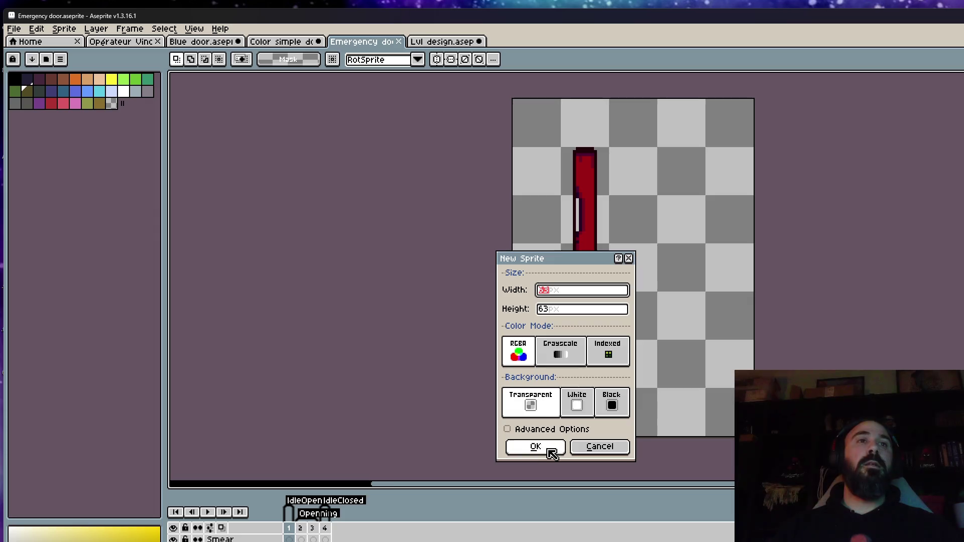
pyautogui.click(550, 450)
pyautogui.hotkey('ctrl', 'v')
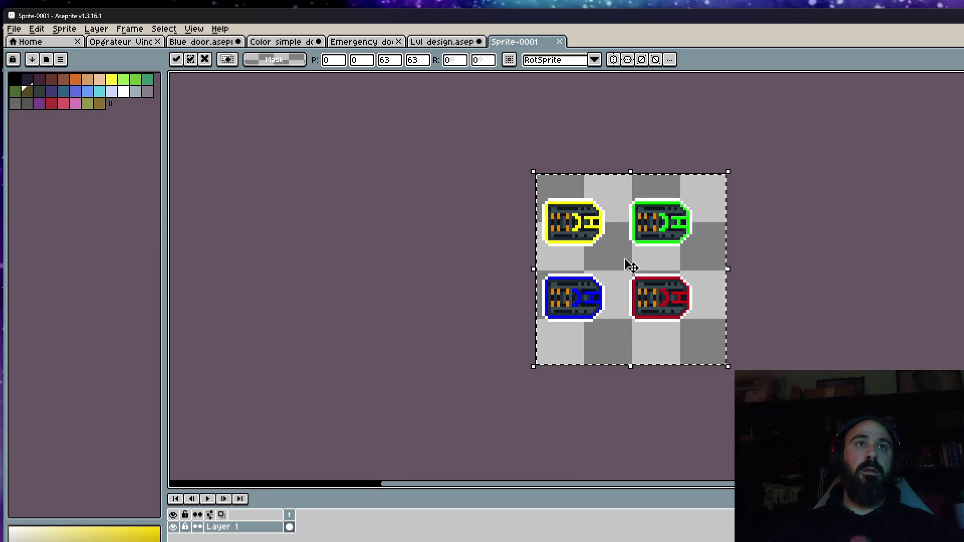
pyautogui.moveTo(597, 232); pyautogui.dragTo(612, 242)
pyautogui.press('Return')
# Step: Add new layers and paste another copy of the keycards
pyautogui.hotkey('shift', 'n')
pyautogui.hotkey('shift', 'n')
pyautogui.hotkey('shift', 'n')
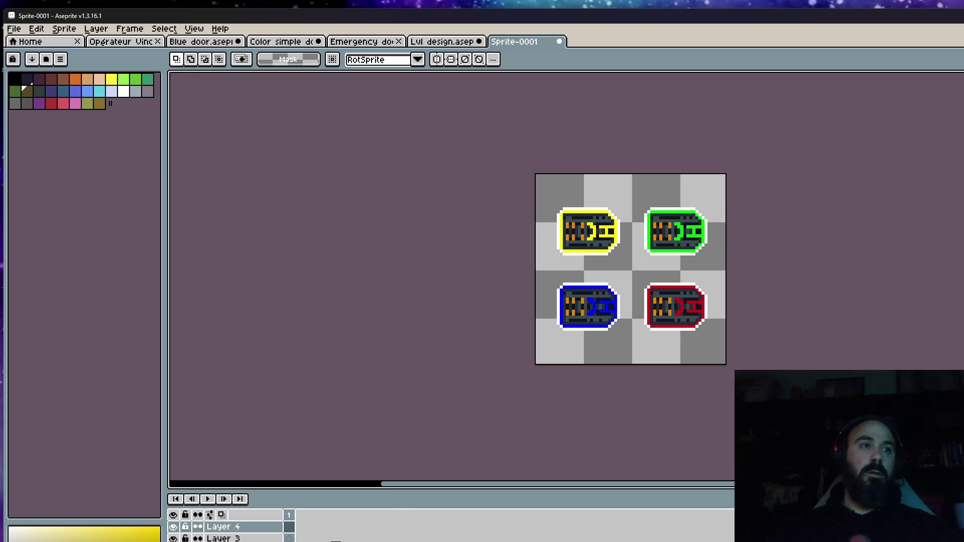
pyautogui.moveTo(537, 272); pyautogui.dragTo(629, 351)
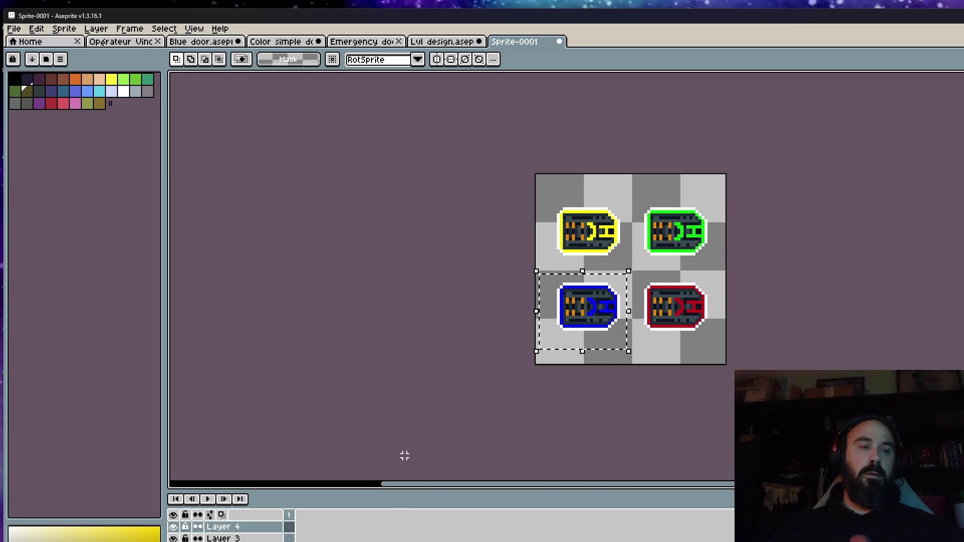
pyautogui.hotkey('ctrl', 'v')
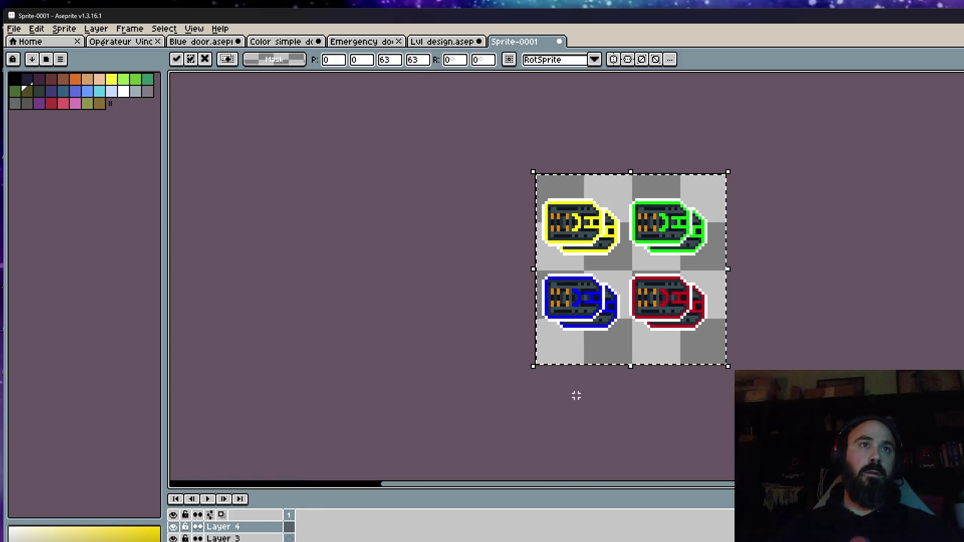
pyautogui.press('Return')
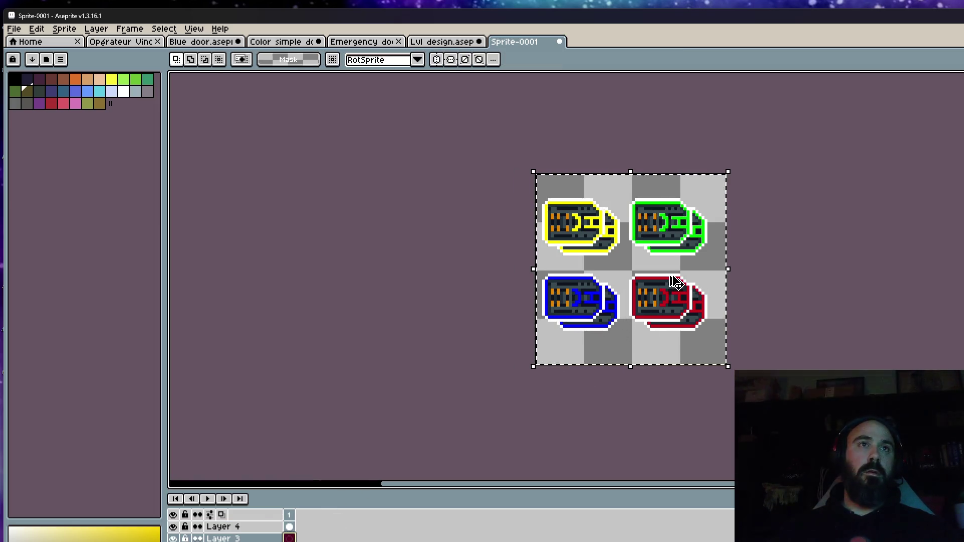
pyautogui.hotkey('ctrl', 'd')
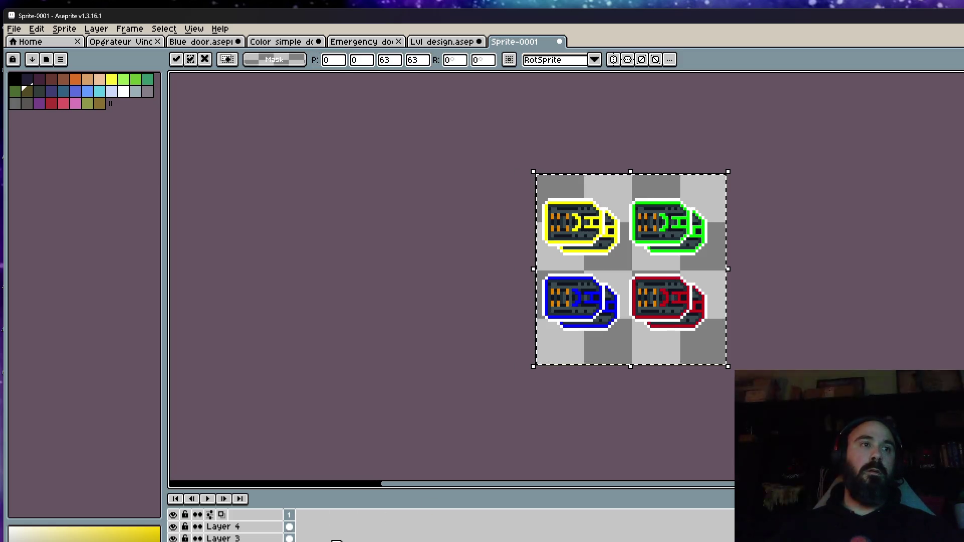
# Step: On Layer 4, keep only the yellow keycard and centre it on the canvas
pyautogui.click(289, 527)
pyautogui.moveTo(535, 258); pyautogui.dragTo(727, 366)
pyautogui.hotkey('ctrl', 'd')
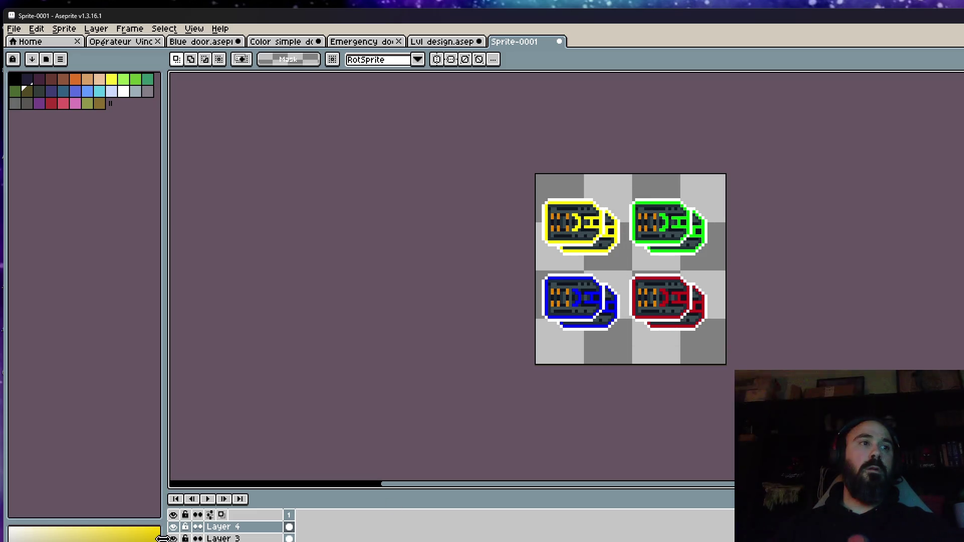
pyautogui.hotkey('ctrl', 'z')
pyautogui.hotkey('ctrl', 'a')
pyautogui.moveTo(593, 242); pyautogui.dragTo(661, 286)
pyautogui.scroll(3, 661, 286)
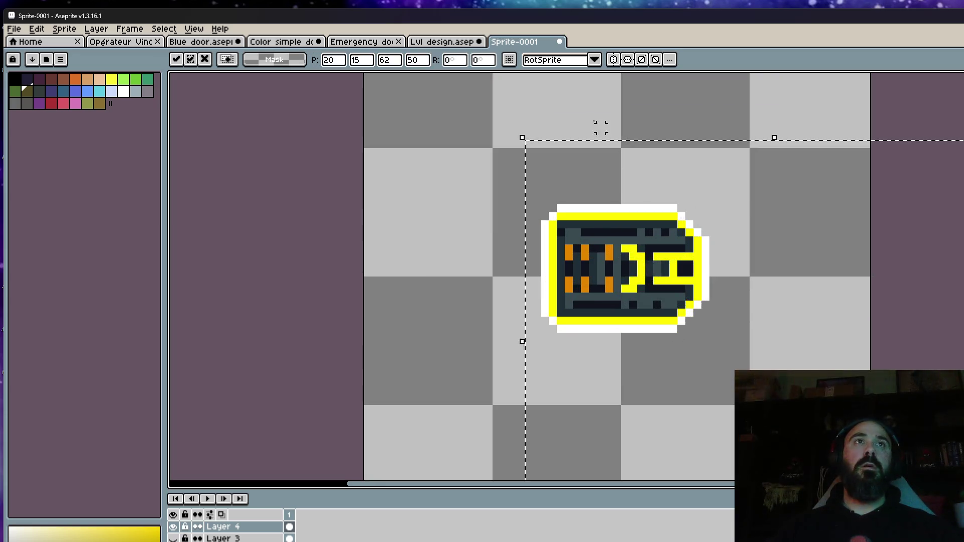
pyautogui.scroll(-2, 596, 228)
pyautogui.hotkey('ctrl', 'd')
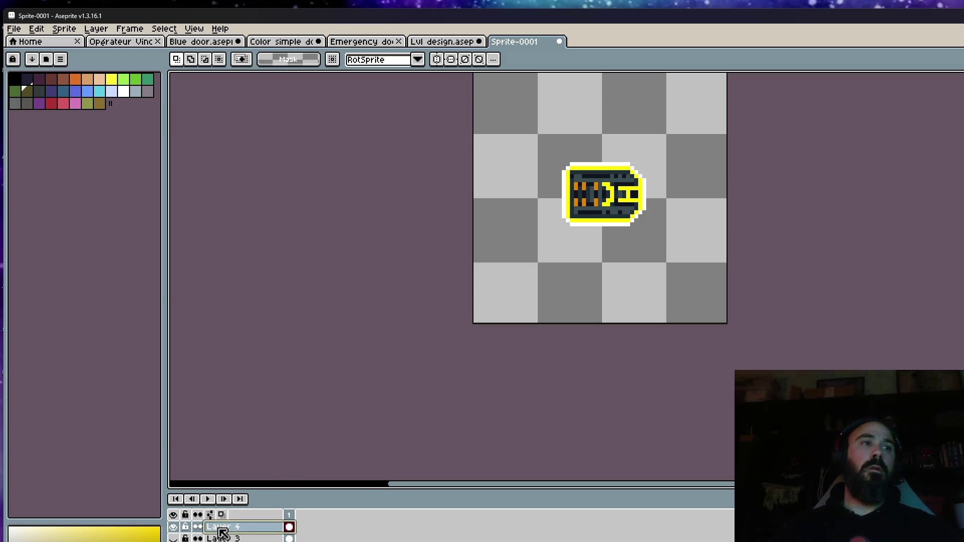
# Step: Rename Layer 4 to 'Yellow key', hide it, and make Layer 3 the working layer
pyautogui.doubleClick(239, 528)
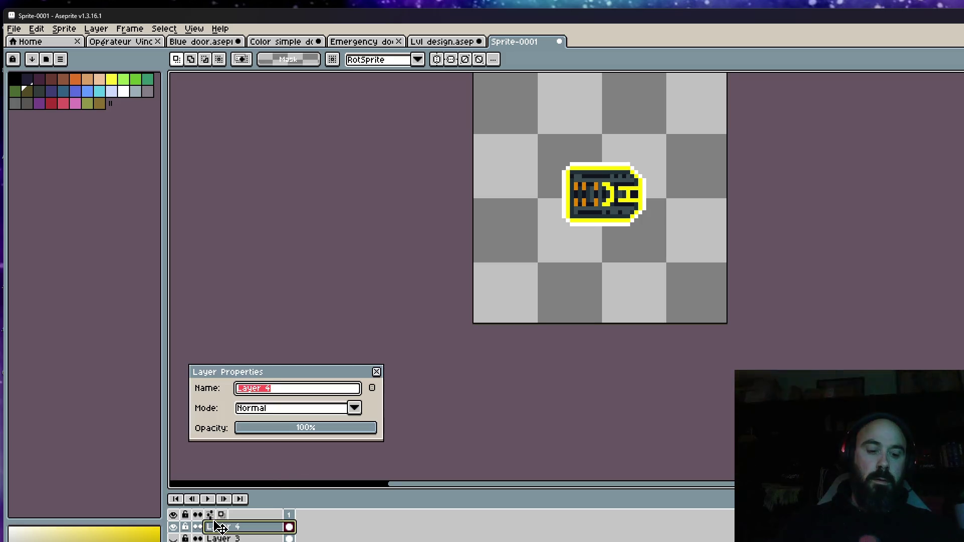
pyautogui.write('Yellow key')
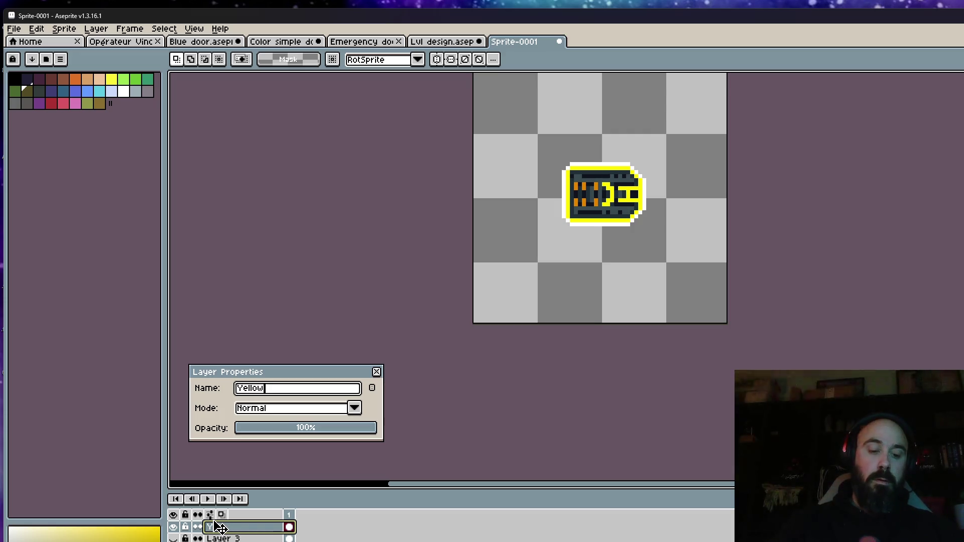
pyautogui.click(376, 372)
pyautogui.click(172, 538)
pyautogui.click(173, 526)
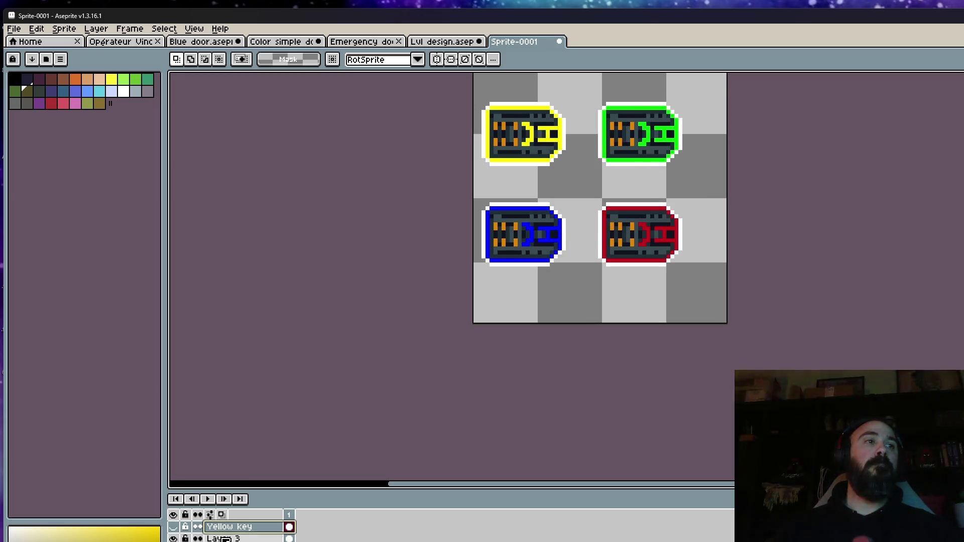
pyautogui.click(224, 538)
# Step: On Layer 3, erase the blue, red and yellow keycards, keeping the green one
pyautogui.moveTo(469, 180); pyautogui.dragTo(809, 327)
pyautogui.press('Delete')
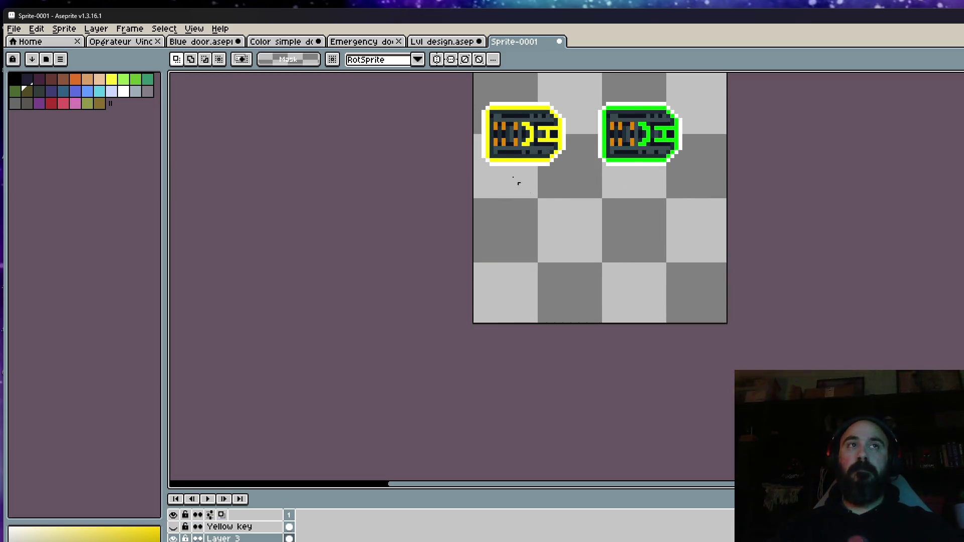
pyautogui.moveTo(452, 80); pyautogui.dragTo(614, 211)
pyautogui.press('Delete')
pyautogui.hotkey('ctrl', 'z')
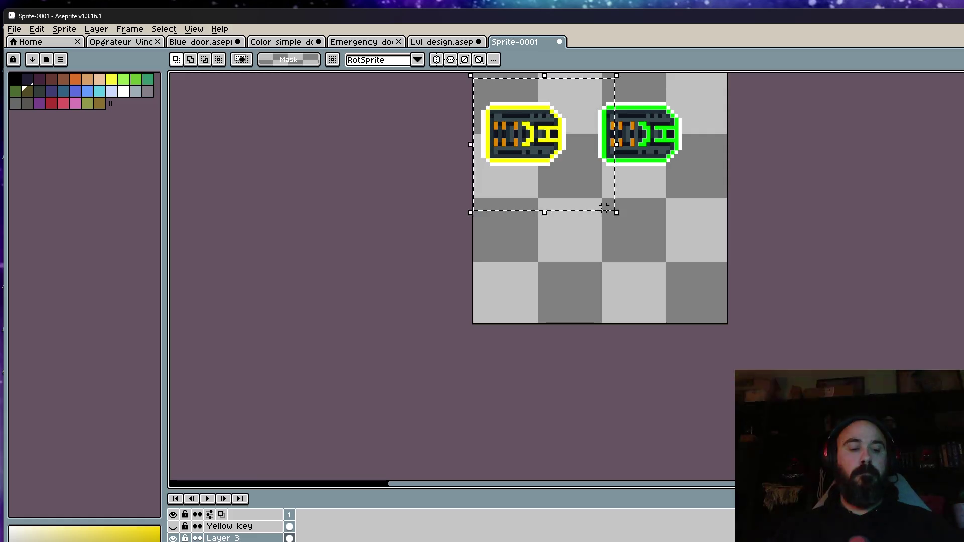
pyautogui.moveTo(470, 125); pyautogui.dragTo(585, 258)
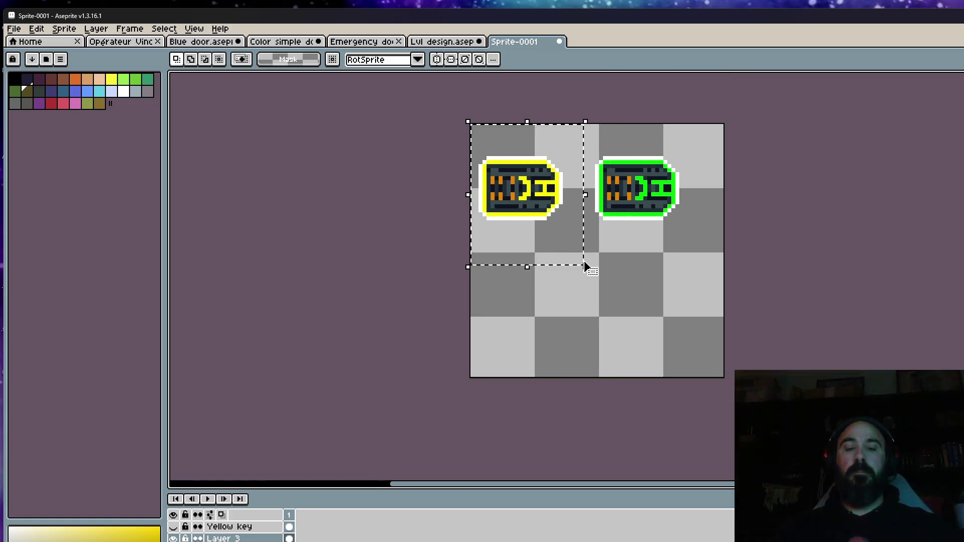
pyautogui.press('Delete')
# Step: Move the green keycard to the canvas centre and nudge it up-left into place
pyautogui.moveTo(547, 124); pyautogui.dragTo(722, 271)
pyautogui.moveTo(652, 217); pyautogui.dragTo(613, 280)
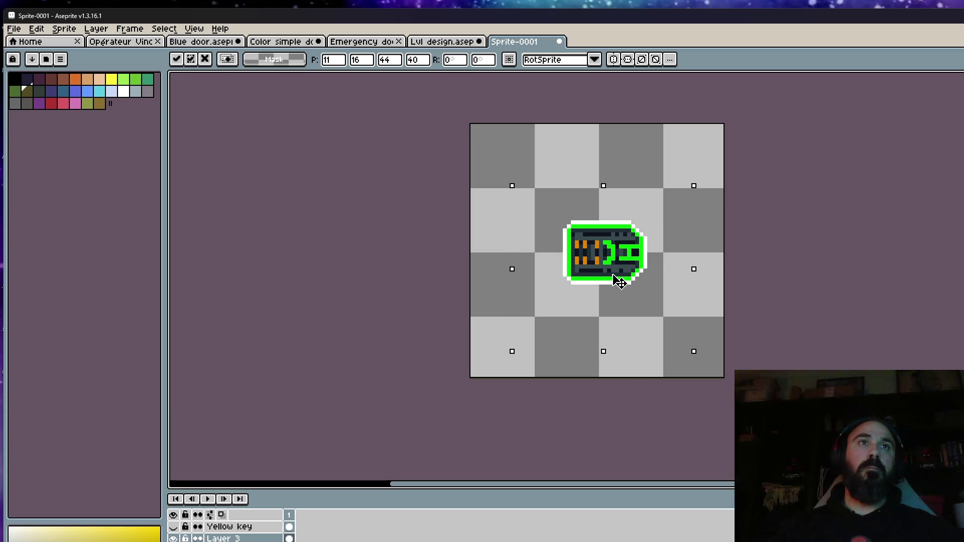
pyautogui.hotkey('ctrl', 'd')
pyautogui.moveTo(500, 190)
pyautogui.mouseDown()
pyautogui.moveTo(564, 211)
pyautogui.moveTo(709, 315)
pyautogui.mouseUp()
pyautogui.moveTo(648, 276); pyautogui.dragTo(640, 267)
pyautogui.hotkey('ctrl', 'd')
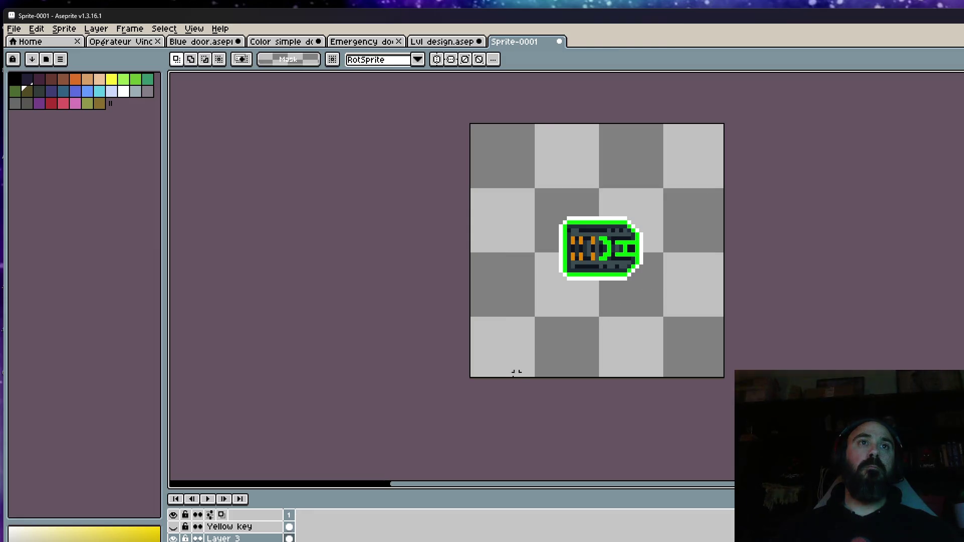
pyautogui.scroll(6, 601, 248)
pyautogui.moveTo(474, 182); pyautogui.dragTo(829, 440)
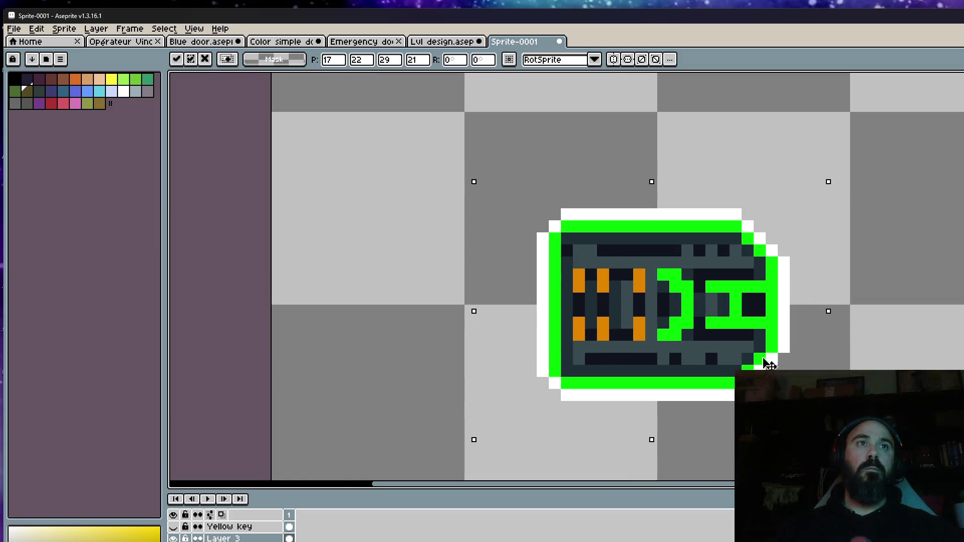
pyautogui.hotkey('ctrl', 'd')
# Step: Compare the Yellow key layer's keycard alignment against Layer 3, then reveal all four keycards
pyautogui.click(173, 527)
pyautogui.click(172, 538)
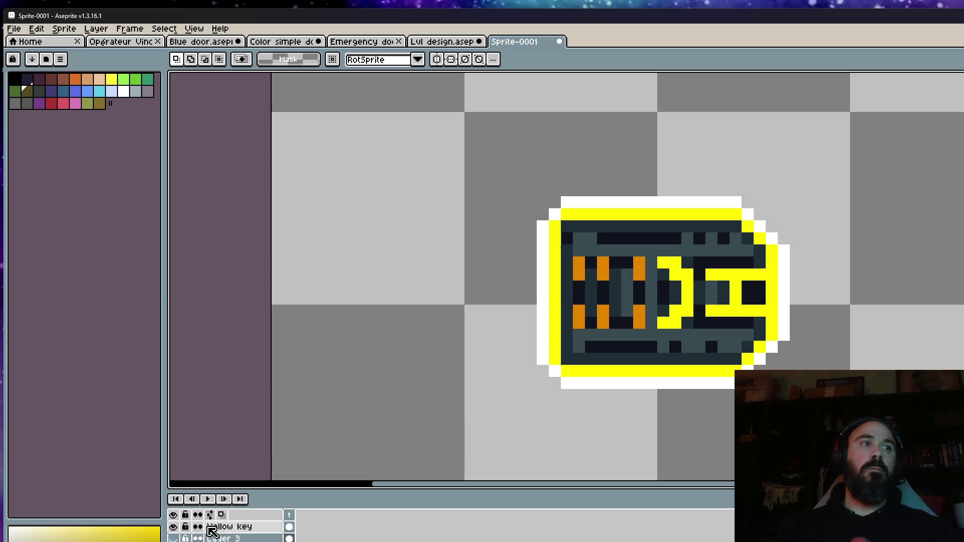
pyautogui.click(229, 527)
pyautogui.moveTo(486, 147); pyautogui.dragTo(717, 461)
pyautogui.scroll(-5, 711, 322)
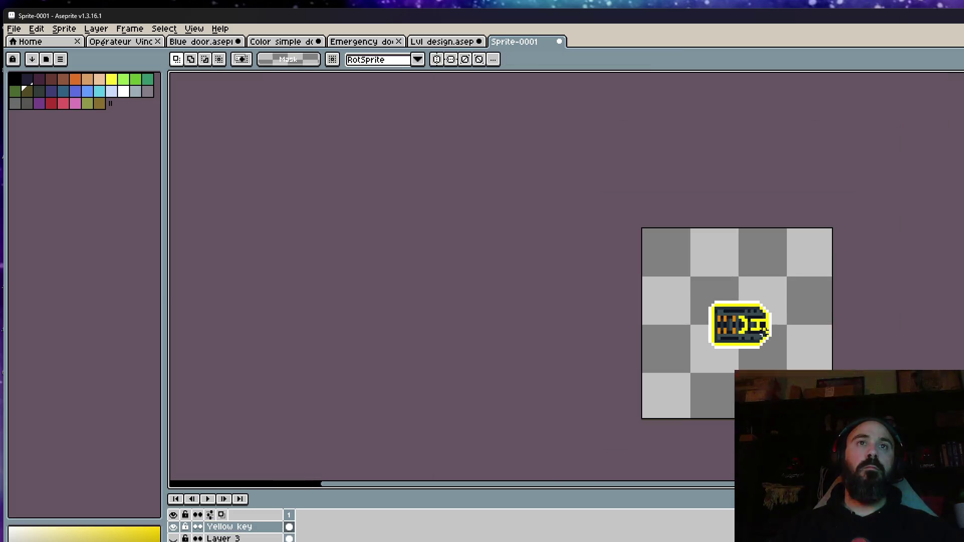
pyautogui.press('space')
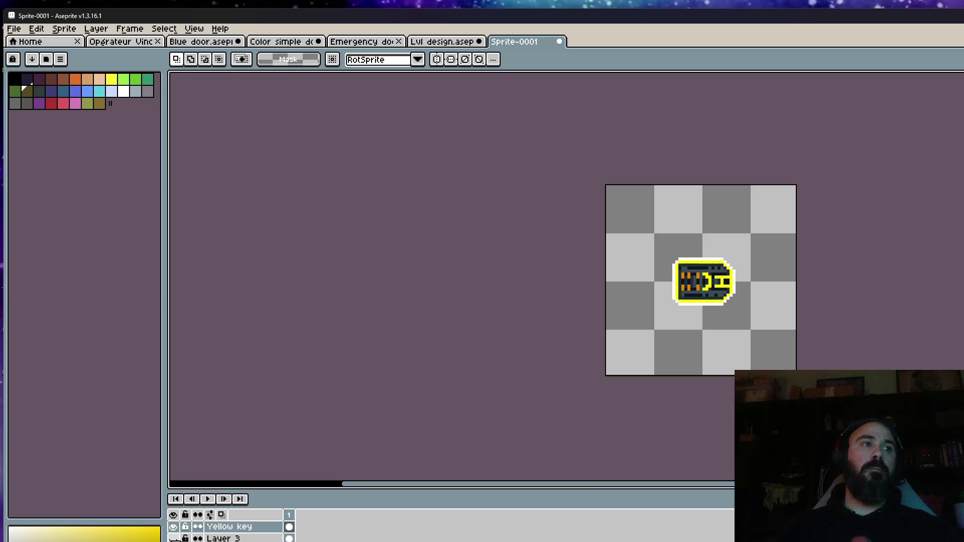
pyautogui.click(173, 539)
pyautogui.click(174, 538)
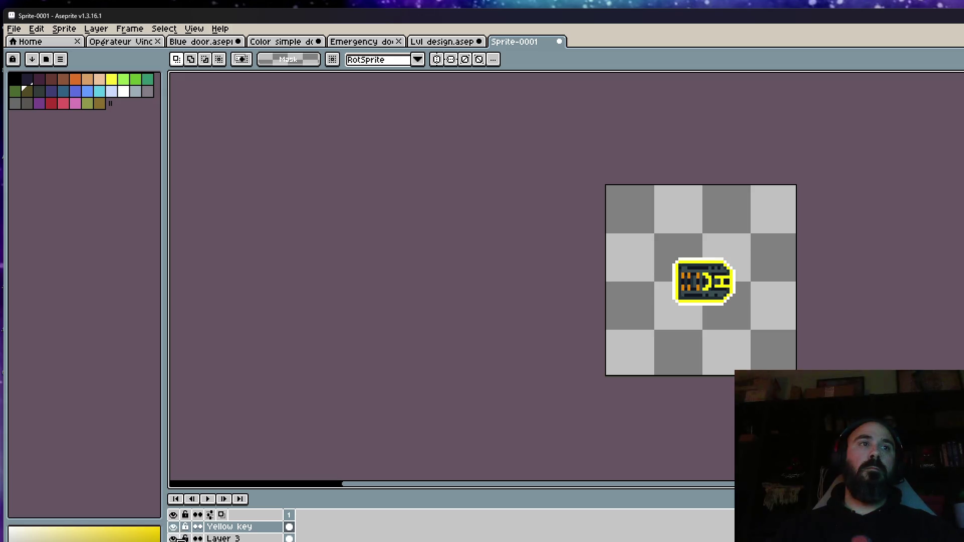
pyautogui.moveTo(174, 538); pyautogui.dragTo(174, 526)
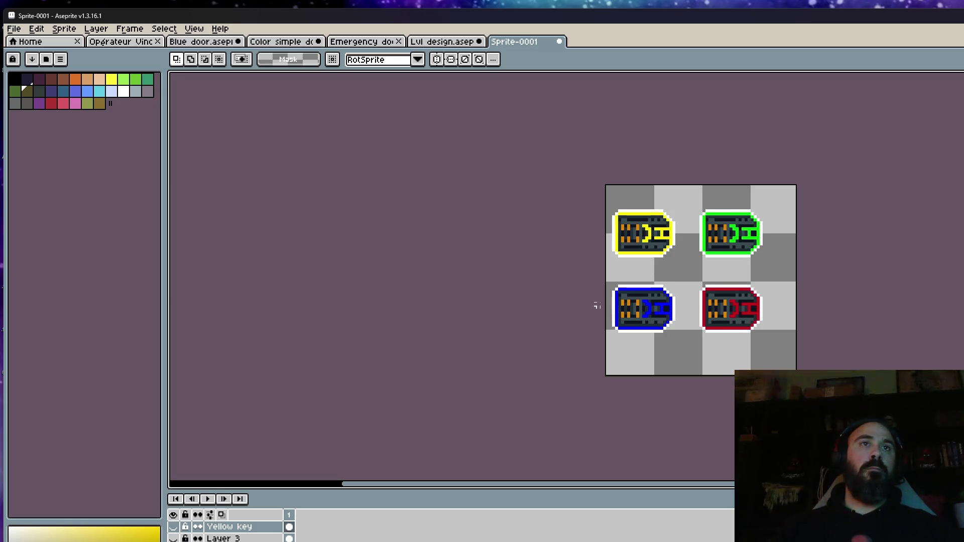
# Step: Delete the yellow, green and blue keys and move the red key up-left toward centre
pyautogui.moveTo(564, 164)
pyautogui.mouseDown()
pyautogui.moveTo(809, 277)
pyautogui.moveTo(802, 271)
pyautogui.mouseUp()
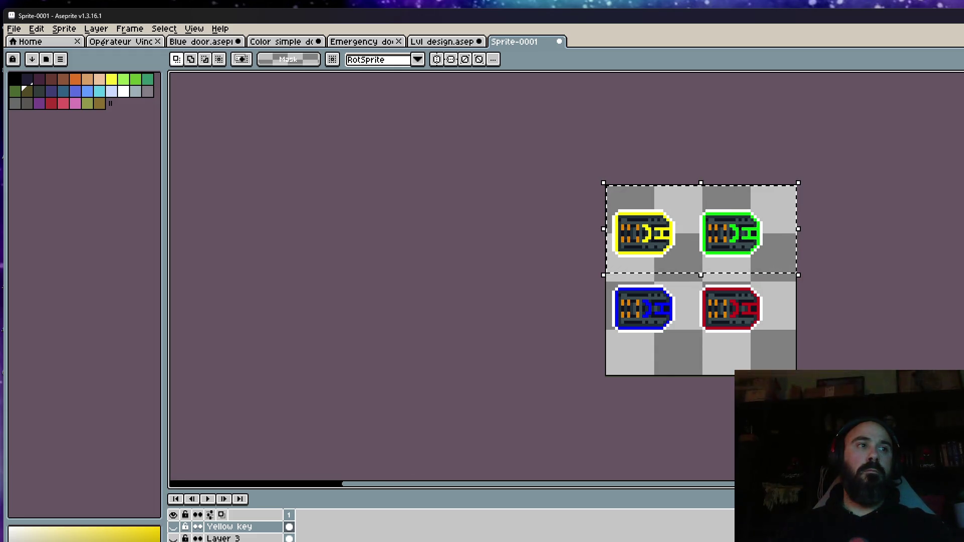
pyautogui.press('Delete')
pyautogui.moveTo(603, 199)
pyautogui.mouseDown()
pyautogui.moveTo(656, 345)
pyautogui.moveTo(685, 372)
pyautogui.mouseUp()
pyautogui.press('Delete')
pyautogui.moveTo(658, 226); pyautogui.dragTo(834, 367)
pyautogui.scroll(2, 834, 366)
pyautogui.moveTo(773, 347)
pyautogui.mouseDown()
pyautogui.moveTo(732, 295)
pyautogui.moveTo(698, 280)
pyautogui.mouseUp()
# Step: Nudge the red key slightly left, then undo to restore all four keys in their grid
pyautogui.hotkey('ctrl', 'd')
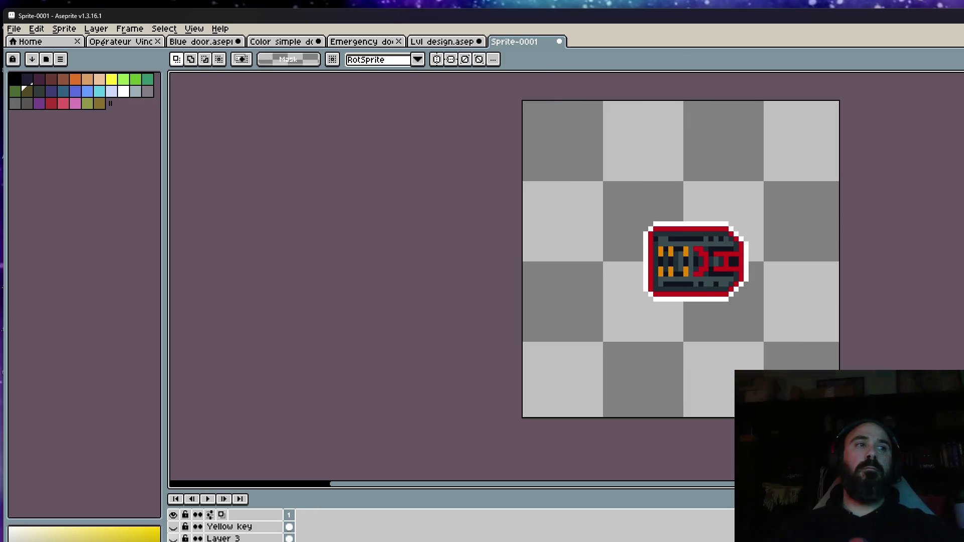
pyautogui.moveTo(589, 210); pyautogui.dragTo(812, 323)
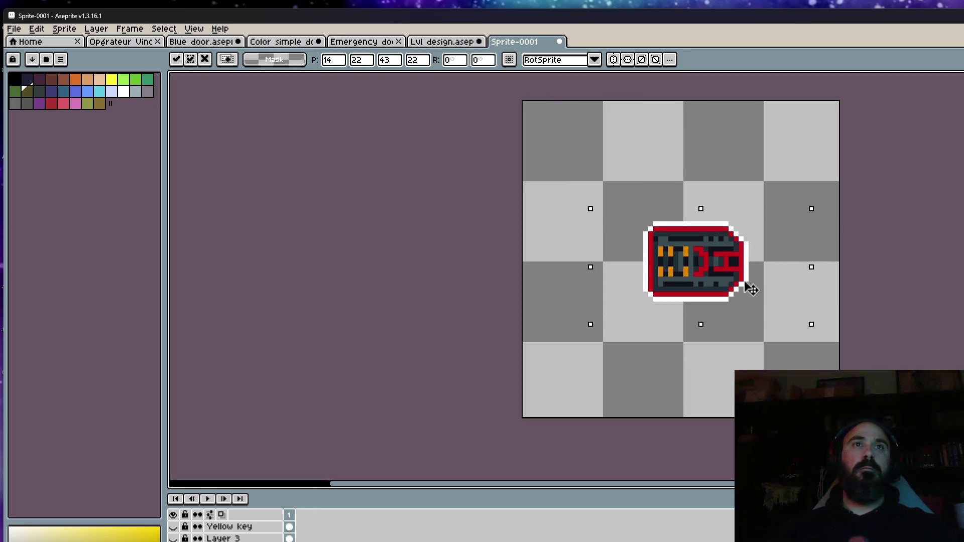
pyautogui.moveTo(747, 286); pyautogui.dragTo(741, 286)
pyautogui.hotkey('ctrl', 'd')
pyautogui.hotkey('ctrl', 'z')
pyautogui.hotkey('ctrl', 'z')
pyautogui.hotkey('ctrl', 'z')
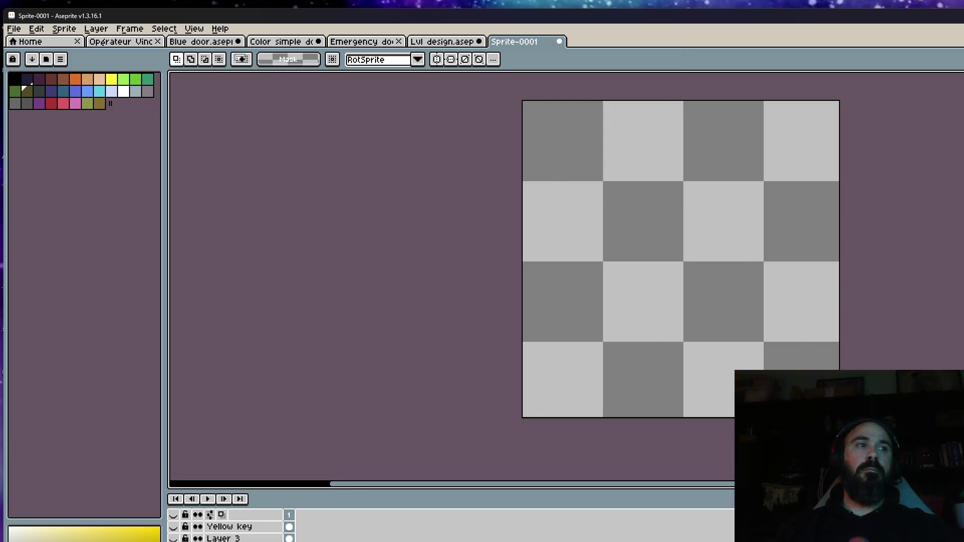
# Step: Delete the yellow, green and red keys and move the blue key into the canvas centre
pyautogui.moveTo(480, 144); pyautogui.dragTo(872, 268)
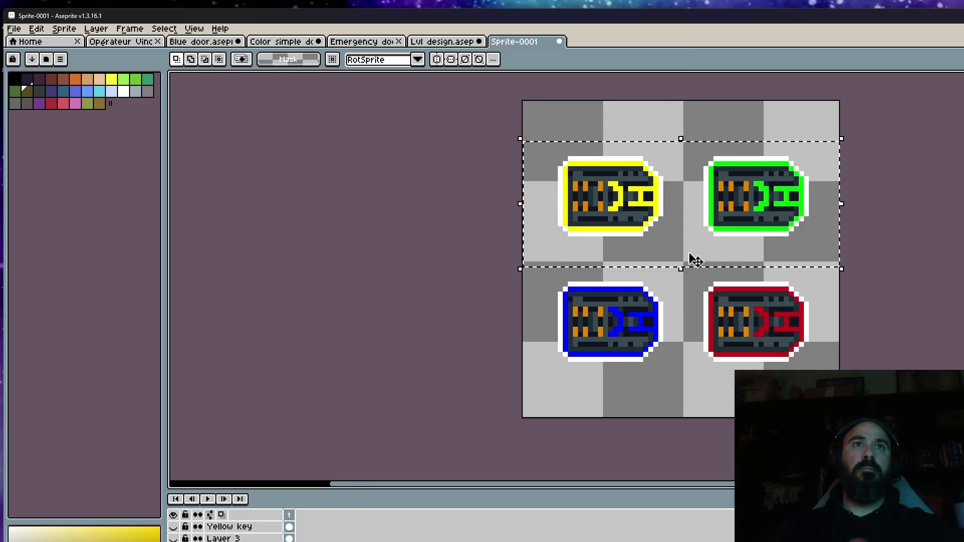
pyautogui.press('Delete')
pyautogui.moveTo(685, 222); pyautogui.dragTo(849, 422)
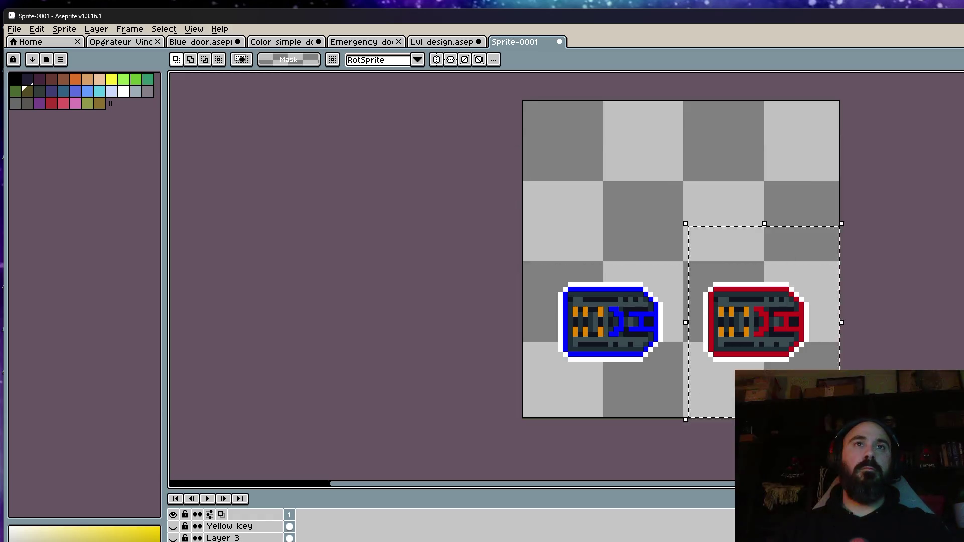
pyautogui.press('Delete')
pyautogui.moveTo(521, 239); pyautogui.dragTo(787, 420)
pyautogui.moveTo(627, 342)
pyautogui.mouseDown()
pyautogui.moveTo(732, 292)
pyautogui.moveTo(706, 286)
pyautogui.mouseUp()
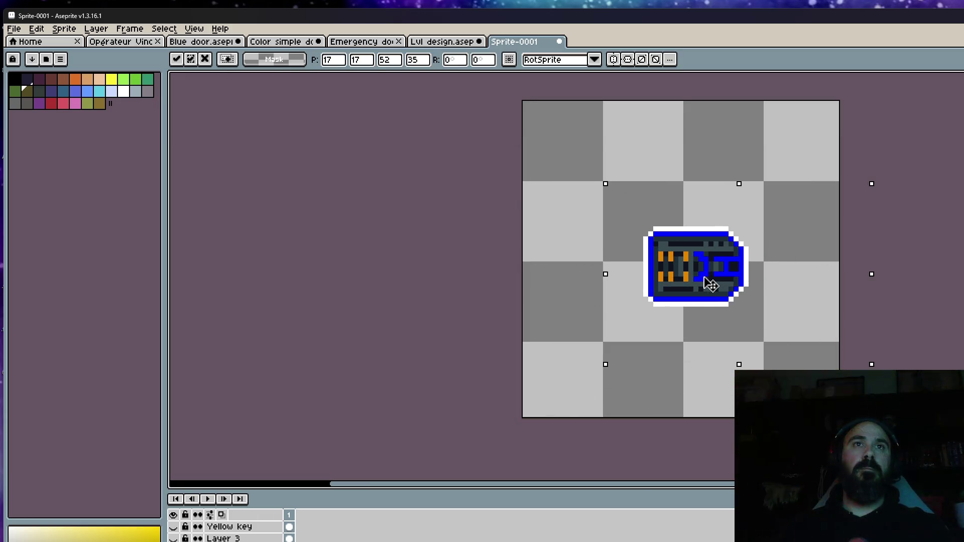
pyautogui.press('Delete')
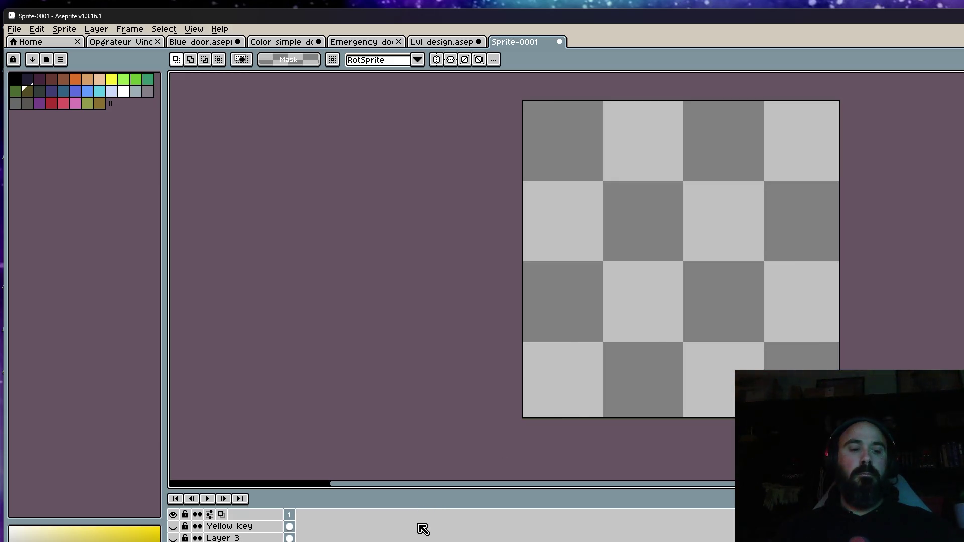
pyautogui.hotkey('ctrl', 'z')
pyautogui.moveTo(617, 321)
pyautogui.mouseDown()
pyautogui.moveTo(707, 277)
pyautogui.moveTo(707, 262)
pyautogui.mouseUp()
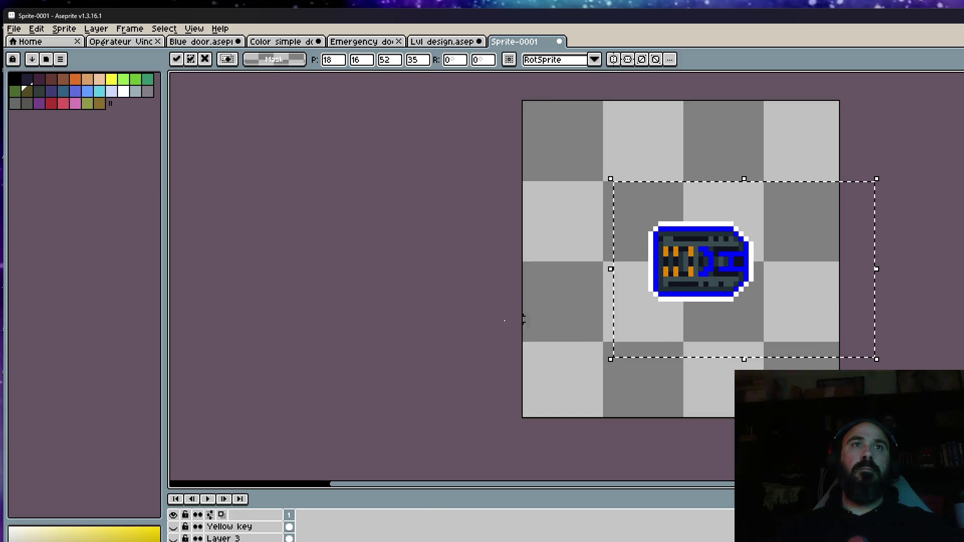
pyautogui.press('Return')
# Step: Shift the blue key one pixel left and commit its position
pyautogui.moveTo(603, 200); pyautogui.dragTo(798, 320)
pyautogui.press('Left')
pyautogui.press('Return')
pyautogui.scroll(-2, 774, 351)
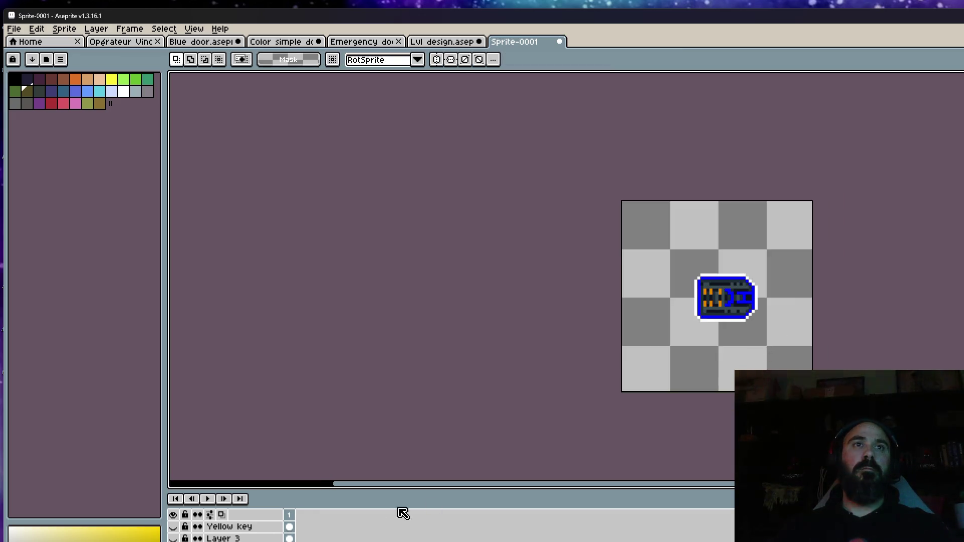
# Step: Toggle the Yellow key and Layer 3 visibility to compare keys, leaving the red key showing
pyautogui.click(173, 527)
pyautogui.click(173, 539)
pyautogui.click(173, 527)
pyautogui.click(173, 527)
pyautogui.scroll(1, 661, 385)
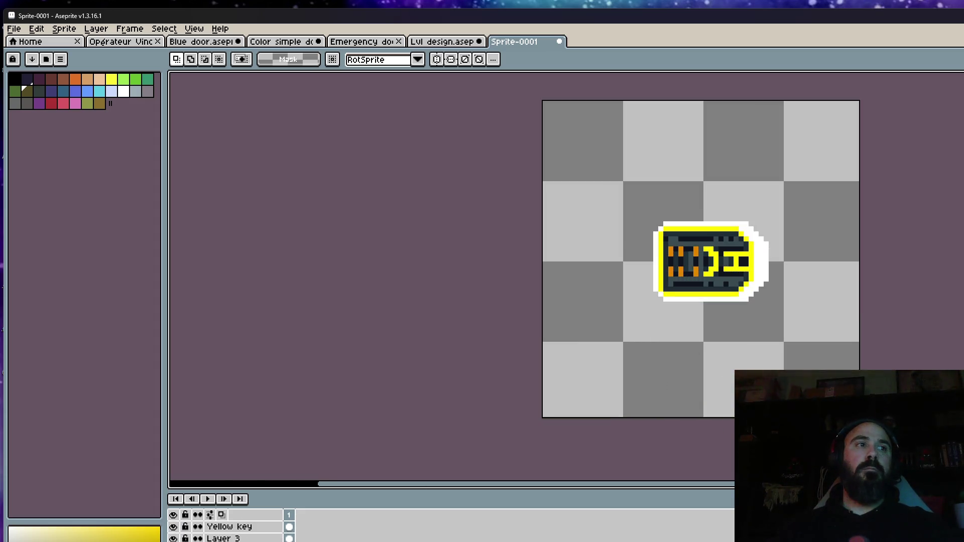
pyautogui.click(173, 527)
pyautogui.click(173, 539)
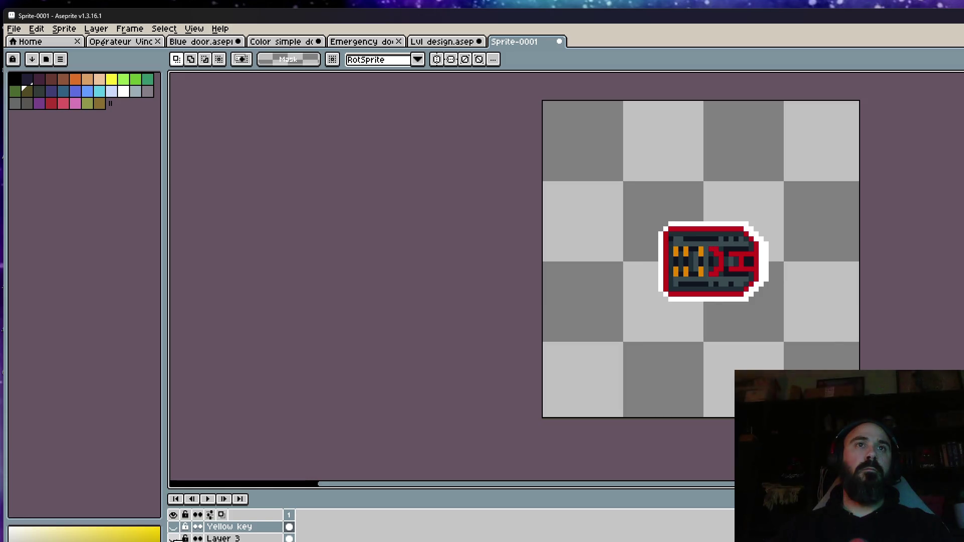
# Step: Shift the red key left to line it up with the other keys
pyautogui.moveTo(622, 184); pyautogui.dragTo(806, 339)
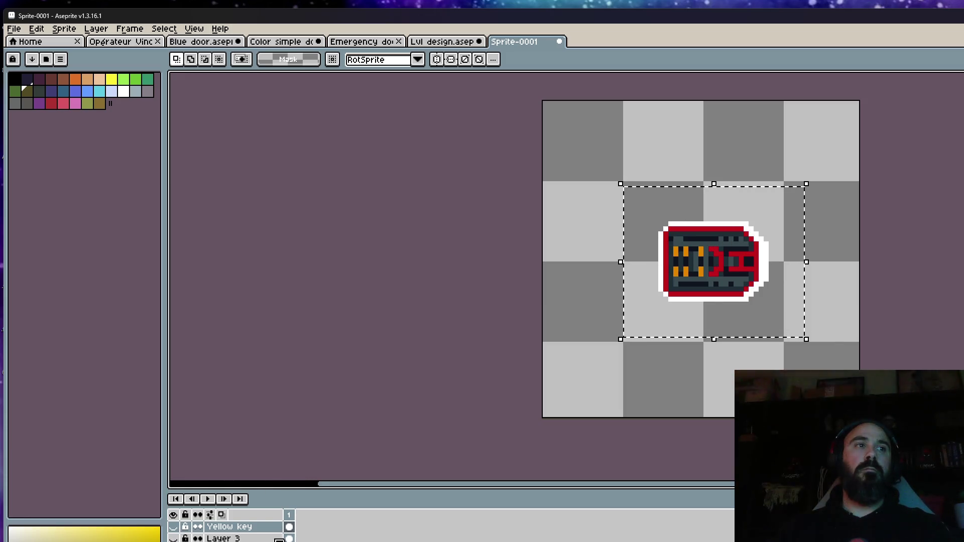
pyautogui.click(750, 262)
pyautogui.moveTo(746, 262)
pyautogui.mouseDown()
pyautogui.moveTo(709, 286)
pyautogui.moveTo(729, 278)
pyautogui.mouseUp()
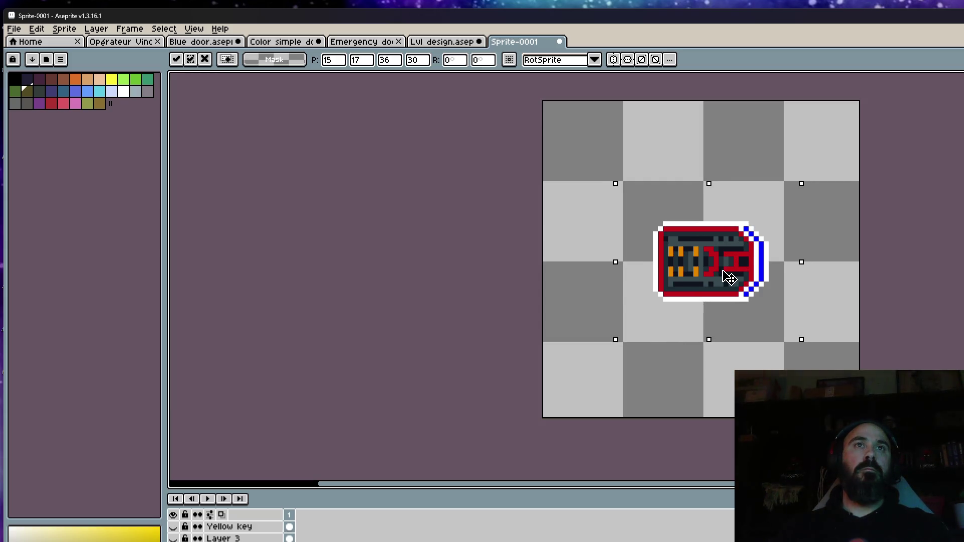
pyautogui.click(544, 351)
pyautogui.moveTo(632, 185); pyautogui.dragTo(816, 334)
pyautogui.click(756, 297)
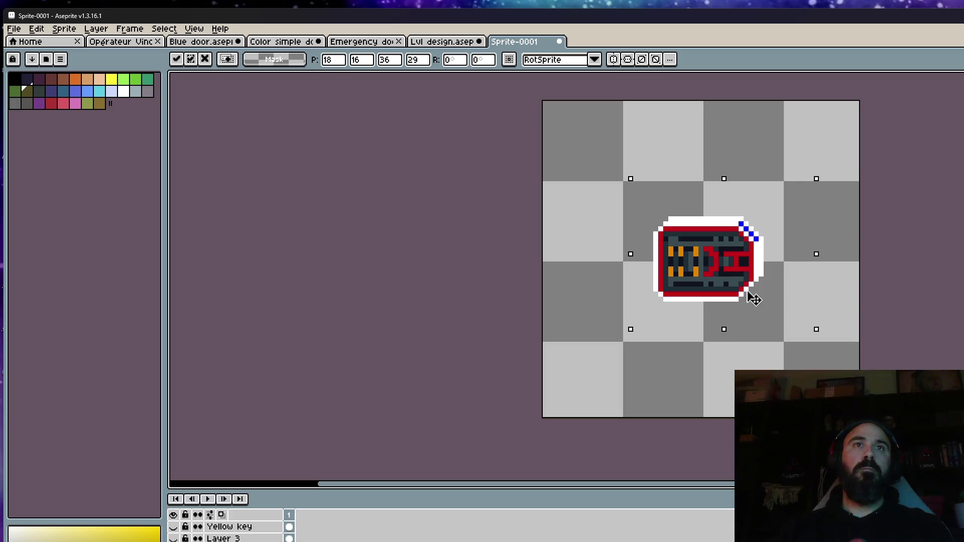
pyautogui.hotkey('ctrl', 'd')
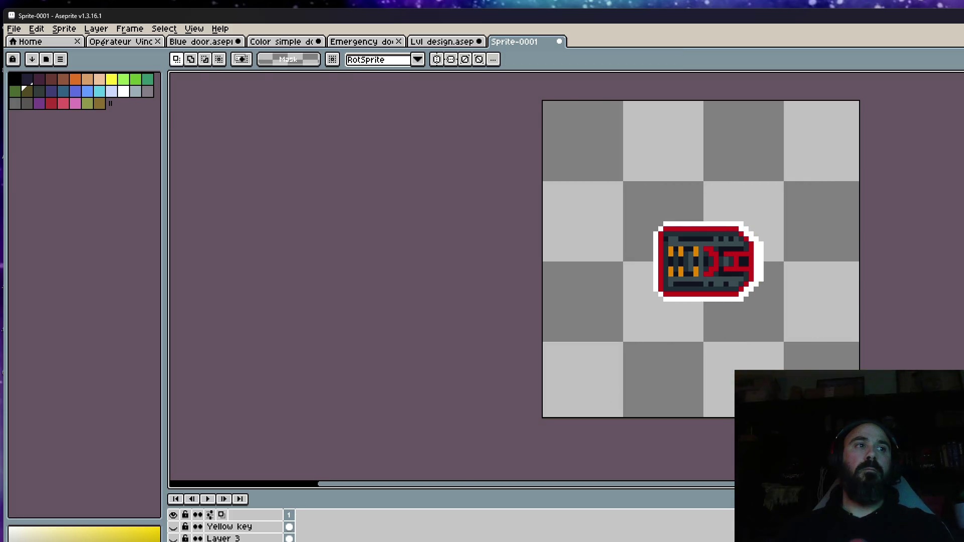
# Step: Check alignment with undo/redo, nudge the blue key slightly left, and show the Yellow key layer
pyautogui.hotkey('ctrl', 'z')
pyautogui.hotkey('ctrl', 'z')
pyautogui.hotkey('ctrl', 'y')
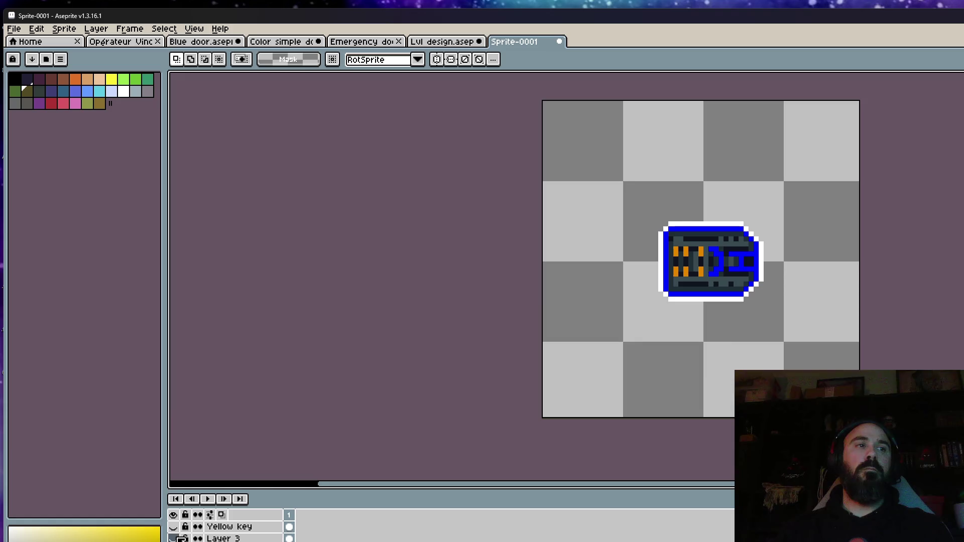
pyautogui.hotkey('ctrl', 'z')
pyautogui.hotkey('ctrl', 'y')
pyautogui.moveTo(568, 217)
pyautogui.mouseDown()
pyautogui.moveTo(678, 254)
pyautogui.moveTo(861, 344)
pyautogui.mouseUp()
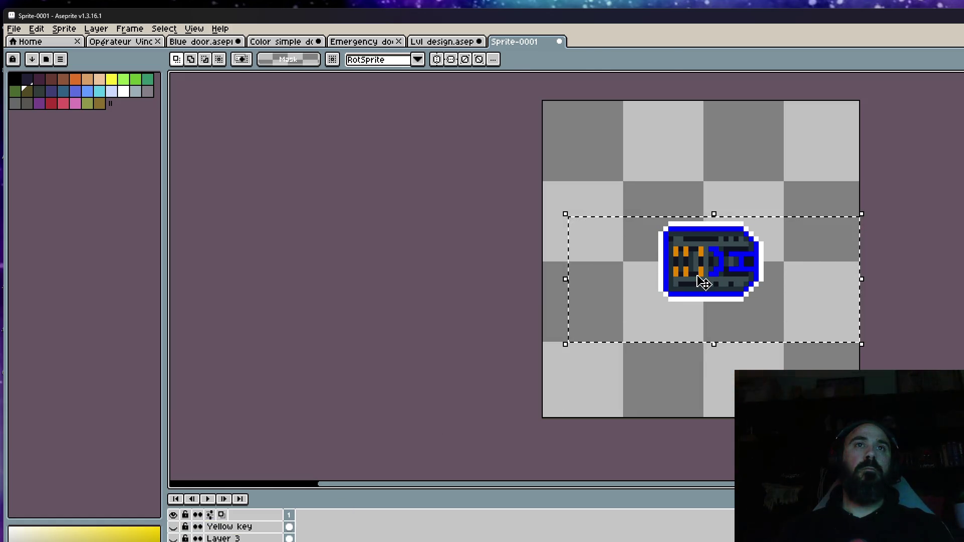
pyautogui.click(703, 282)
pyautogui.moveTo(699, 283); pyautogui.dragTo(695, 282)
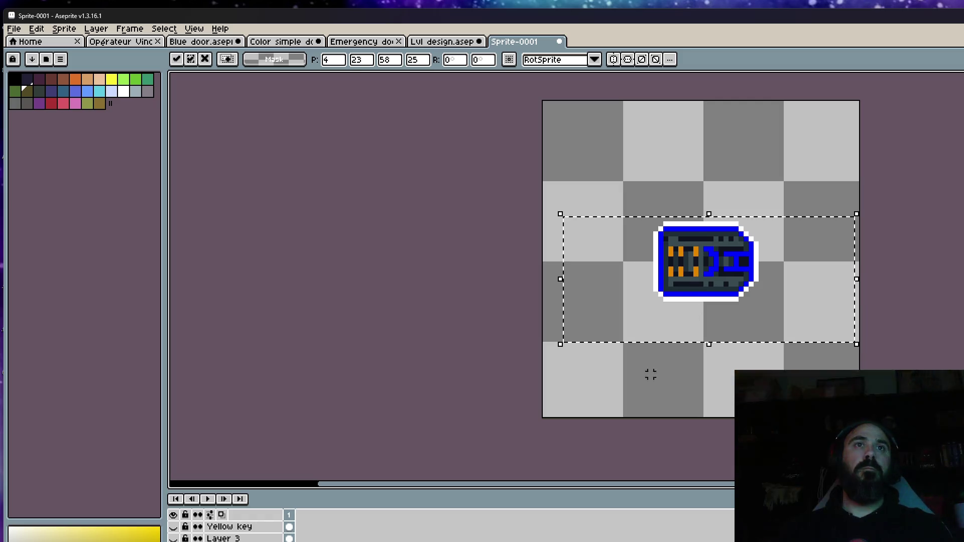
pyautogui.hotkey('ctrl', 'd')
pyautogui.click(173, 527)
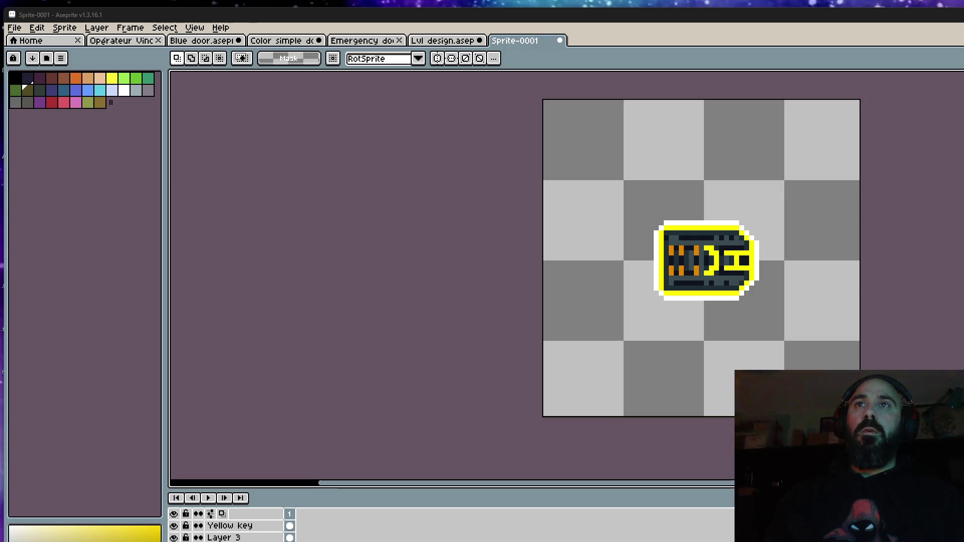
pyautogui.moveTo(881, 22); pyautogui.dragTo(880, 18)
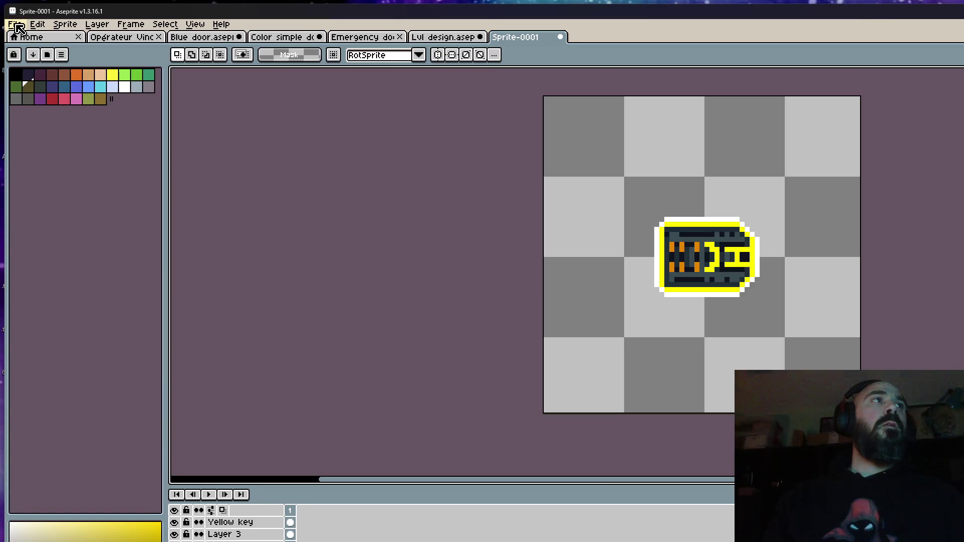
# Step: Save the sprite via File > Save into the Bureau folder, naming it 'Colors keys'
pyautogui.click(17, 26)
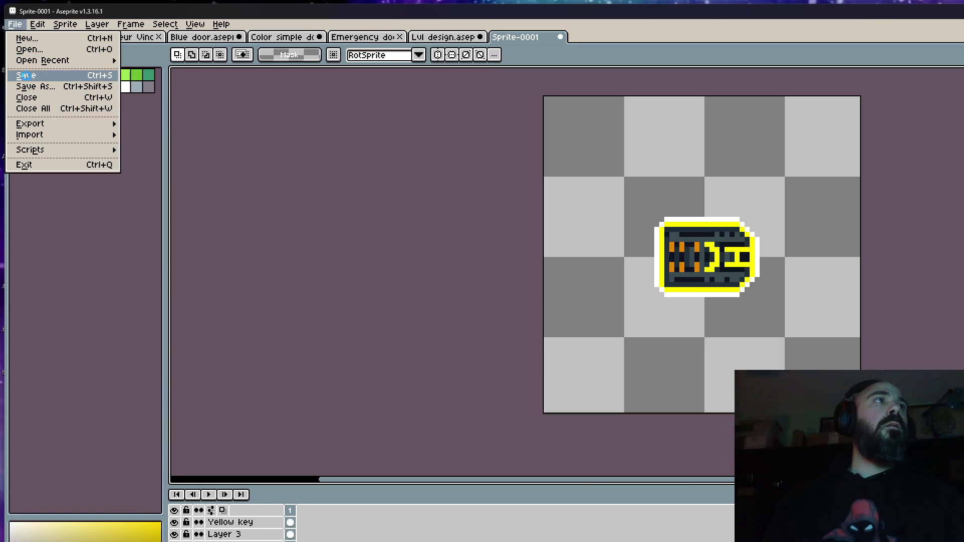
pyautogui.click(23, 75)
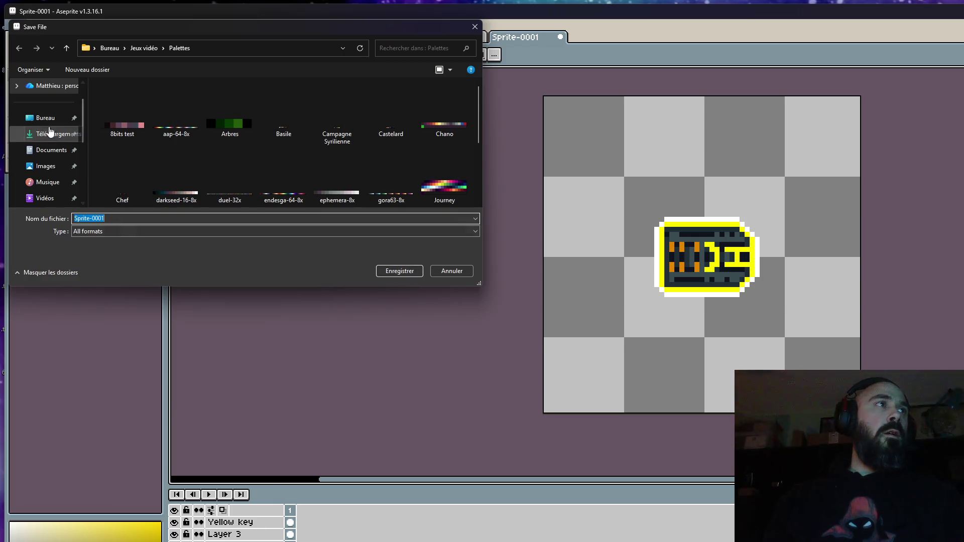
pyautogui.click(45, 118)
pyautogui.click(125, 236)
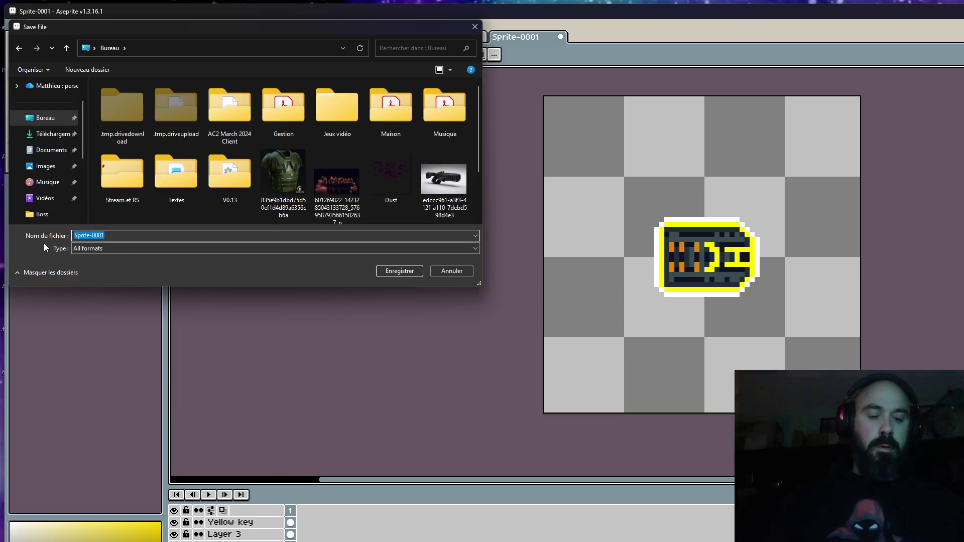
pyautogui.write('Colors keys')
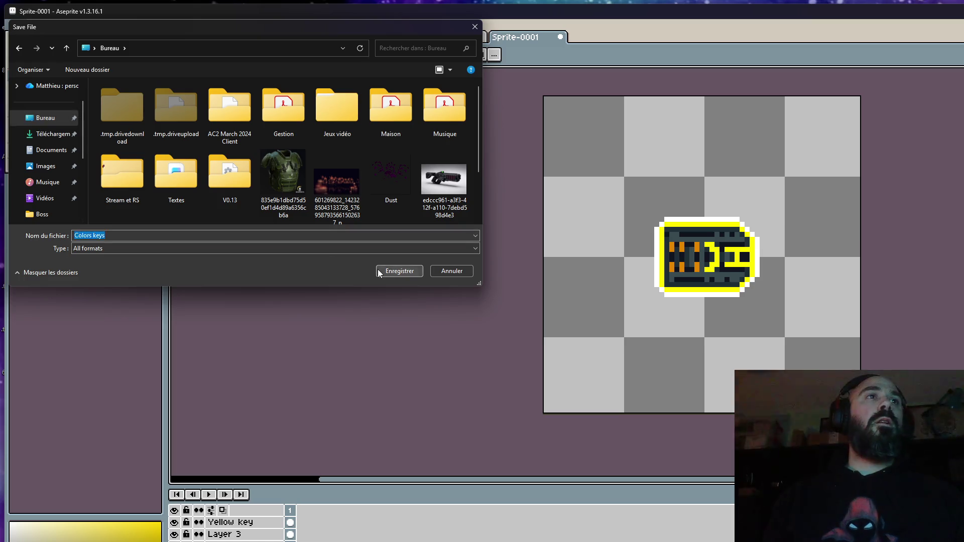
pyautogui.click(400, 271)
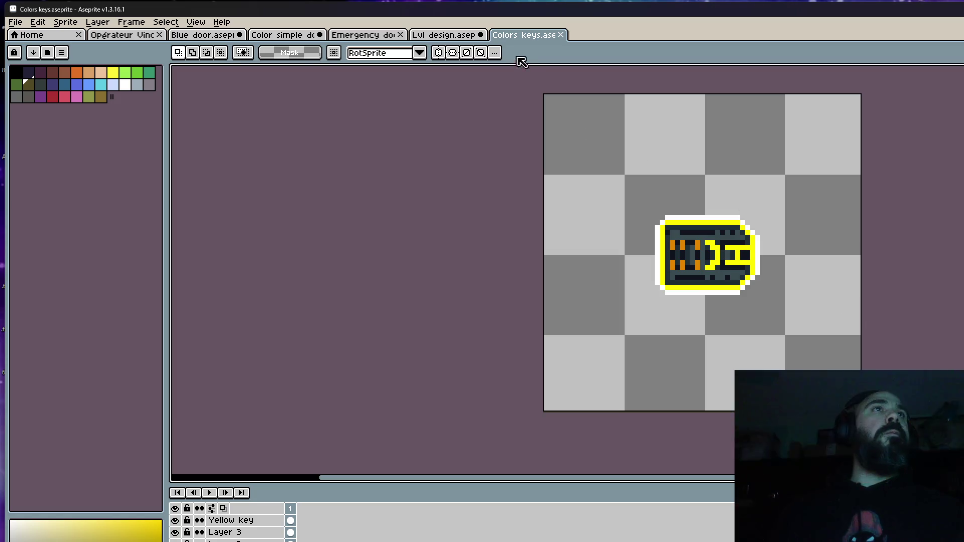
# Step: With Yellow key active, add Layer 4 using Shift+N and switch to the Lvl design.aseprite tab
pyautogui.click(290, 521)
pyautogui.moveTo(626, 189)
pyautogui.mouseDown()
pyautogui.moveTo(760, 273)
pyautogui.moveTo(802, 335)
pyautogui.mouseUp()
pyautogui.scroll(-1, 766, 283)
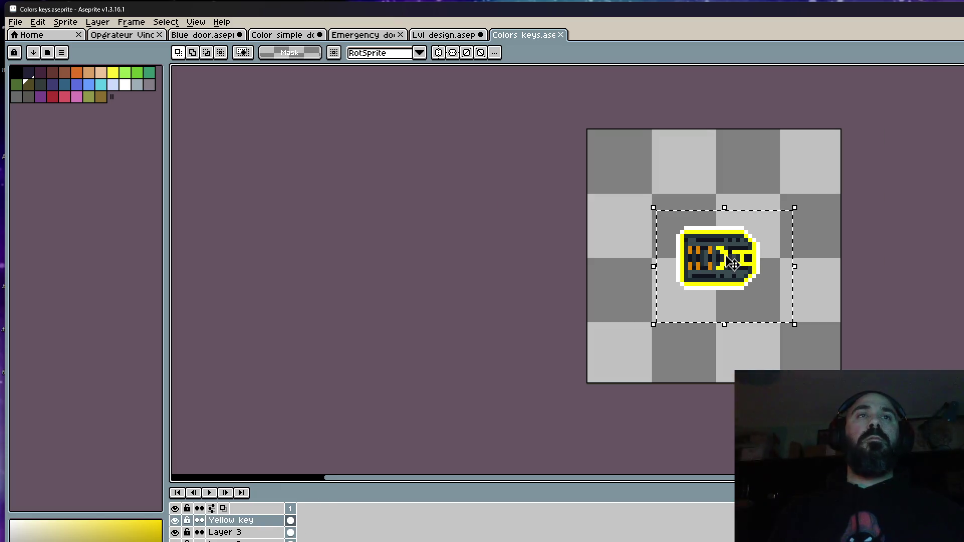
pyautogui.scroll(1, 724, 254)
pyautogui.hotkey('ctrl', 'd')
pyautogui.click(291, 521)
pyautogui.hotkey('shift', 'n')
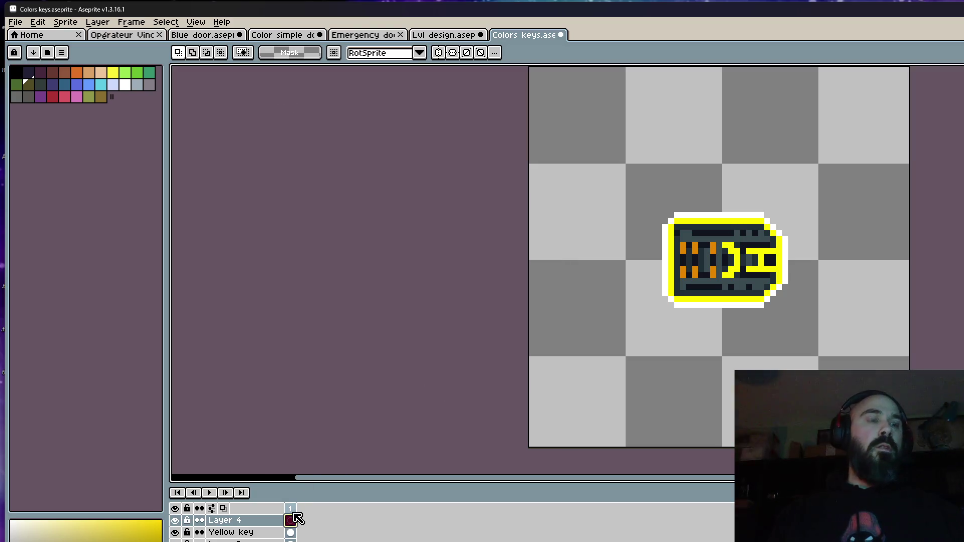
pyautogui.click(452, 38)
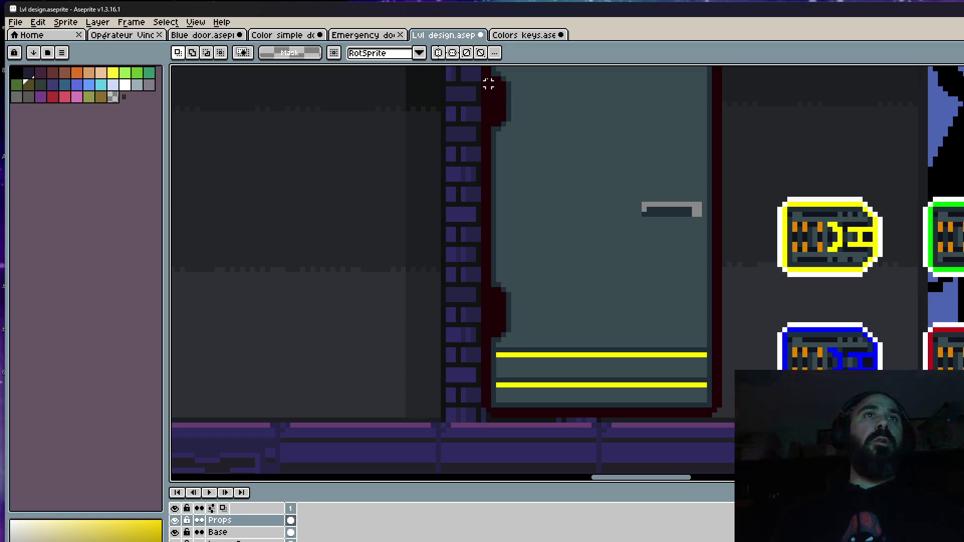
# Step: Back in Colors keys, pick white and draw a Pencil diagonal across the key's top-left corner
pyautogui.click(532, 34)
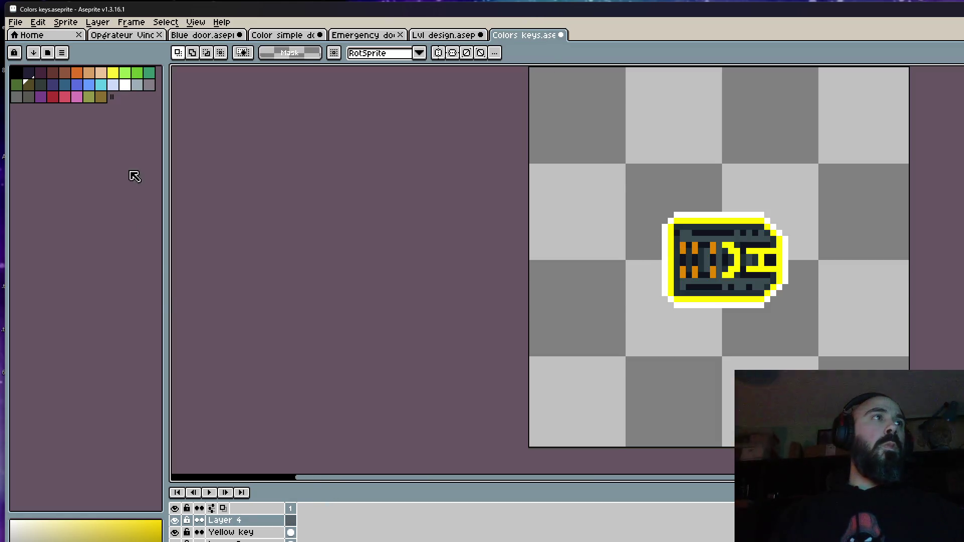
pyautogui.click(127, 86)
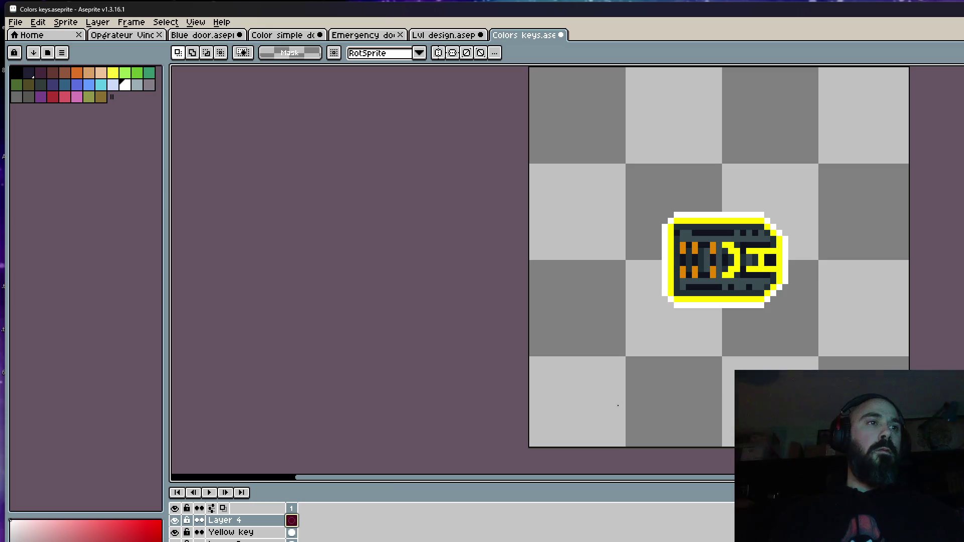
pyautogui.scroll(3, 699, 223)
pyautogui.scroll(3, 702, 205)
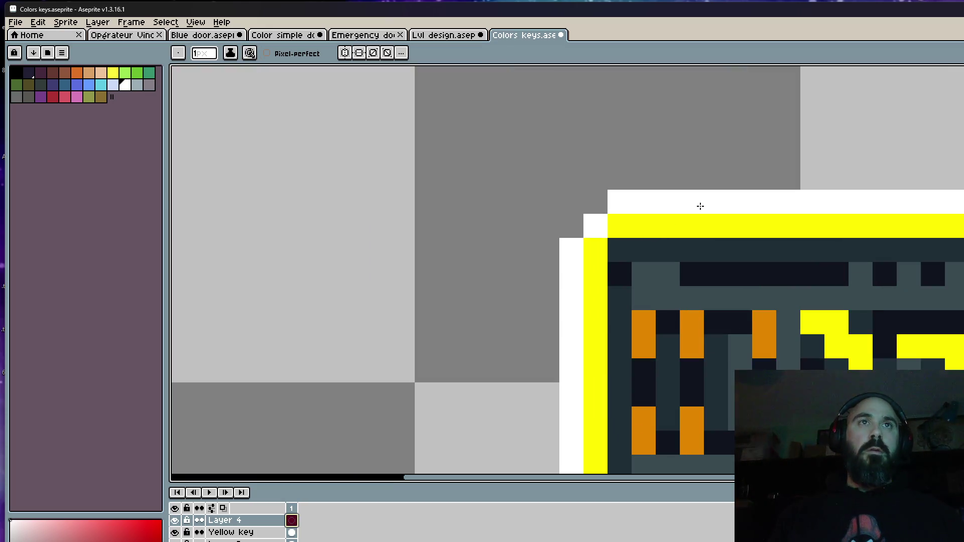
pyautogui.press('b')
pyautogui.moveTo(741, 227)
pyautogui.mouseDown()
pyautogui.moveTo(642, 319)
pyautogui.moveTo(591, 334)
pyautogui.moveTo(595, 341)
pyautogui.moveTo(712, 231)
pyautogui.mouseUp()
pyautogui.hotkey('ctrl', 'z')
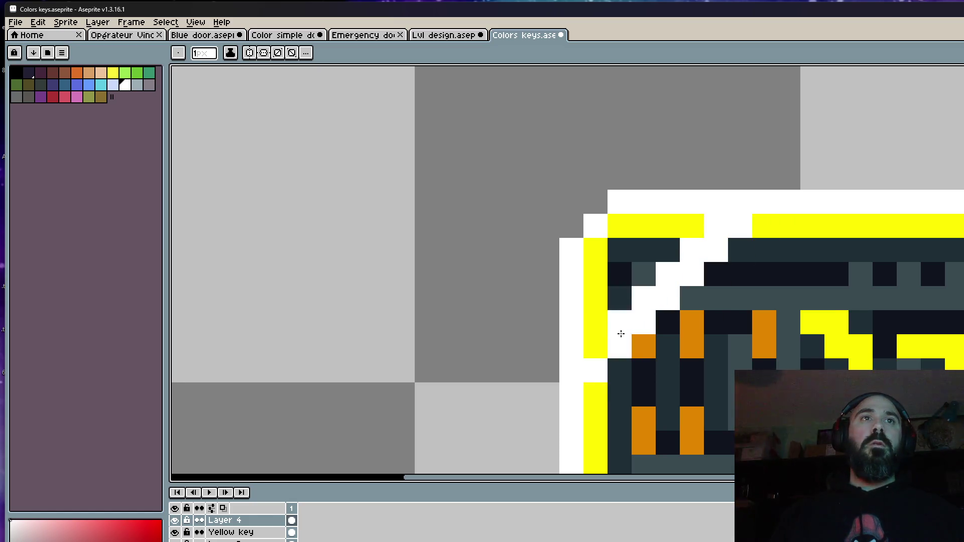
# Step: Repaint the corner diagonal with a 2px brush, then add a second frame
pyautogui.press('+')
pyautogui.moveTo(594, 340)
pyautogui.mouseDown()
pyautogui.moveTo(690, 243)
pyautogui.moveTo(646, 241)
pyautogui.moveTo(609, 269)
pyautogui.mouseUp()
pyautogui.scroll(-2, 609, 269)
pyautogui.scroll(2, 634, 282)
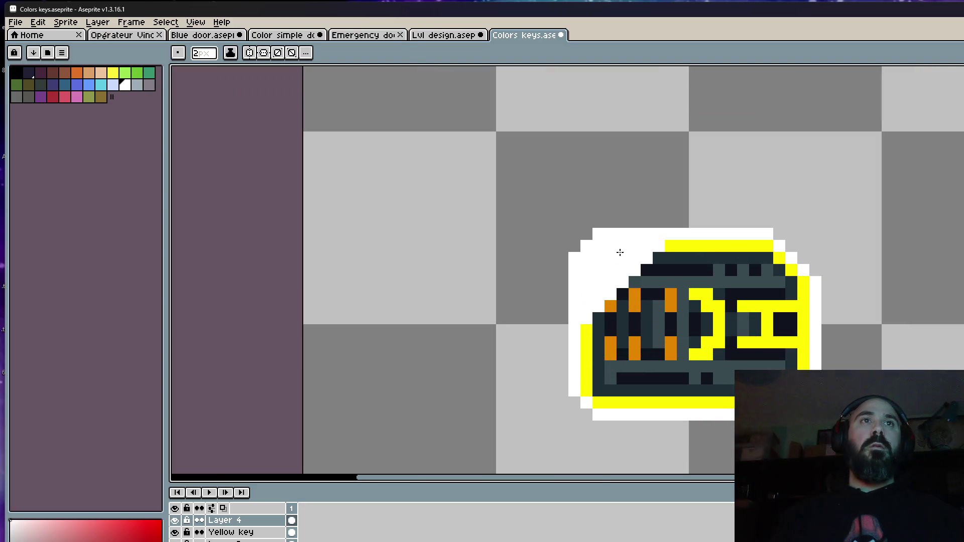
pyautogui.scroll(-2, 583, 302)
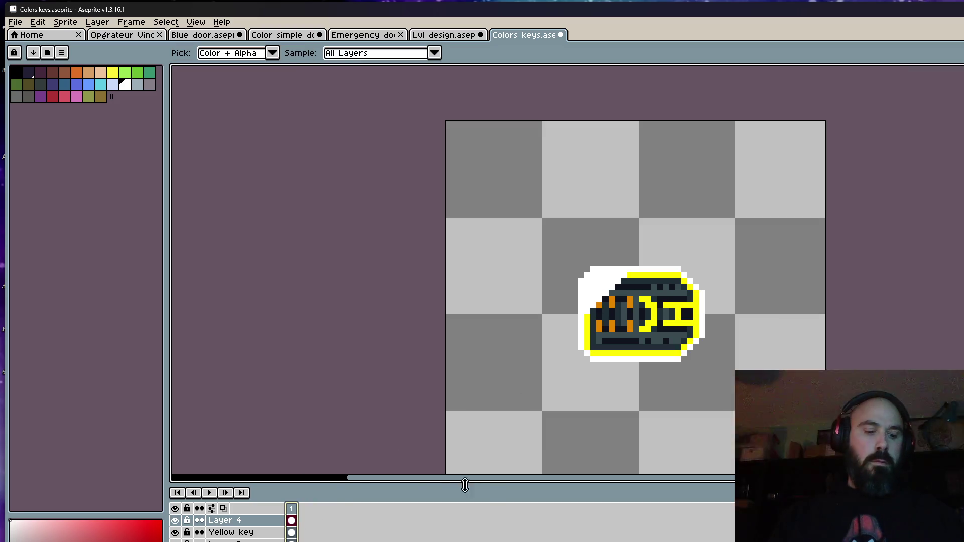
pyautogui.hotkey('alt', 'n')
pyautogui.scroll(4, 657, 275)
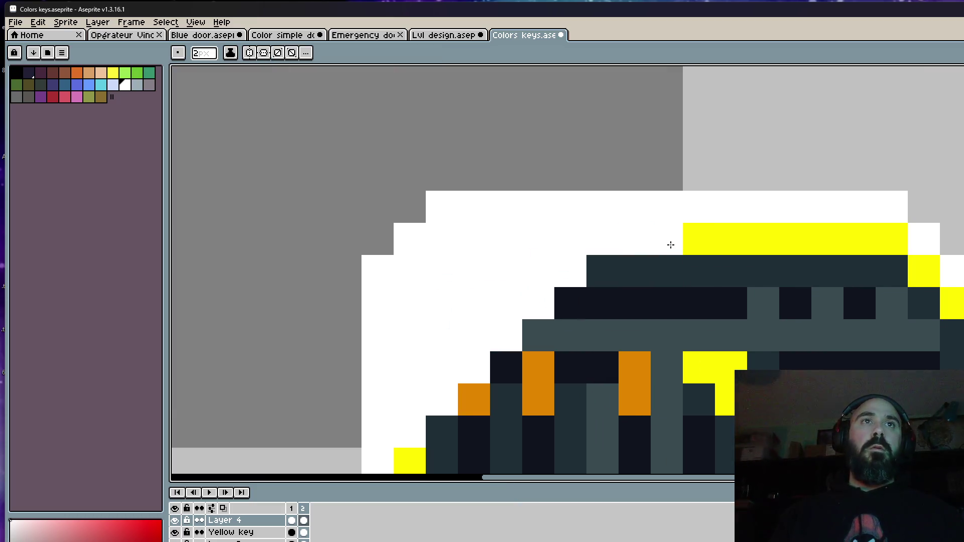
# Step: Try white strokes over the key's upper-left on frame 2, undo them, and reselect white
pyautogui.scroll(-3, 670, 243)
pyautogui.moveTo(710, 248)
pyautogui.mouseDown()
pyautogui.moveTo(670, 245)
pyautogui.moveTo(578, 326)
pyautogui.moveTo(576, 345)
pyautogui.mouseUp()
pyautogui.hotkey('ctrl', 'z')
pyautogui.hotkey('ctrl', 'z')
pyautogui.hotkey('ctrl', 'z')
pyautogui.moveTo(680, 244)
pyautogui.mouseDown()
pyautogui.moveTo(572, 329)
pyautogui.moveTo(563, 324)
pyautogui.moveTo(649, 217)
pyautogui.mouseUp()
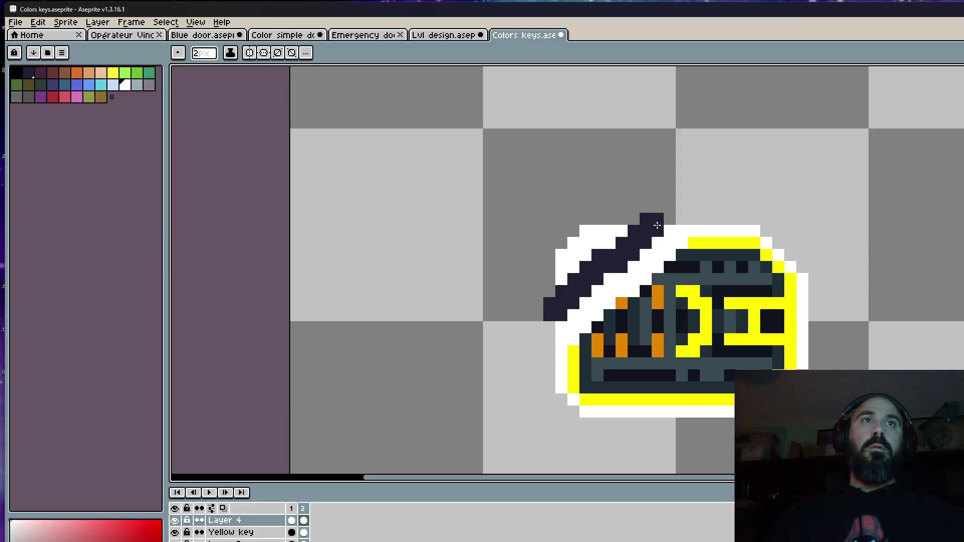
pyautogui.hotkey('ctrl', 'z')
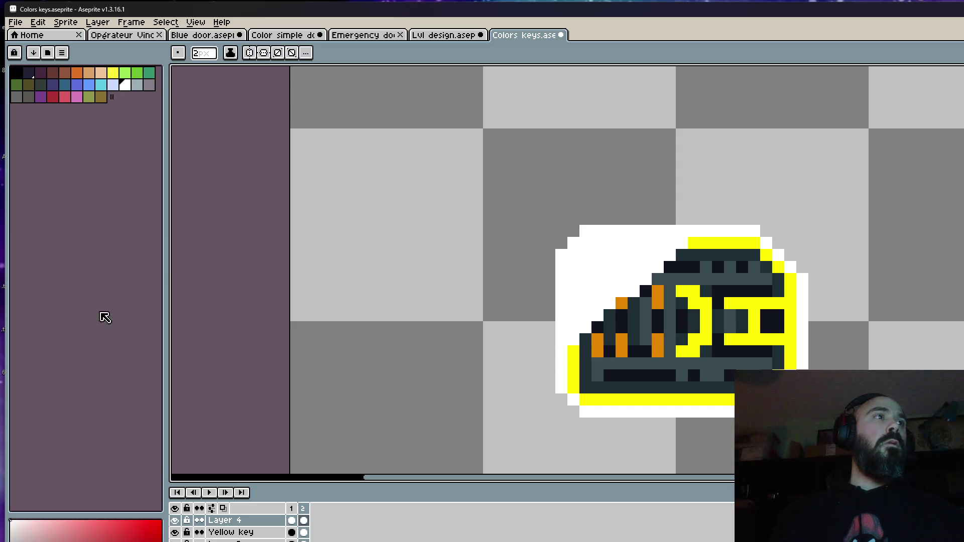
pyautogui.moveTo(112, 97); pyautogui.dragTo(123, 96)
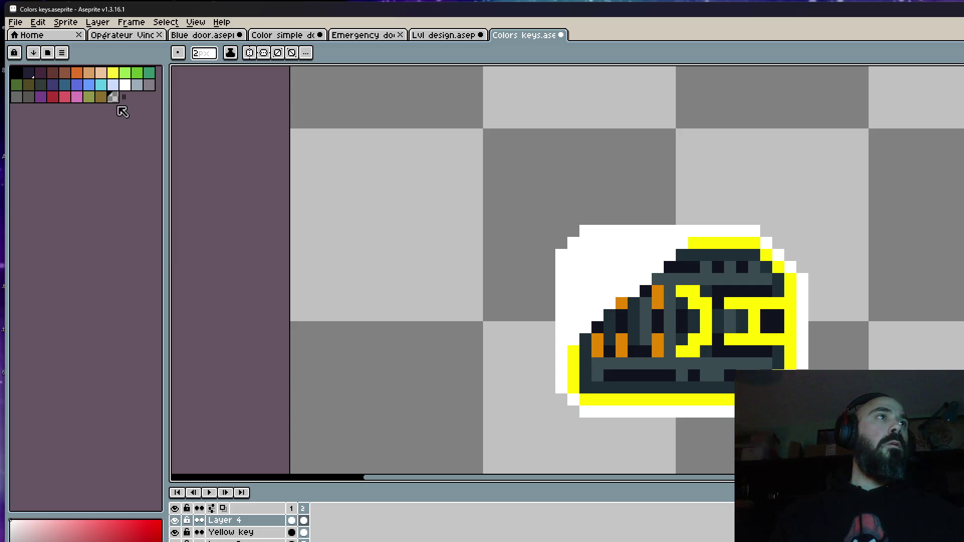
pyautogui.hotkey('ctrl', 'z')
pyautogui.hotkey('ctrl', 'z')
pyautogui.hotkey('ctrl', 'z')
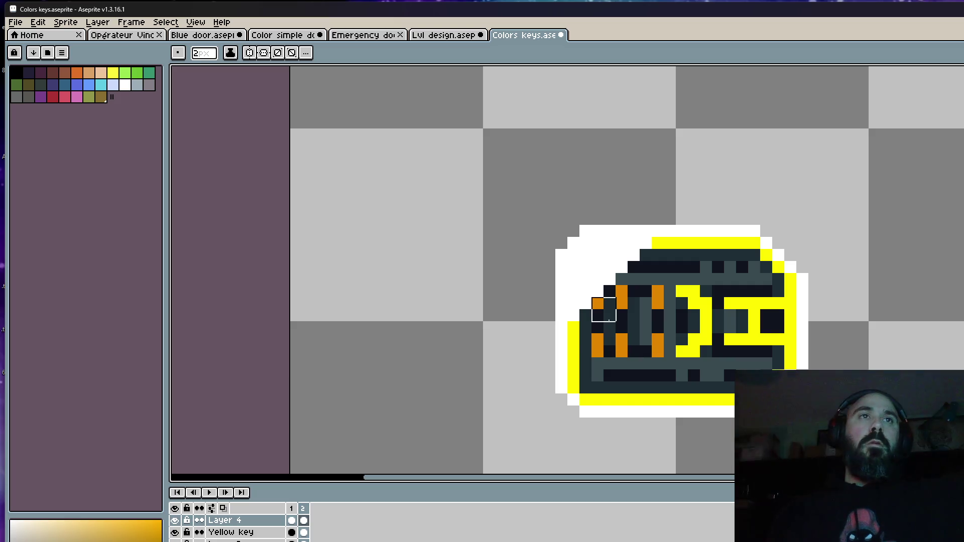
pyautogui.press('e')
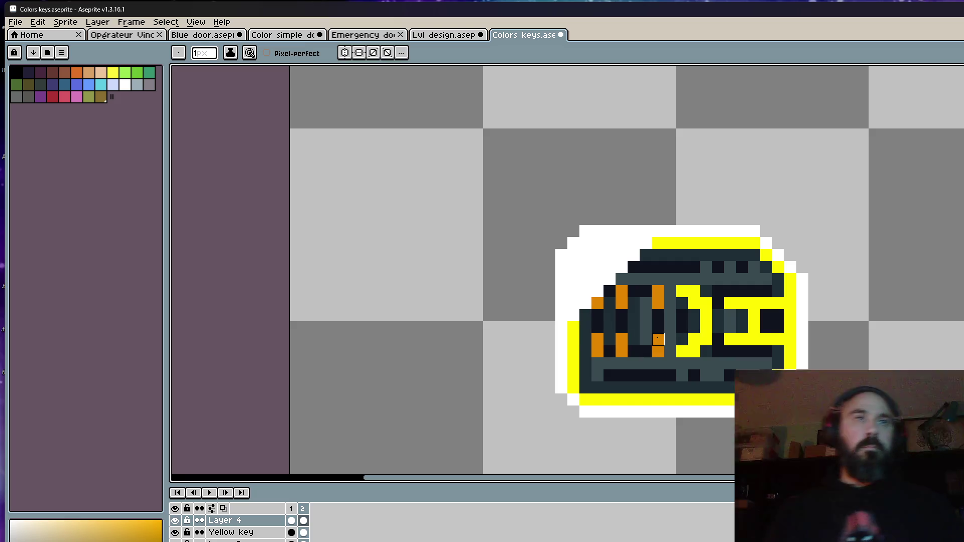
pyautogui.press('l')
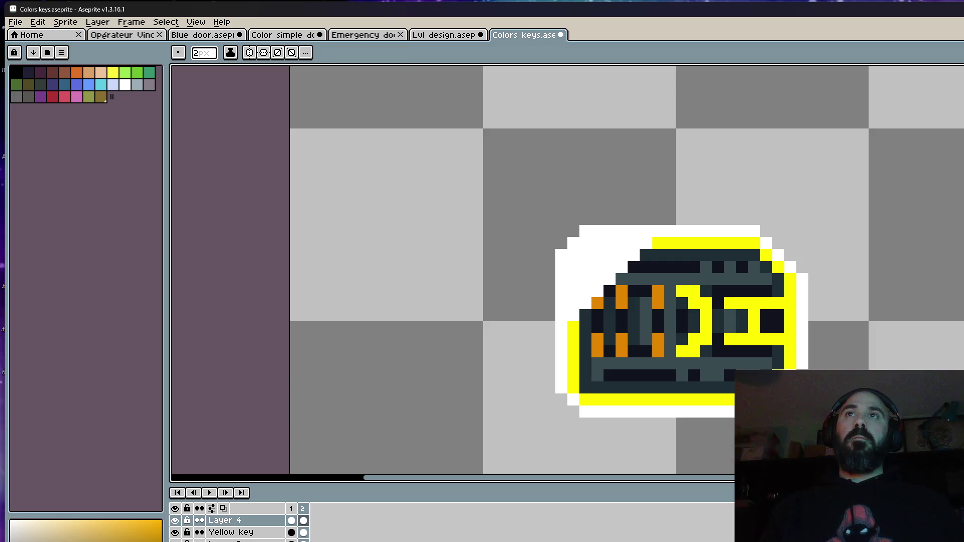
pyautogui.click(125, 85)
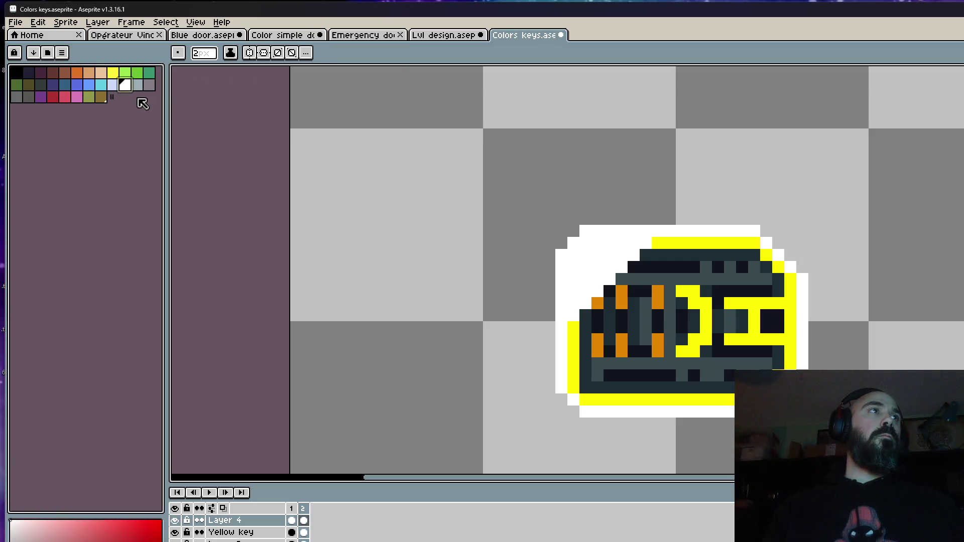
pyautogui.moveTo(112, 97); pyautogui.dragTo(123, 97)
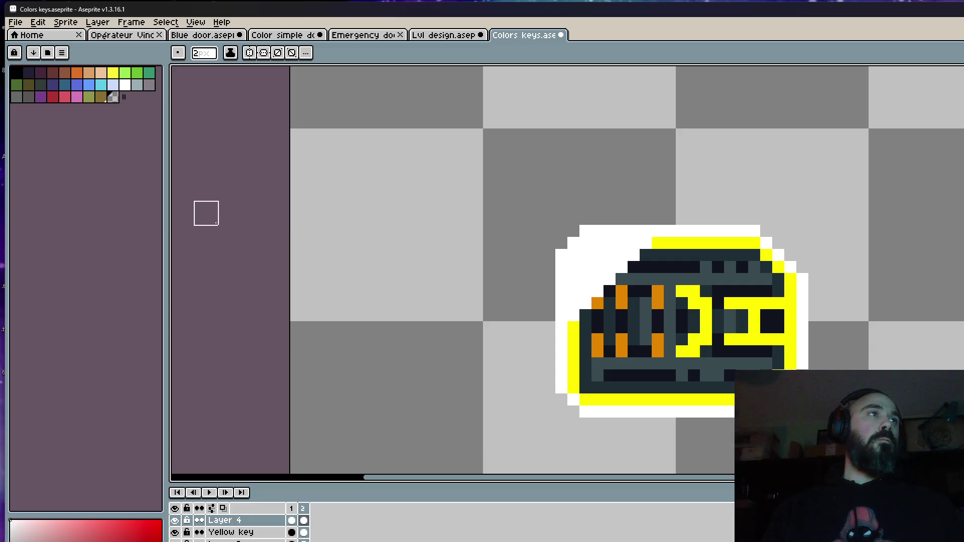
pyautogui.click(125, 84)
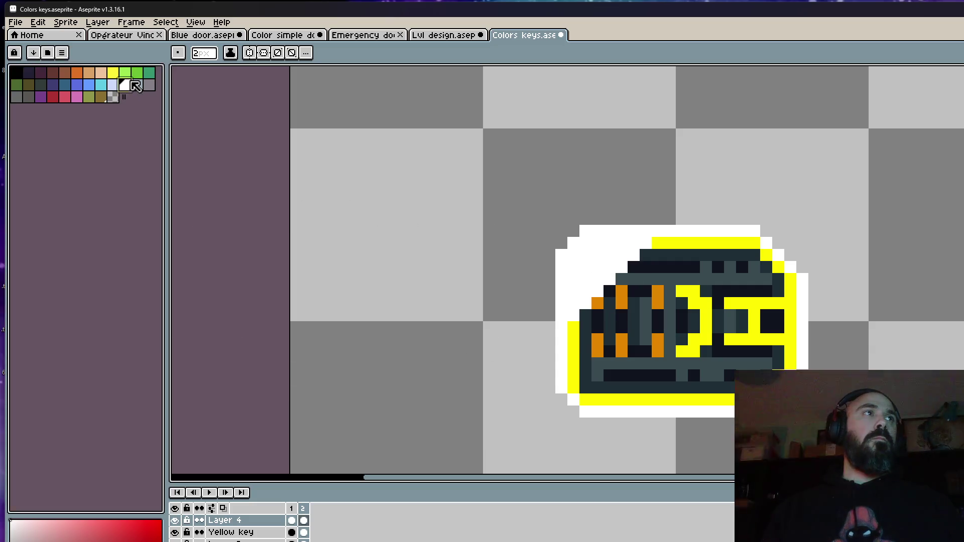
# Step: Paint a white diagonal cut across the key's upper-left, extending it one pixel left
pyautogui.moveTo(593, 340)
pyautogui.mouseDown()
pyautogui.moveTo(573, 332)
pyautogui.moveTo(680, 250)
pyautogui.mouseUp()
pyautogui.hotkey('ctrl', 'z')
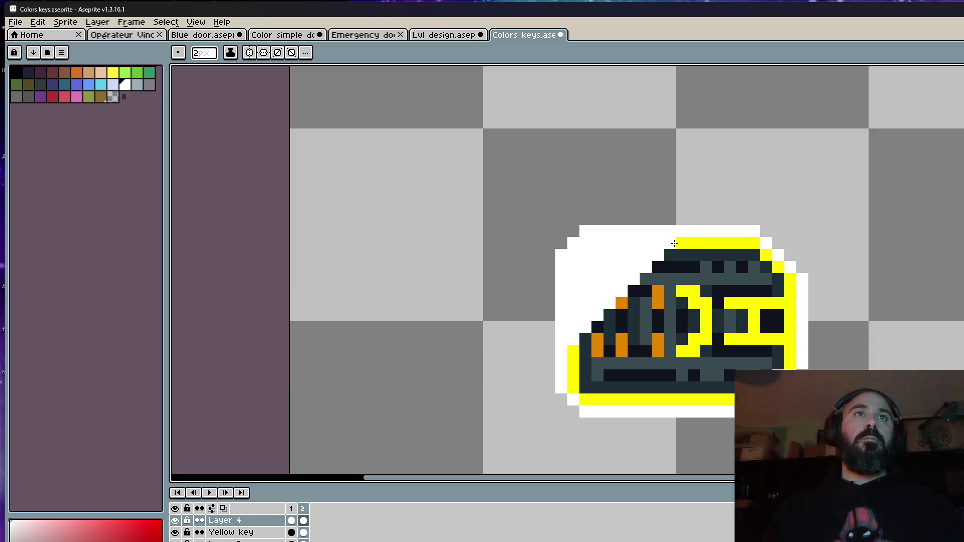
pyautogui.hotkey('ctrl', 'z')
pyautogui.hotkey('ctrl', 'z')
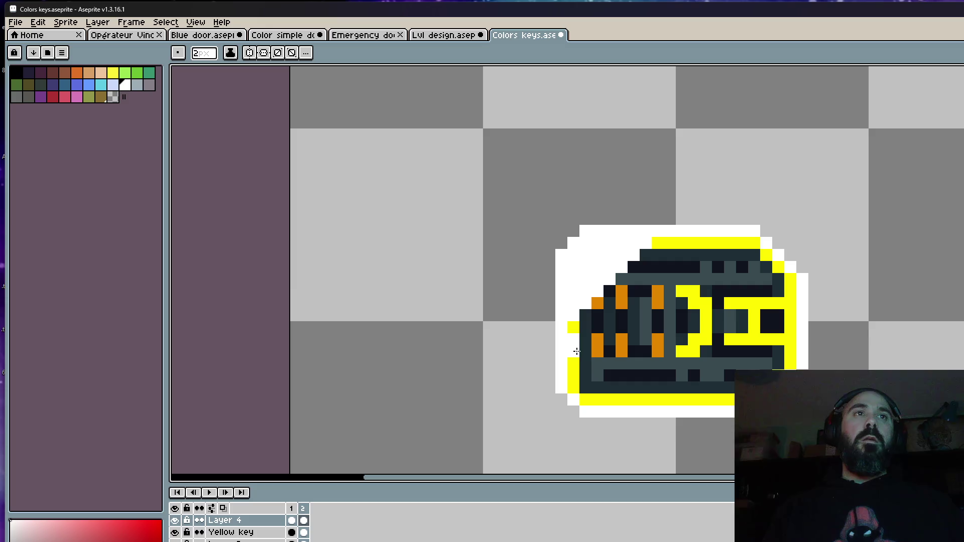
pyautogui.hotkey('ctrl', 'z')
pyautogui.hotkey('ctrl', 'z')
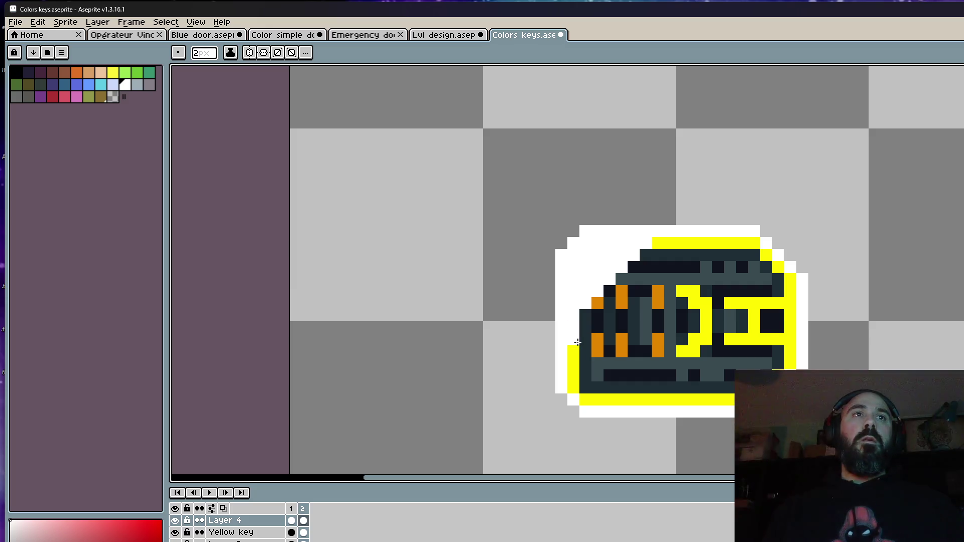
pyautogui.moveTo(586, 329)
pyautogui.mouseDown()
pyautogui.moveTo(664, 294)
pyautogui.moveTo(641, 261)
pyautogui.moveTo(589, 358)
pyautogui.moveTo(707, 244)
pyautogui.mouseUp()
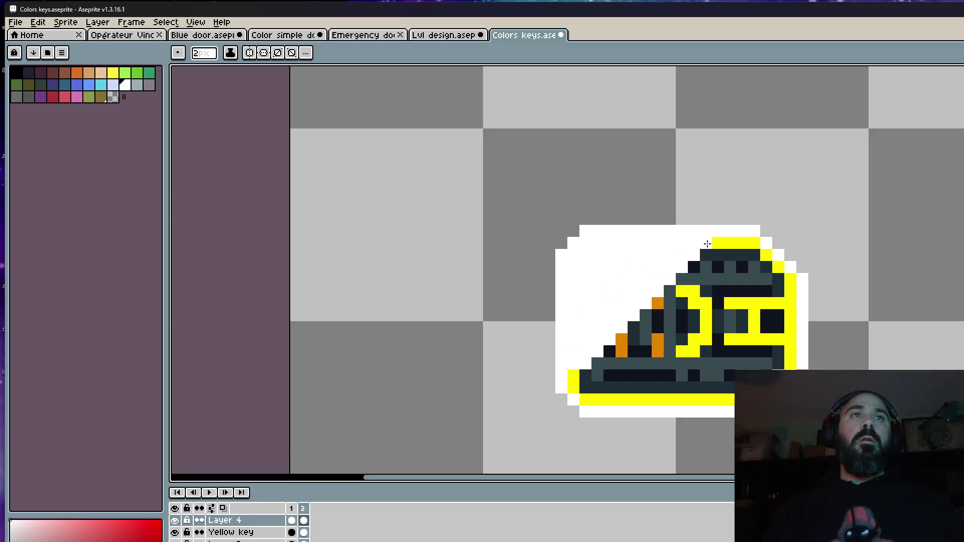
pyautogui.hotkey('ctrl', 'z')
pyautogui.hotkey('ctrl', 'z')
pyautogui.hotkey('ctrl', 'z')
pyautogui.click(572, 341)
pyautogui.moveTo(573, 349)
pyautogui.mouseDown()
pyautogui.moveTo(614, 323)
pyautogui.moveTo(677, 243)
pyautogui.moveTo(623, 249)
pyautogui.moveTo(565, 314)
pyautogui.moveTo(563, 334)
pyautogui.mouseUp()
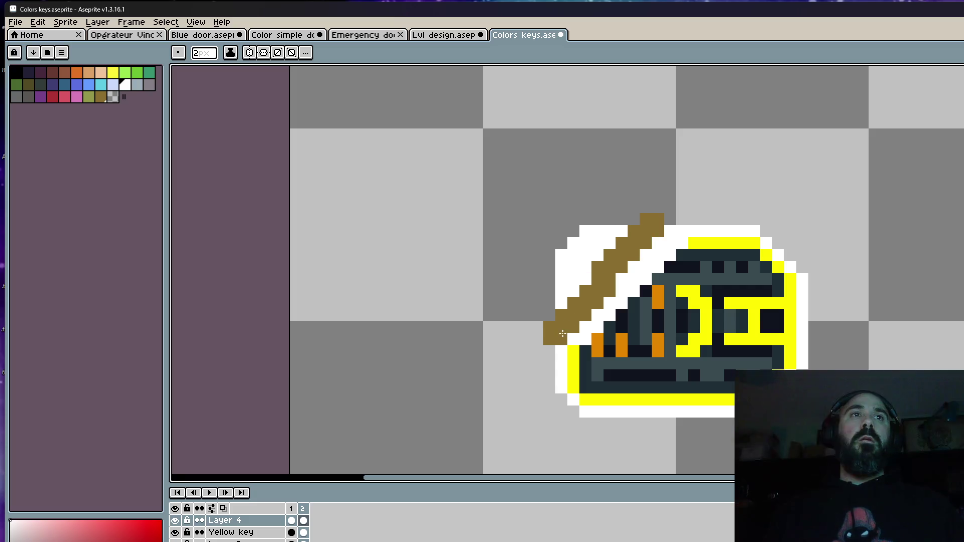
pyautogui.hotkey('ctrl', 'z')
pyautogui.moveTo(603, 286); pyautogui.dragTo(538, 340)
# Step: Erase leftover brown pixels along the diagonal with transparent and whiten the top-right yellow pixel
pyautogui.click(112, 97)
pyautogui.moveTo(653, 215)
pyautogui.mouseDown()
pyautogui.moveTo(640, 217)
pyautogui.moveTo(632, 248)
pyautogui.moveTo(542, 333)
pyautogui.mouseUp()
pyautogui.moveTo(585, 255); pyautogui.dragTo(578, 267)
pyautogui.hotkey('ctrl', 'z')
pyautogui.moveTo(556, 322)
pyautogui.mouseDown()
pyautogui.moveTo(571, 310)
pyautogui.moveTo(553, 326)
pyautogui.moveTo(589, 369)
pyautogui.moveTo(582, 374)
pyautogui.moveTo(706, 249)
pyautogui.mouseUp()
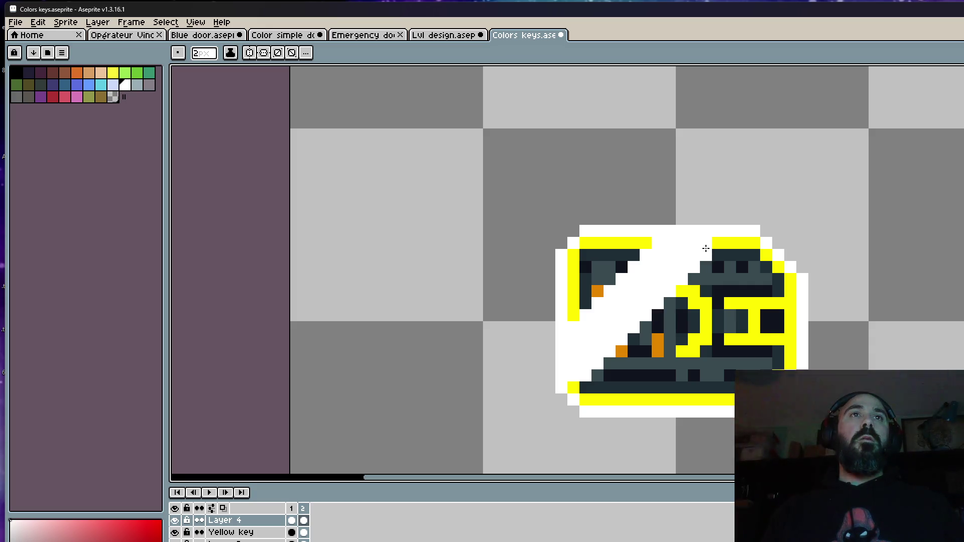
pyautogui.click(719, 243)
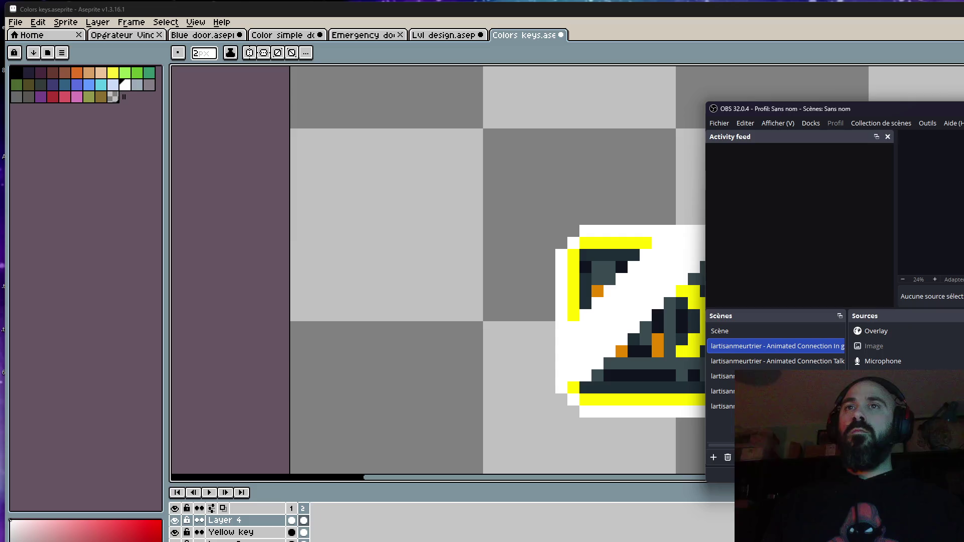
# Step: Return focus to the sprite editor showing the sliced yellow keycard
pyautogui.click(656, 315)
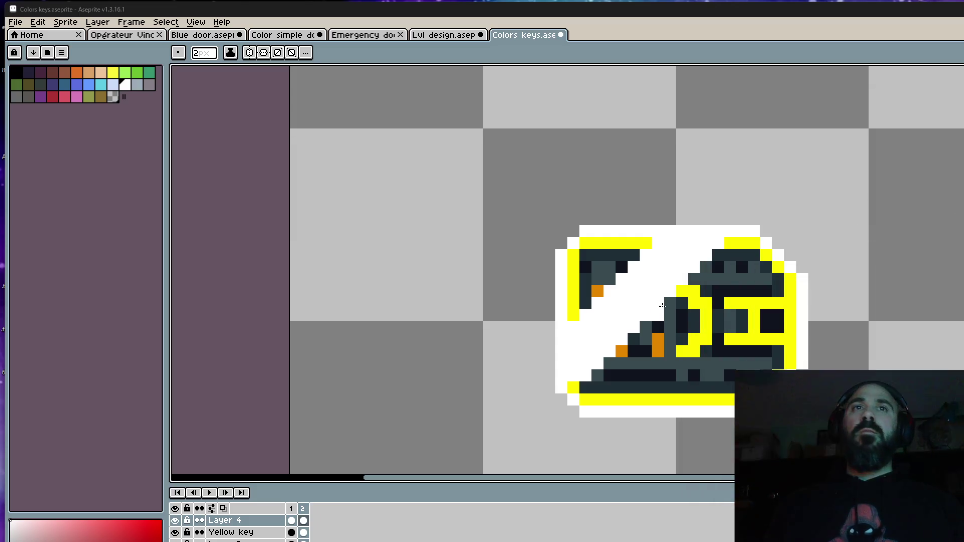
# Step: Compare frames 1 and 2, then add a third animation frame
pyautogui.scroll(-4, 772, 123)
pyautogui.scroll(4, 743, 191)
pyautogui.press('Right')
pyautogui.press('Left')
pyautogui.hotkey('alt', 'n')
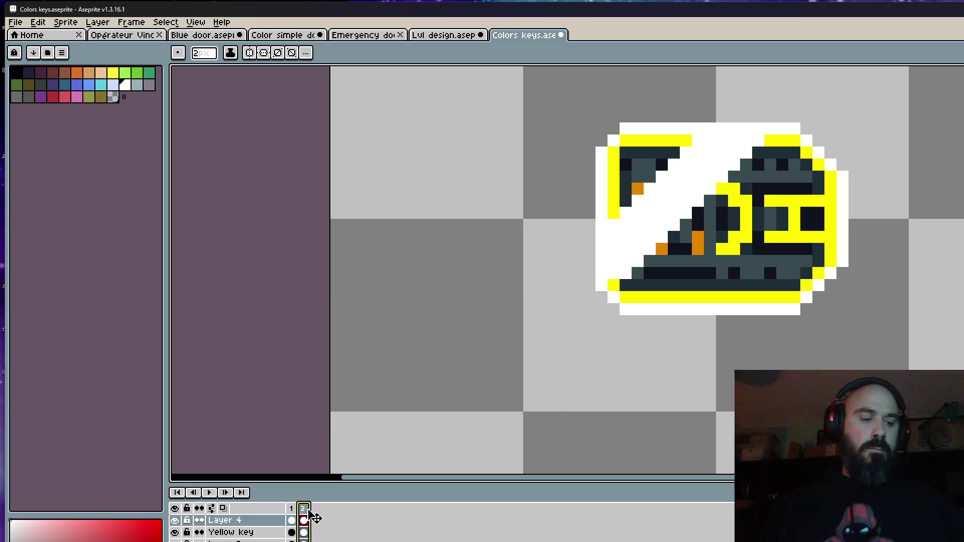
pyautogui.scroll(1, 735, 229)
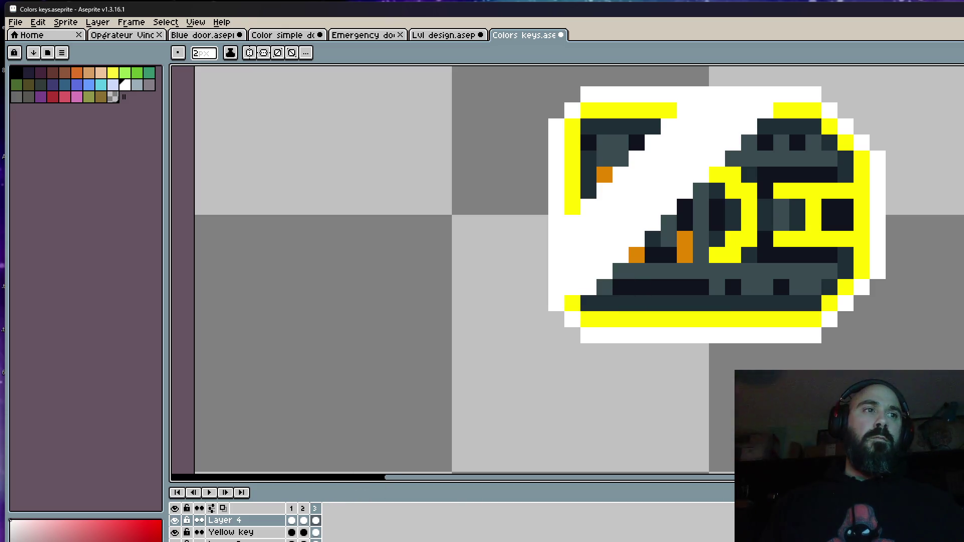
# Step: Try whitening stray yellow outline pixels on frame 2, undoing the changes
pyautogui.click(304, 520)
pyautogui.click(566, 300)
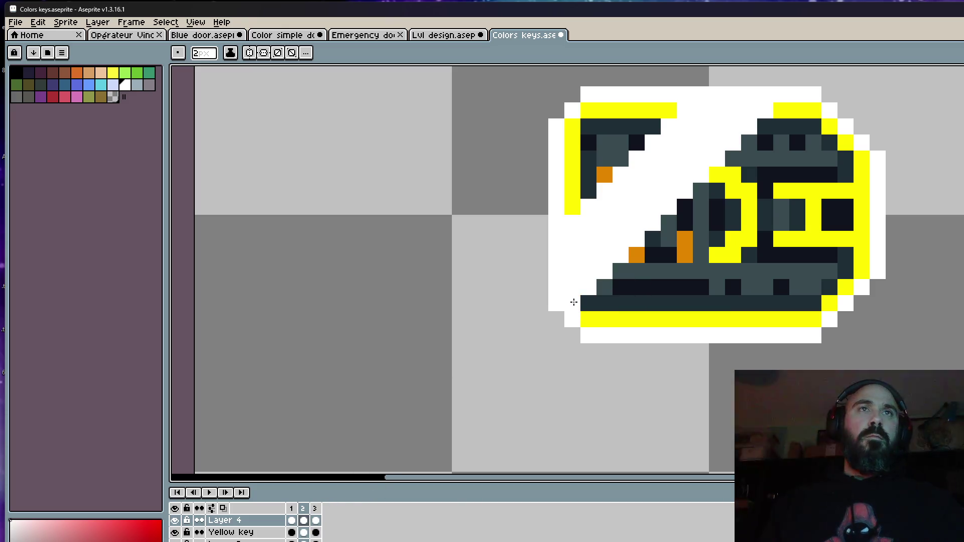
pyautogui.click(805, 116)
pyautogui.hotkey('ctrl', 'z')
pyautogui.click(611, 318)
pyautogui.click(609, 322)
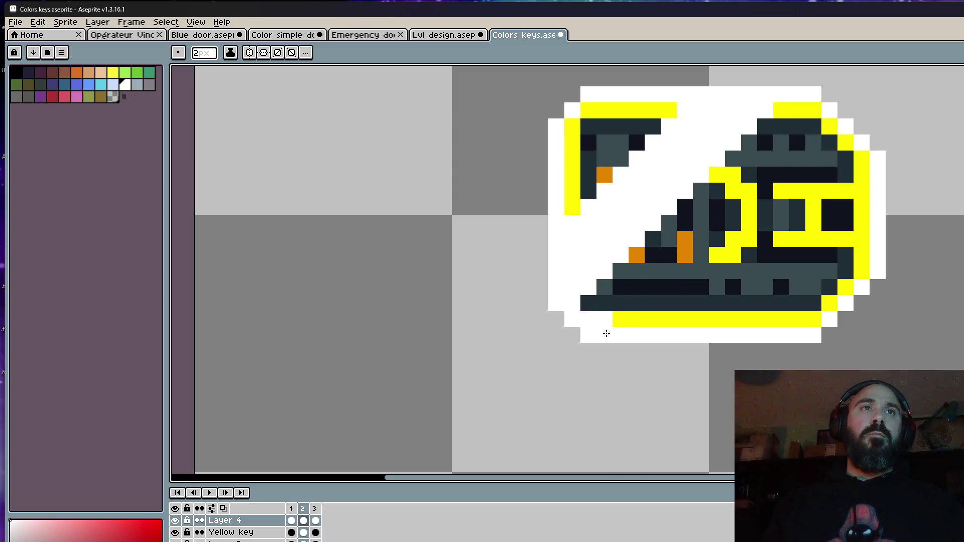
pyautogui.click(600, 319)
pyautogui.moveTo(621, 303); pyautogui.dragTo(635, 320)
pyautogui.hotkey('ctrl', 'z')
pyautogui.hotkey('ctrl', 'z')
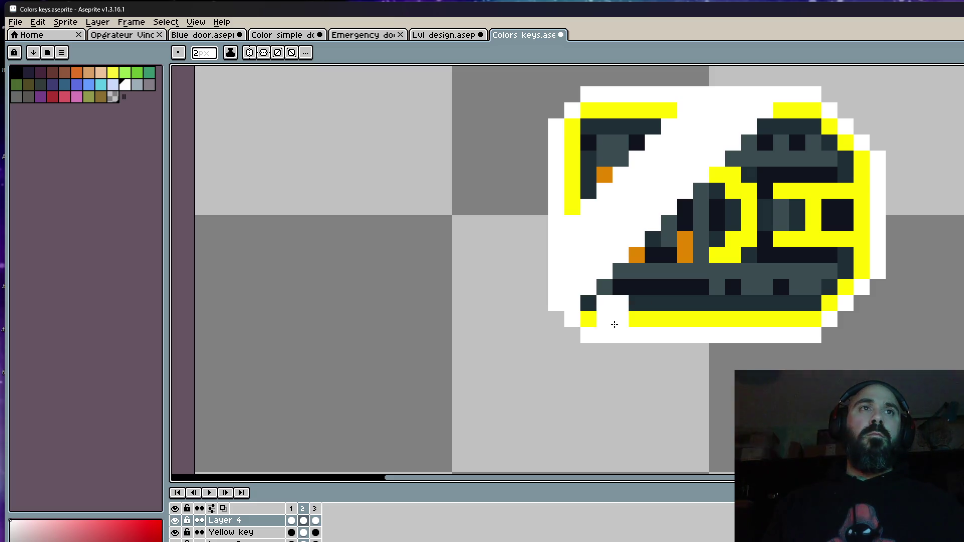
# Step: On frame 3, erase and repaint the white band's upper-left end to reveal the key
pyautogui.press('Right')
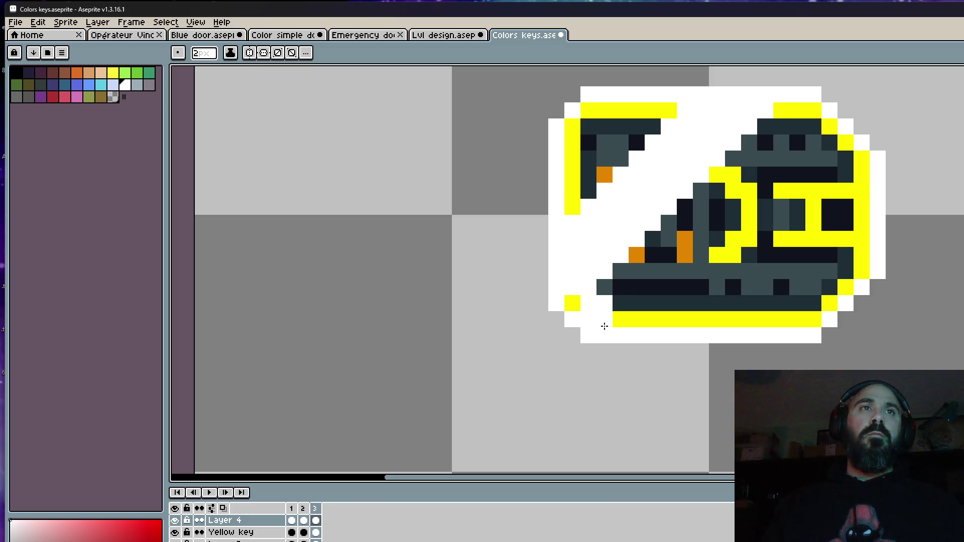
pyautogui.press('Right')
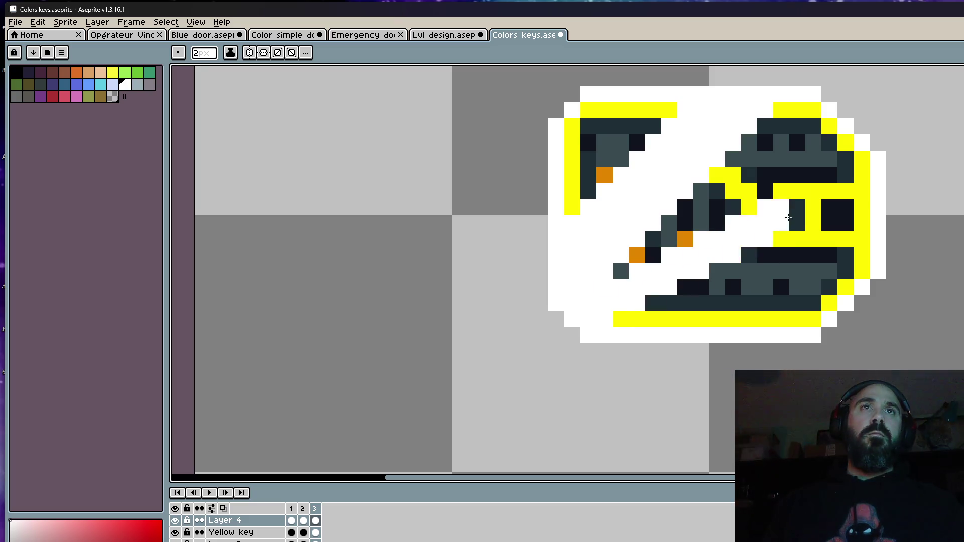
pyautogui.press('Right')
pyautogui.press('Right')
pyautogui.press('Right')
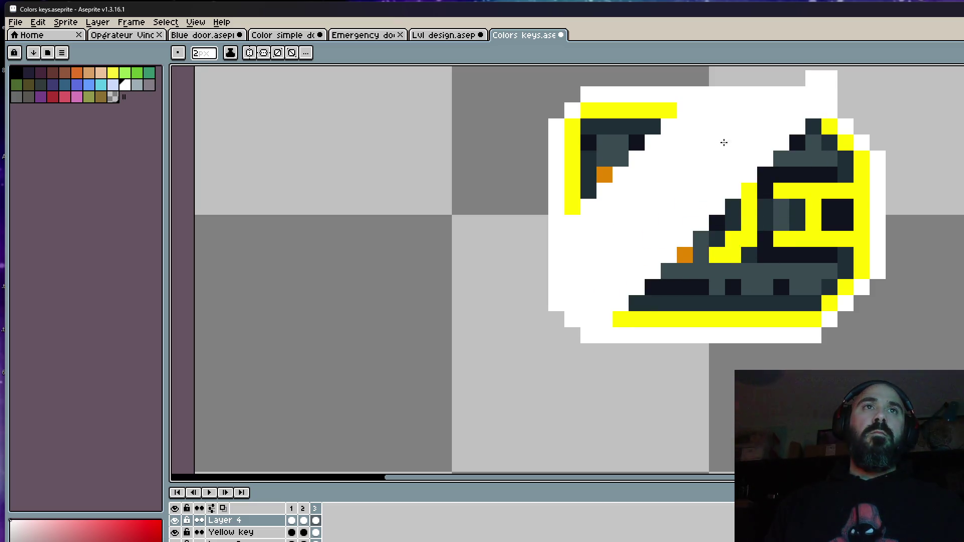
pyautogui.moveTo(792, 82)
pyautogui.mouseDown()
pyautogui.moveTo(703, 129)
pyautogui.moveTo(586, 260)
pyautogui.mouseUp()
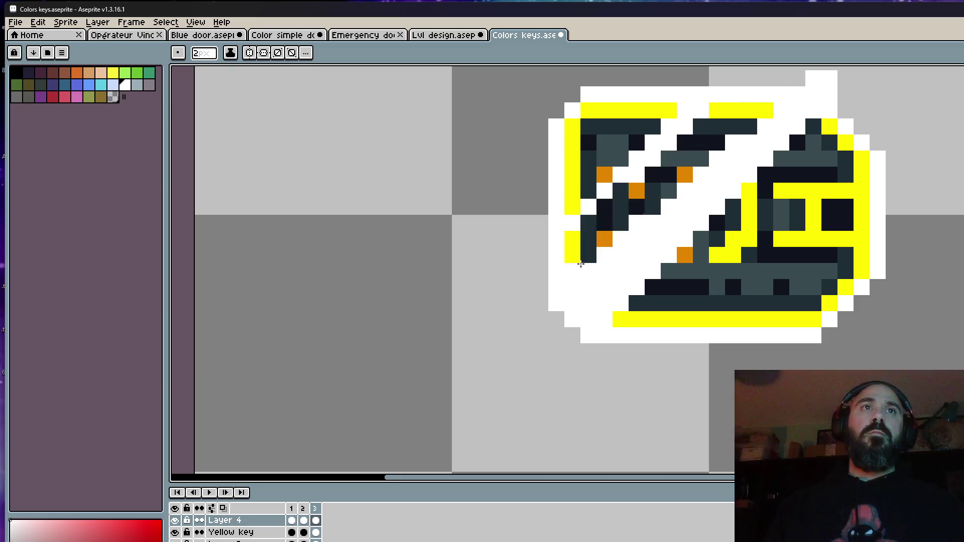
pyautogui.hotkey('ctrl', 'z')
pyautogui.hotkey('ctrl', 'z')
pyautogui.click(710, 102)
pyautogui.moveTo(710, 102)
pyautogui.mouseDown()
pyautogui.moveTo(563, 263)
pyautogui.moveTo(678, 149)
pyautogui.moveTo(633, 196)
pyautogui.mouseUp()
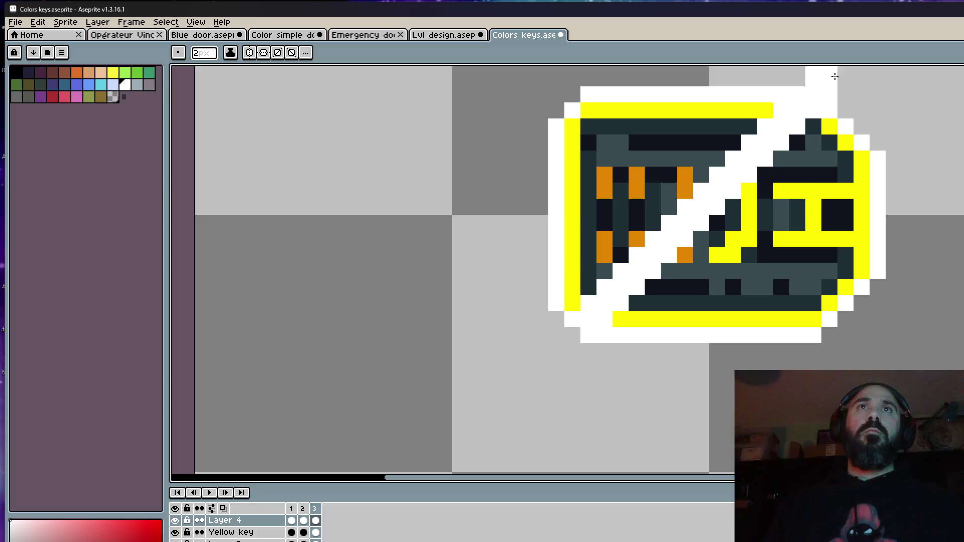
# Step: Extend frame 3's band to the top-right, then add a fourth frame with a small bottom-outline gap
pyautogui.moveTo(814, 77); pyautogui.dragTo(886, 75)
pyautogui.moveTo(861, 113)
pyautogui.mouseDown()
pyautogui.moveTo(849, 141)
pyautogui.moveTo(835, 137)
pyautogui.moveTo(736, 224)
pyautogui.moveTo(624, 342)
pyautogui.mouseUp()
pyautogui.hotkey('ctrl', 'z')
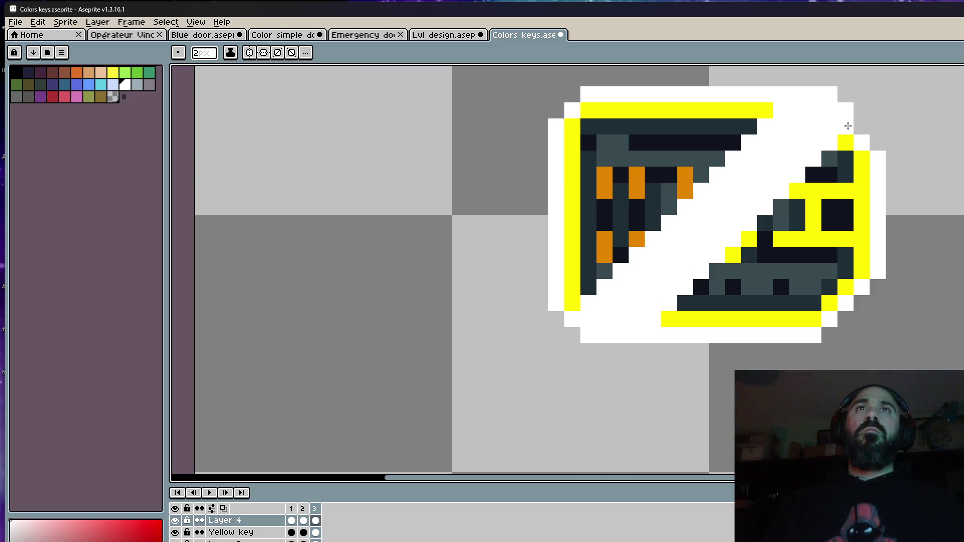
pyautogui.scroll(-4, 854, 110)
pyautogui.hotkey('ctrl', 'y')
pyautogui.hotkey('ctrl', 'z')
pyautogui.scroll(3, 854, 136)
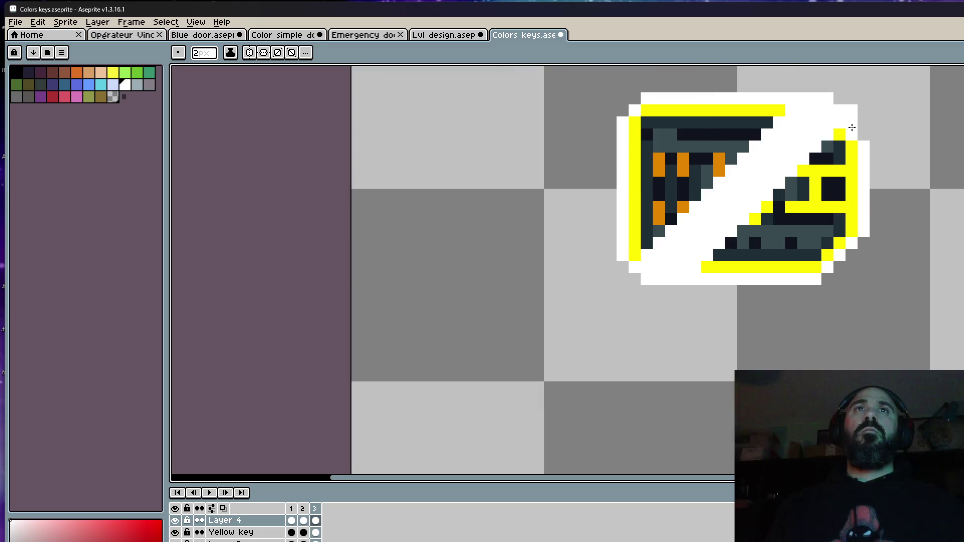
pyautogui.moveTo(849, 146); pyautogui.dragTo(807, 184)
pyautogui.hotkey('ctrl', 'z')
pyautogui.hotkey('ctrl', 'z')
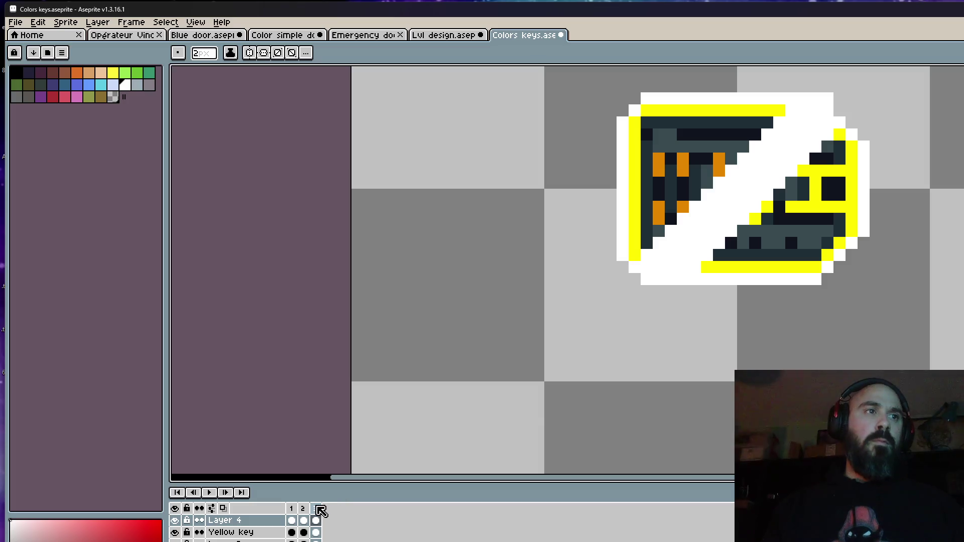
pyautogui.hotkey('alt', 'n')
pyautogui.click(776, 277)
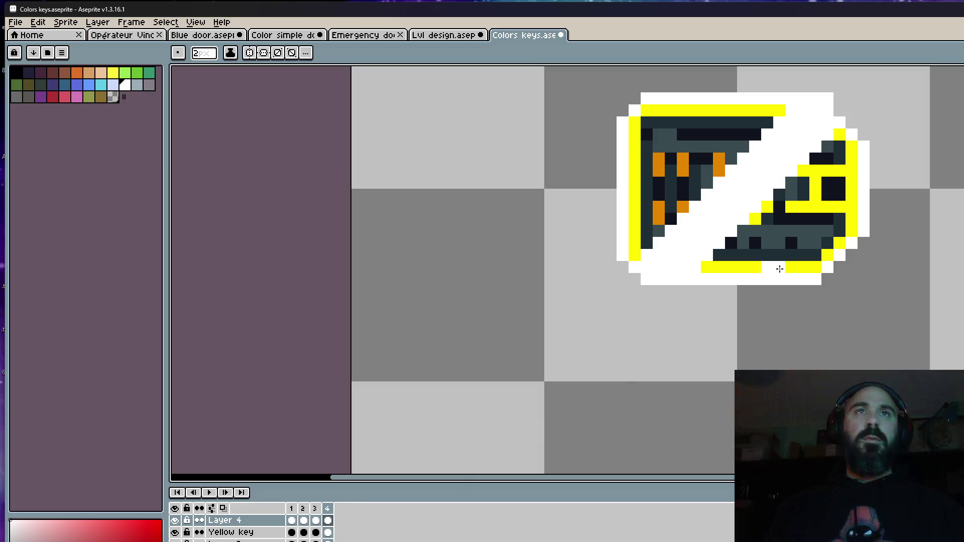
# Step: On frame 4, restore the key pixels under the old white band
pyautogui.hotkey('ctrl', 'z')
pyautogui.scroll(1, 859, 134)
pyautogui.moveTo(859, 134)
pyautogui.mouseDown()
pyautogui.moveTo(835, 175)
pyautogui.moveTo(677, 336)
pyautogui.moveTo(663, 325)
pyautogui.mouseUp()
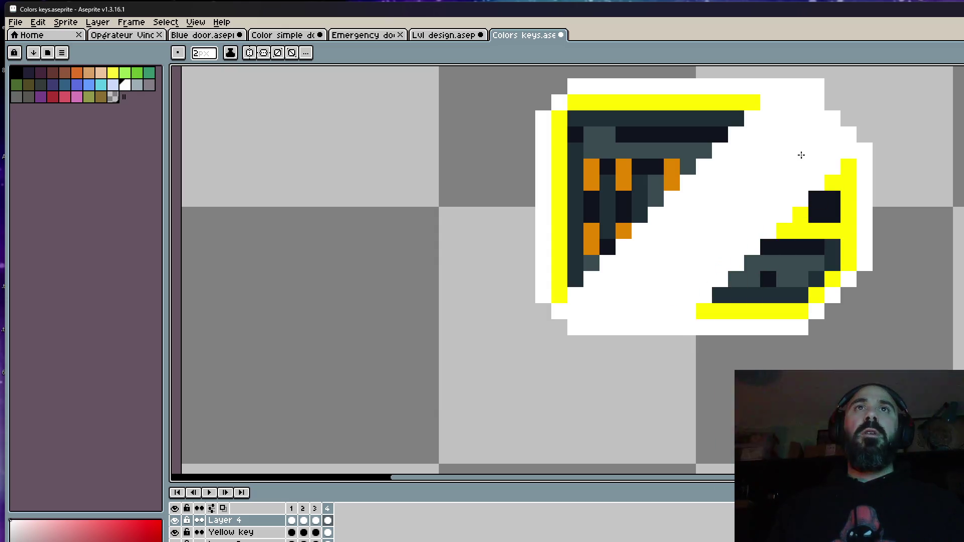
pyautogui.click(638, 321)
pyautogui.moveTo(642, 325); pyautogui.dragTo(824, 109)
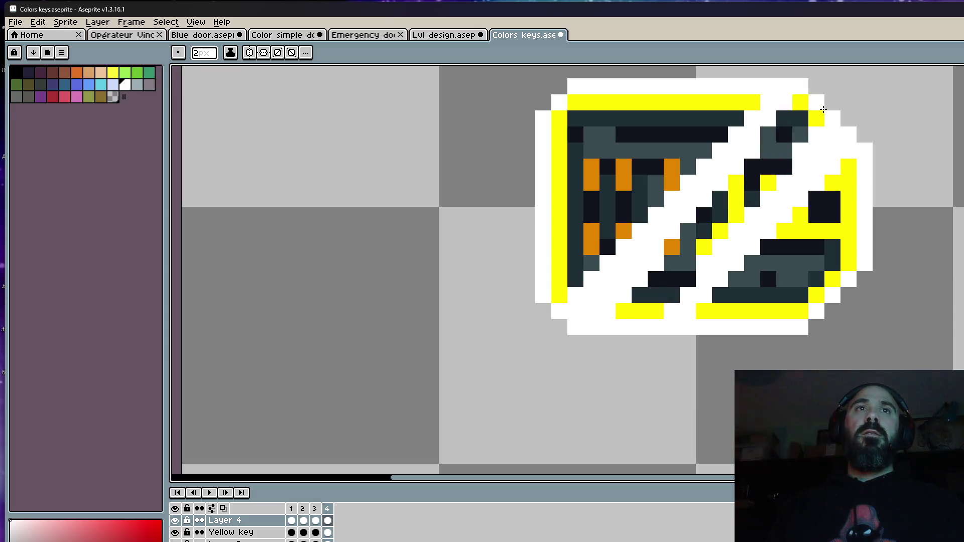
pyautogui.moveTo(688, 279)
pyautogui.mouseDown()
pyautogui.moveTo(693, 286)
pyautogui.moveTo(664, 318)
pyautogui.mouseUp()
pyautogui.hotkey('ctrl', 'z')
pyautogui.hotkey('ctrl', 'z')
pyautogui.hotkey('ctrl', 'z')
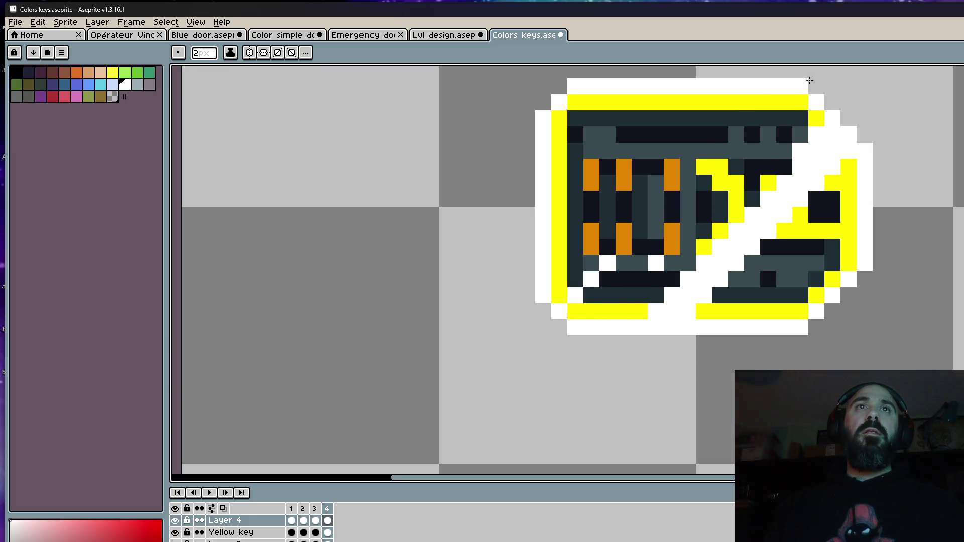
pyautogui.hotkey('ctrl', 'z')
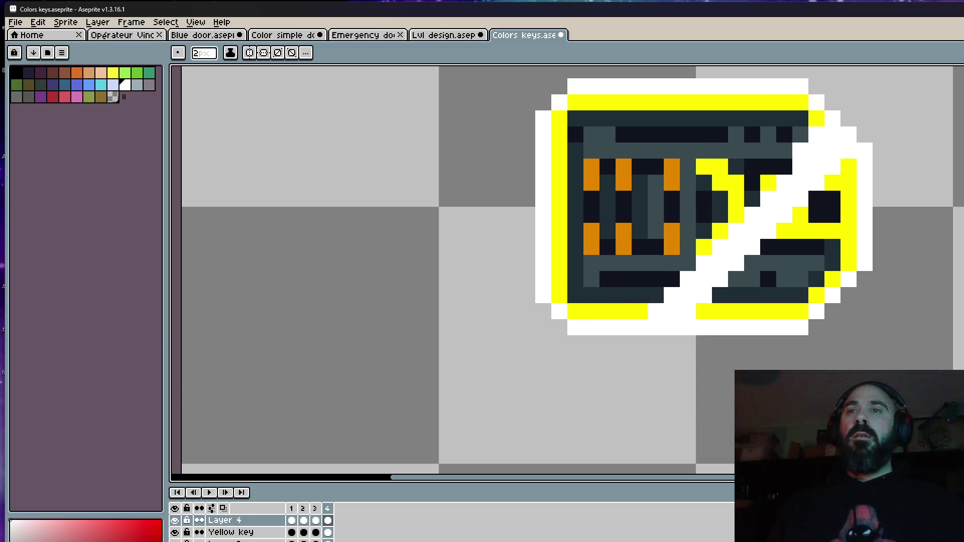
# Step: Paint the white band across the key's lower right and whiten its right edge
pyautogui.hotkey('alt', 'Tab')
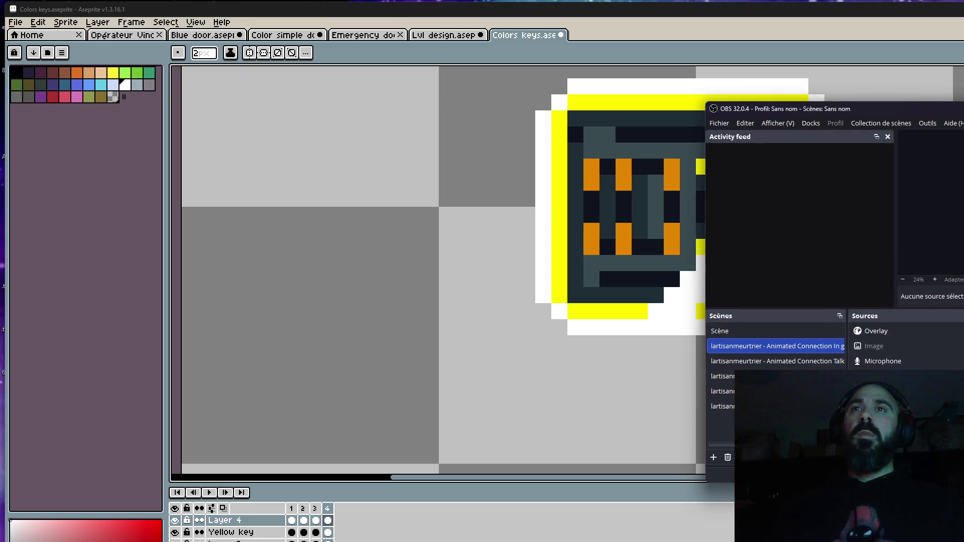
pyautogui.hotkey('alt', 'Tab')
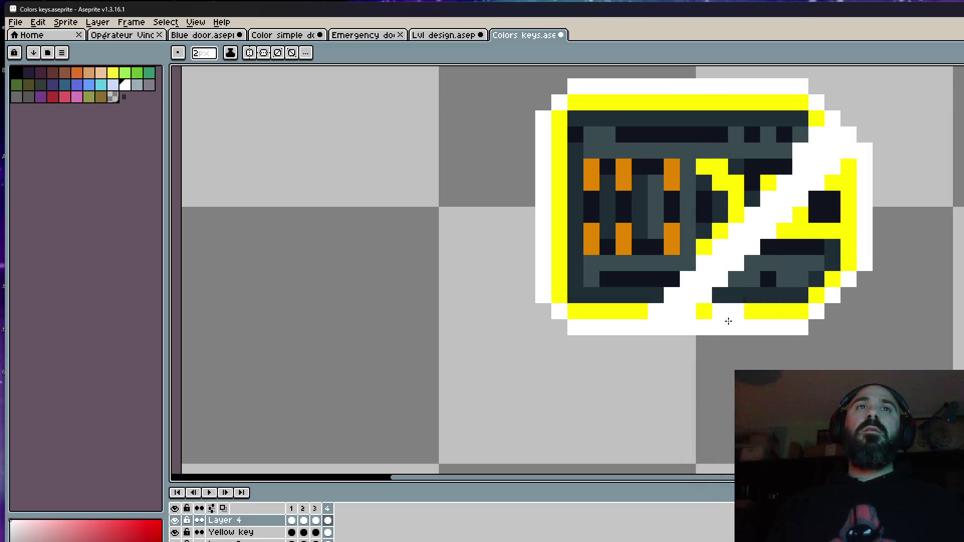
pyautogui.moveTo(715, 323); pyautogui.dragTo(859, 174)
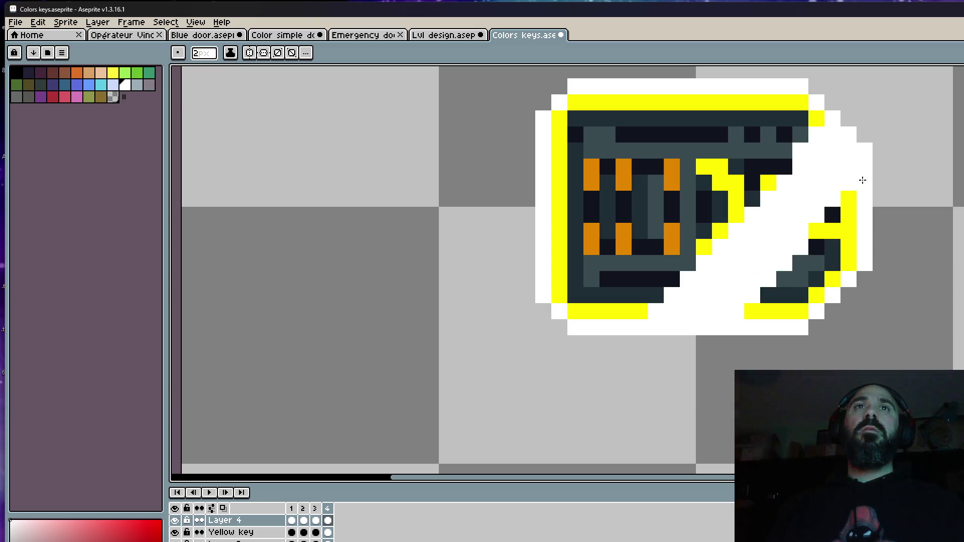
pyautogui.click(827, 224)
pyautogui.click(844, 198)
pyautogui.click(854, 241)
pyautogui.scroll(-3, 862, 249)
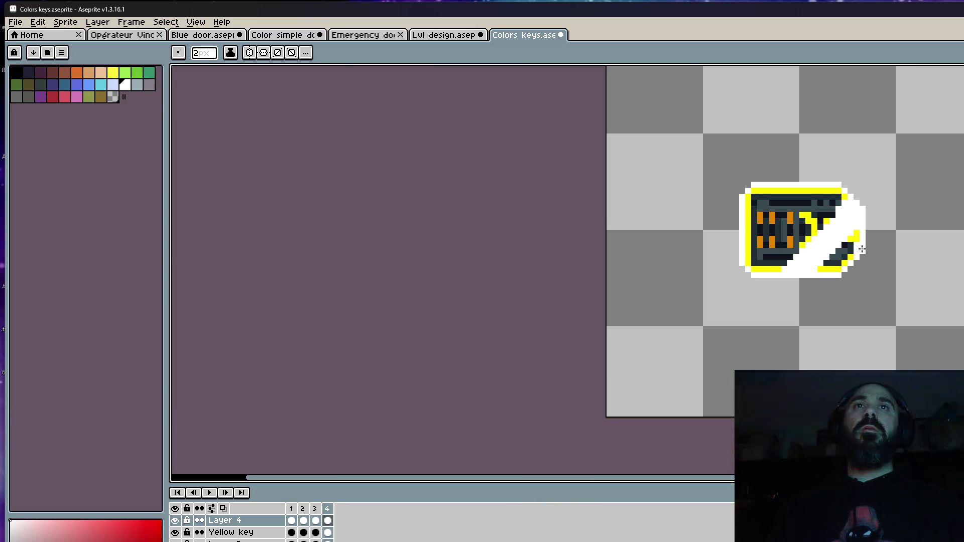
pyautogui.scroll(3, 854, 251)
pyautogui.click(658, 368)
# Step: Straighten the diagonal up to the top-right and trim three corner outline pixels
pyautogui.press('Left')
pyautogui.press('Right')
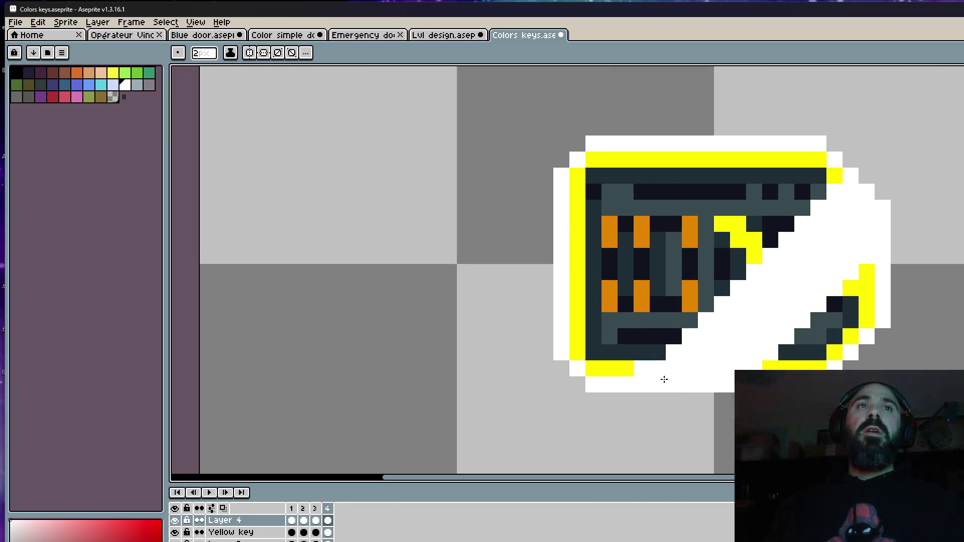
pyautogui.press('Left')
pyautogui.press('Right')
pyautogui.moveTo(648, 374); pyautogui.dragTo(740, 277)
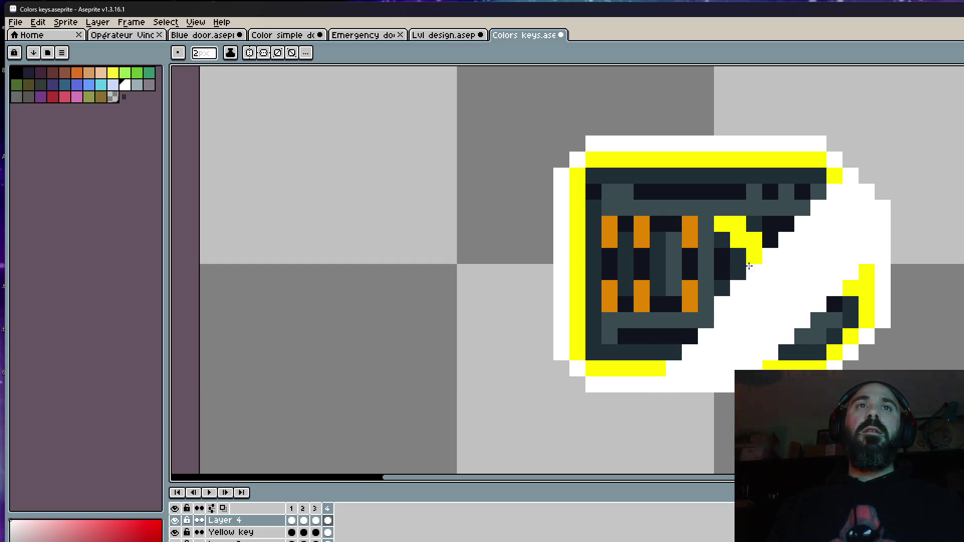
pyautogui.keyDown('shift'); pyautogui.click(858, 166); pyautogui.keyUp('shift')
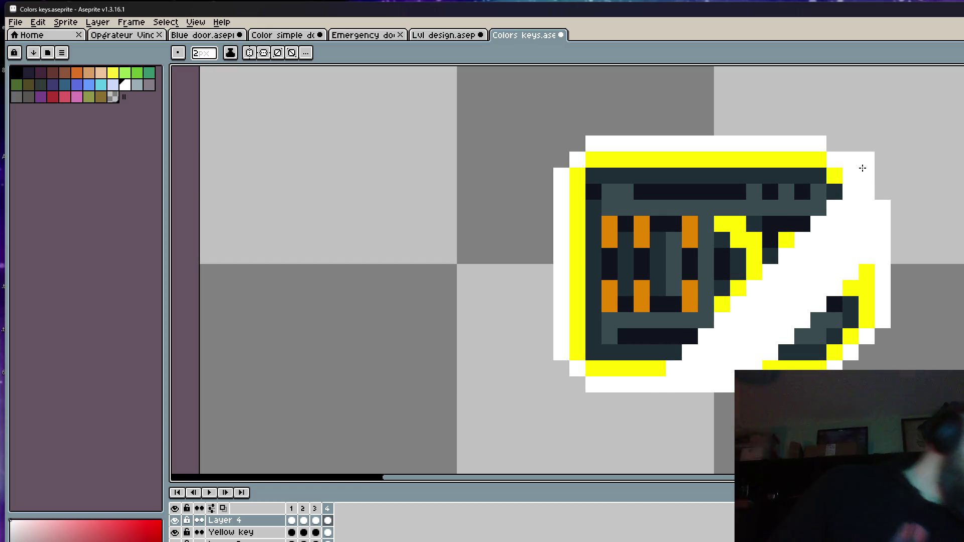
pyautogui.click(863, 168)
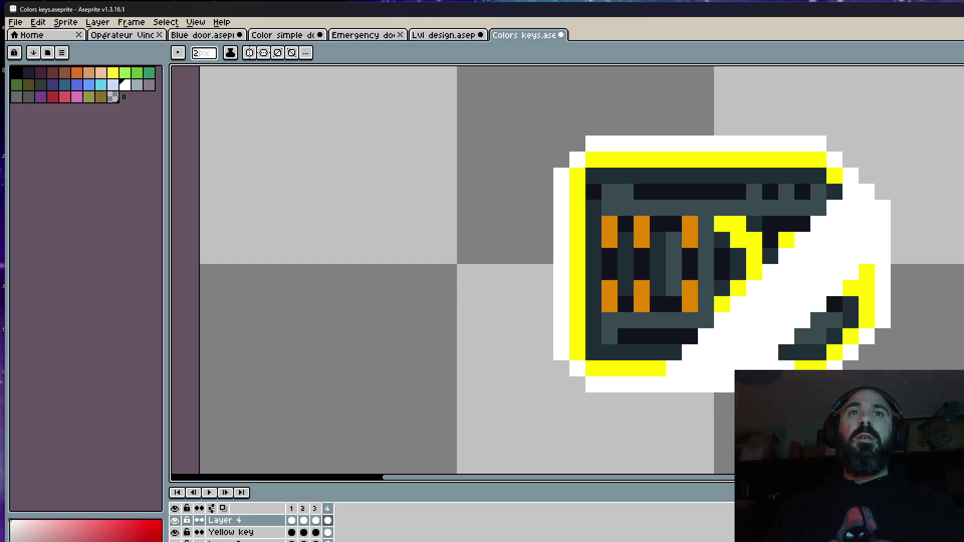
# Step: Play the animation and stop it on the fourth frame
pyautogui.scroll(-3, 871, 377)
pyautogui.press('Return')
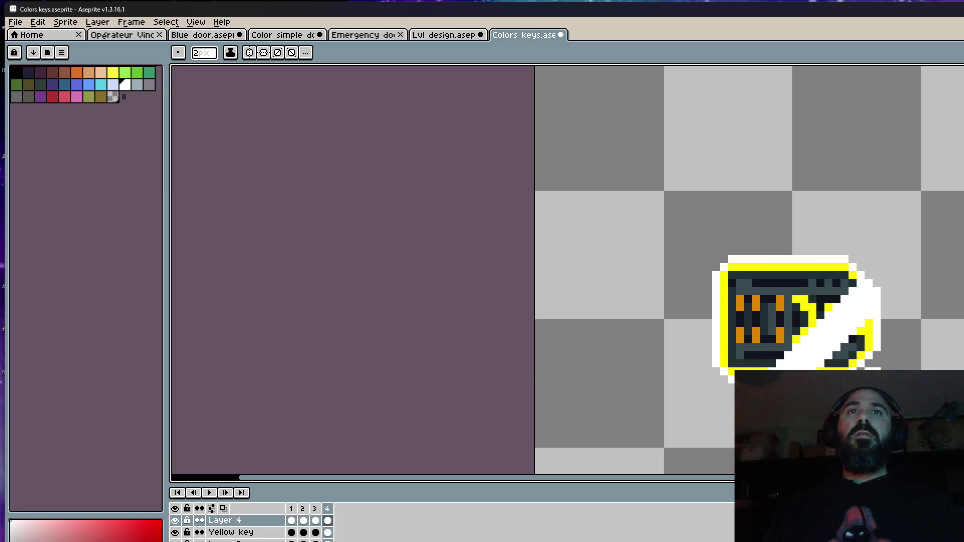
pyautogui.click(334, 509)
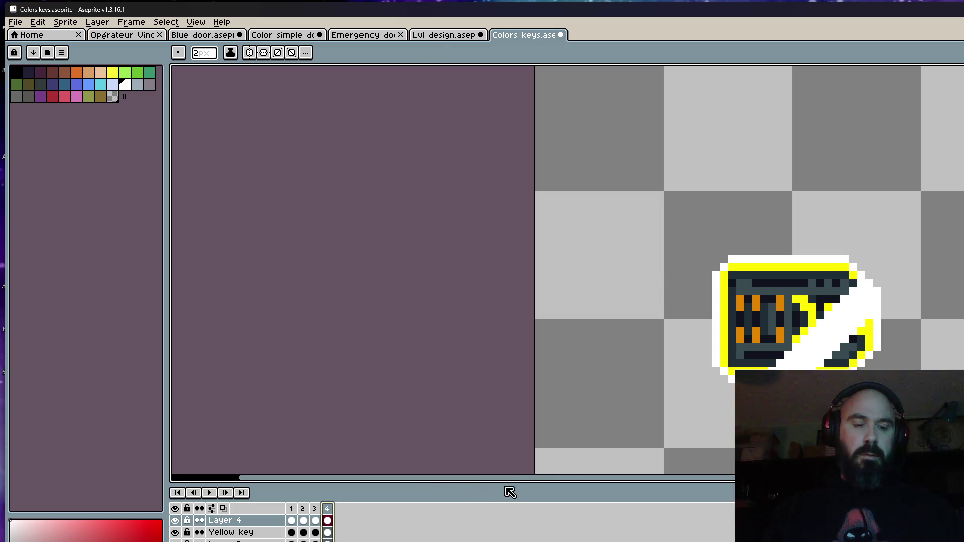
# Step: Add a fifth frame with the key's lower right repainted and right-outline white removed, then play it
pyautogui.hotkey('alt', 'n')
pyautogui.scroll(2, 823, 374)
pyautogui.moveTo(854, 326)
pyautogui.mouseDown()
pyautogui.moveTo(934, 292)
pyautogui.moveTo(961, 255)
pyautogui.mouseUp()
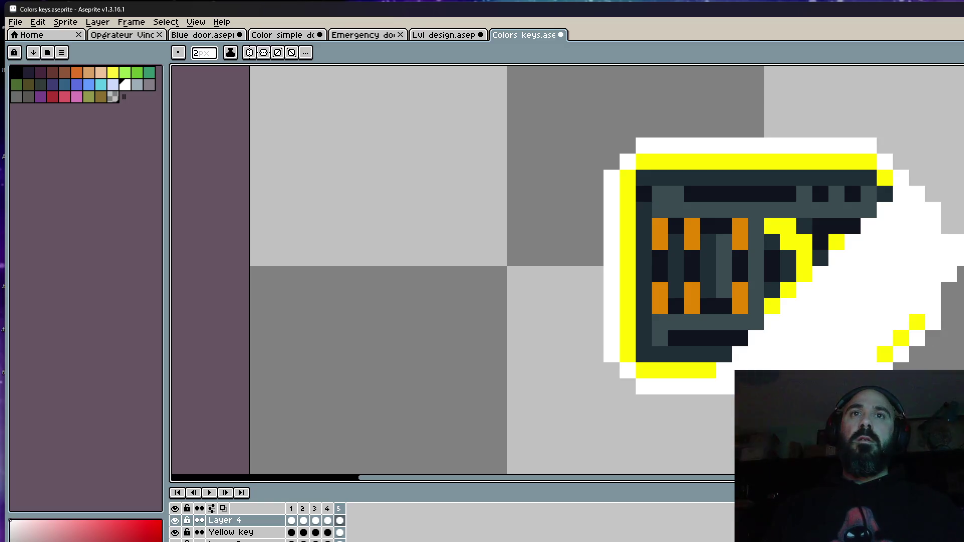
pyautogui.press('Left')
pyautogui.moveTo(942, 260); pyautogui.dragTo(943, 242)
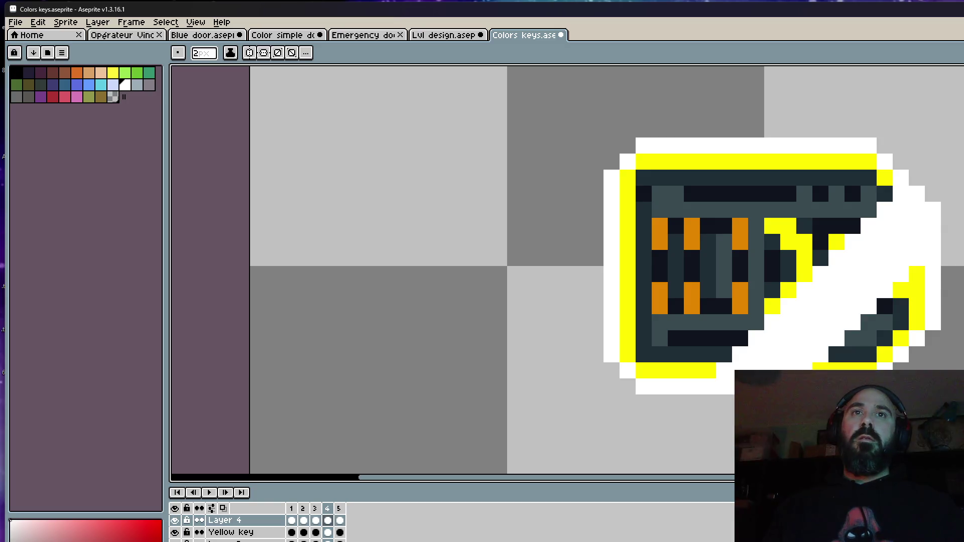
pyautogui.press('Right')
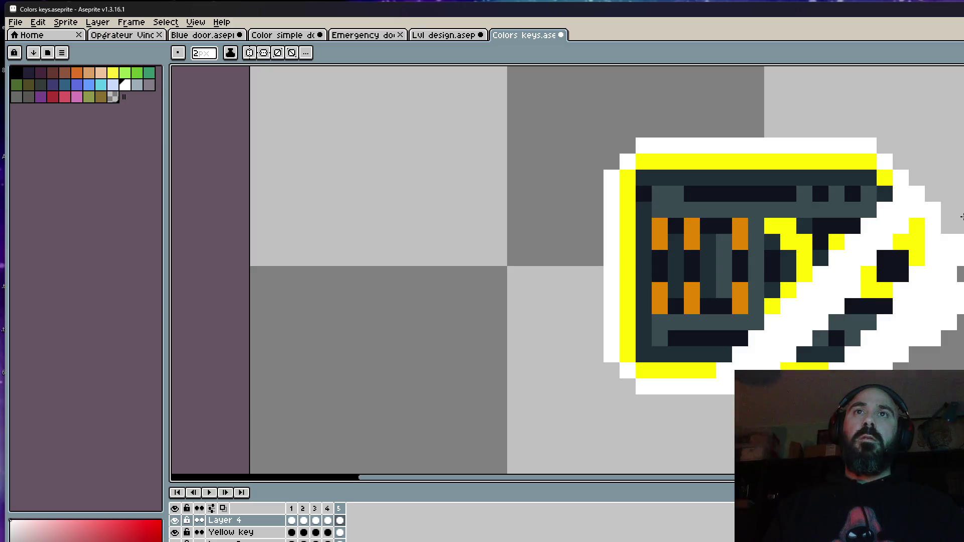
pyautogui.press('Return')
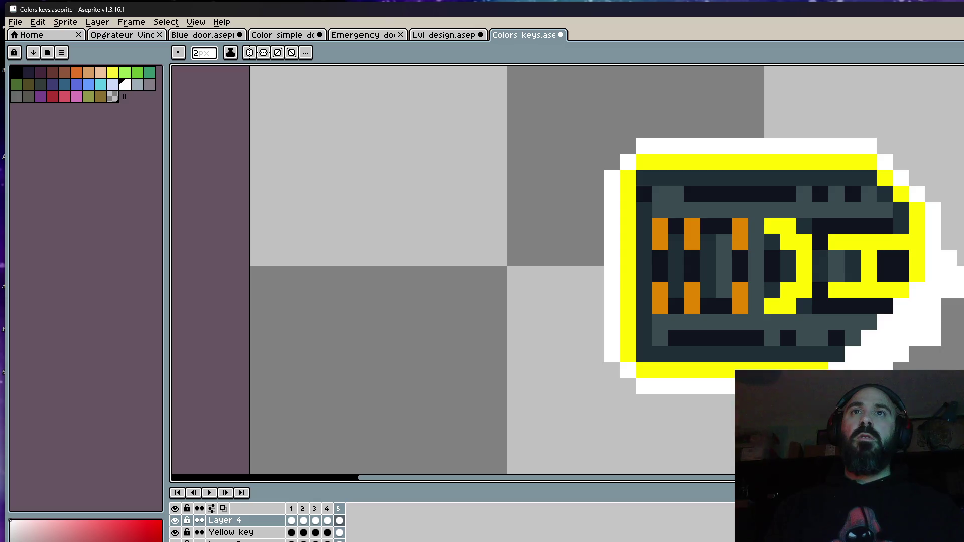
pyautogui.scroll(-2, 818, 180)
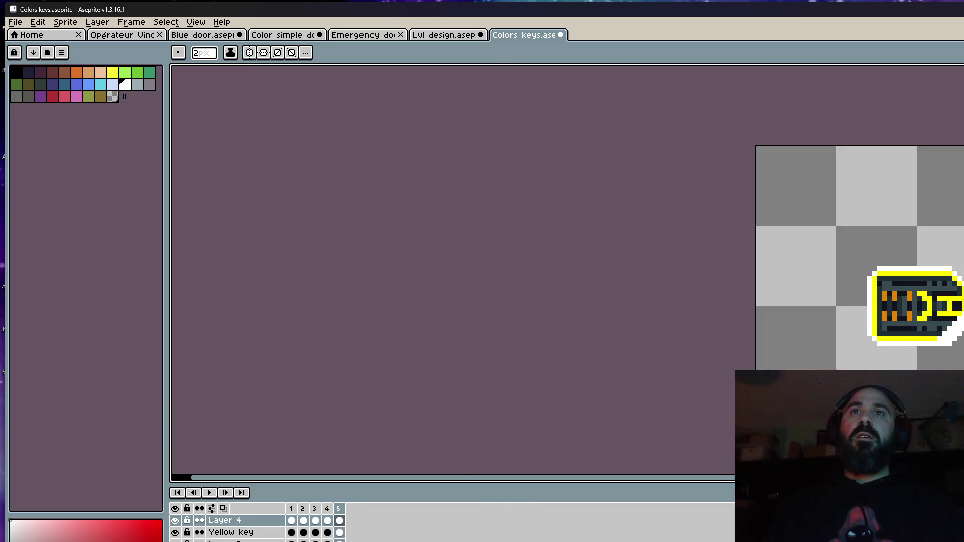
pyautogui.scroll(1, 904, 292)
pyautogui.scroll(1, 962, 331)
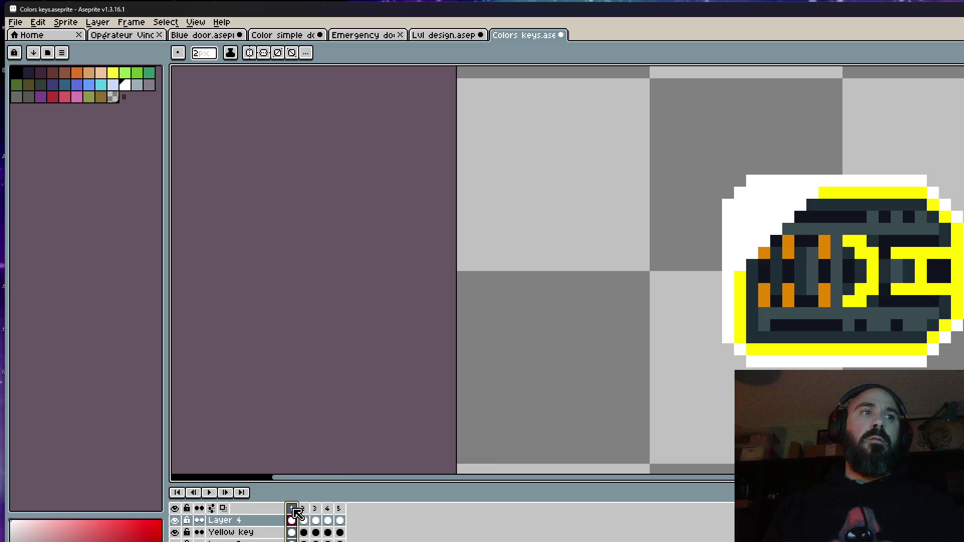
pyautogui.scroll(-2, 605, 339)
pyautogui.press('Return')
pyautogui.scroll(-1, 758, 370)
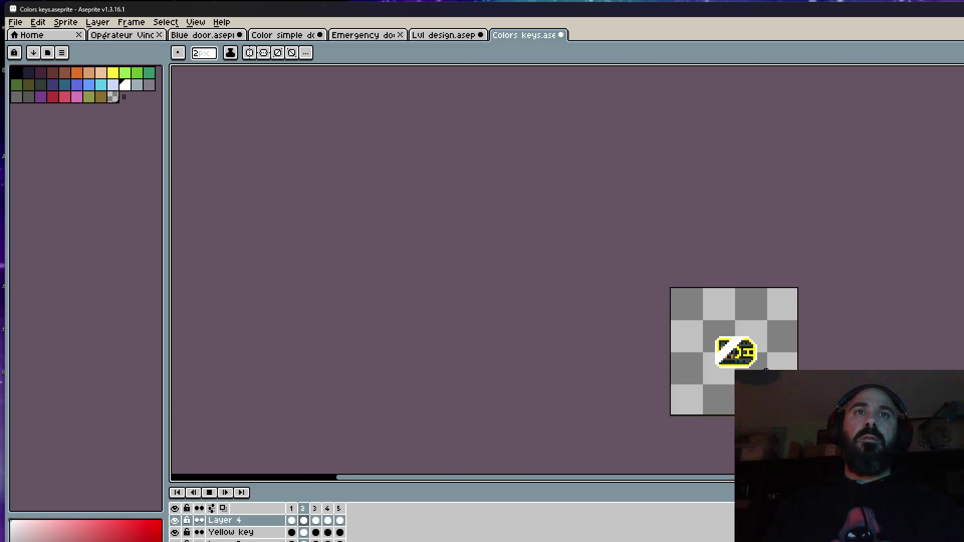
pyautogui.scroll(3, 756, 342)
pyautogui.press('Return')
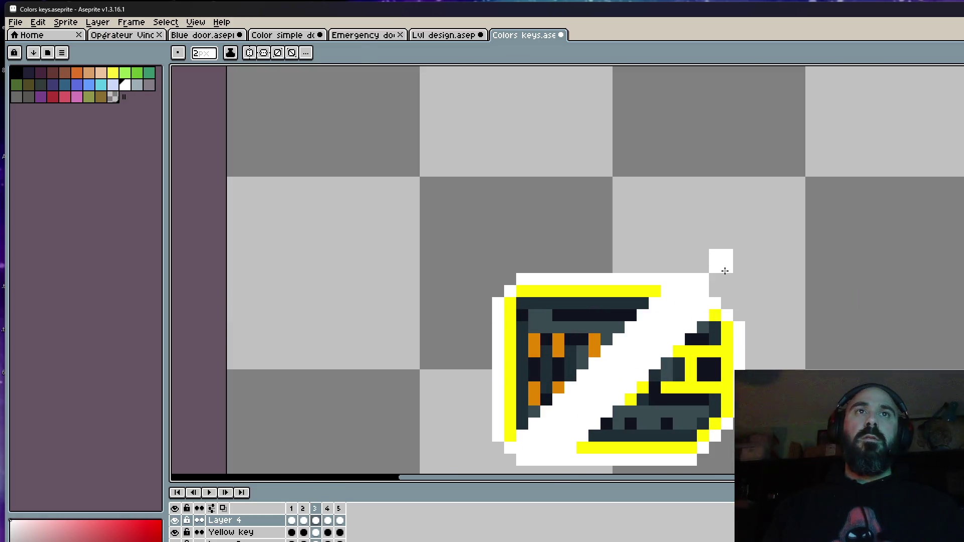
pyautogui.scroll(-2, 759, 260)
pyautogui.press('Return')
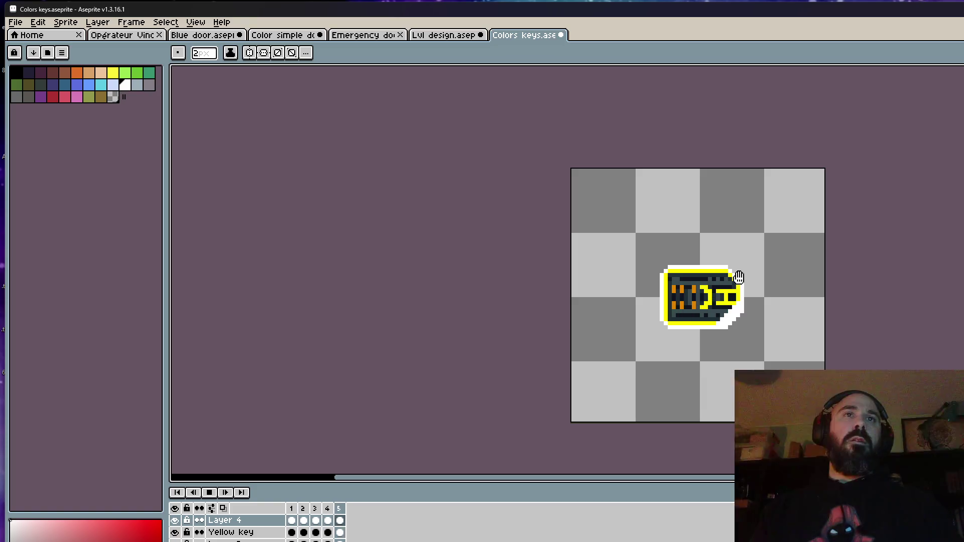
pyautogui.click(305, 521)
pyautogui.moveTo(306, 515); pyautogui.dragTo(341, 510)
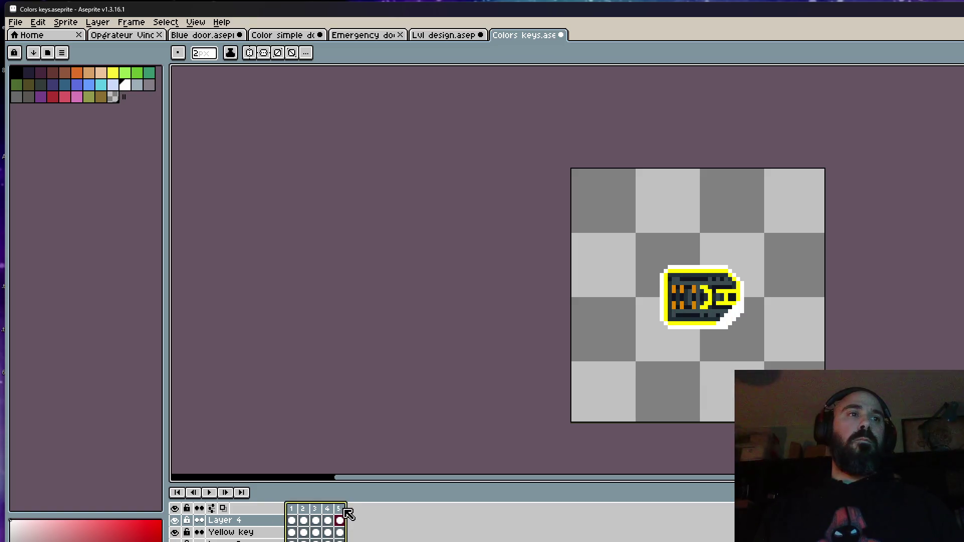
# Step: Set frames 1–5 to a 60 ms duration and add a sixth frame
pyautogui.doubleClick(342, 510)
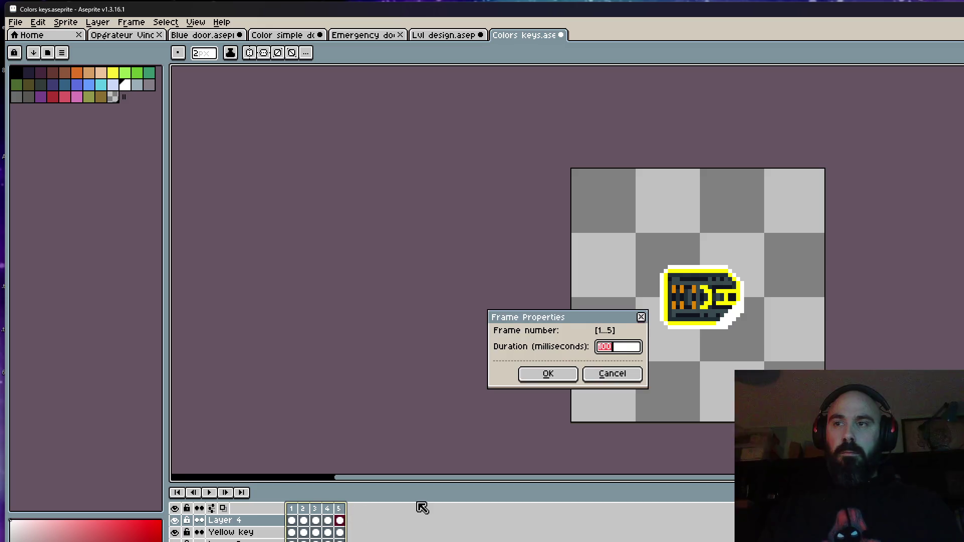
pyautogui.click(548, 373)
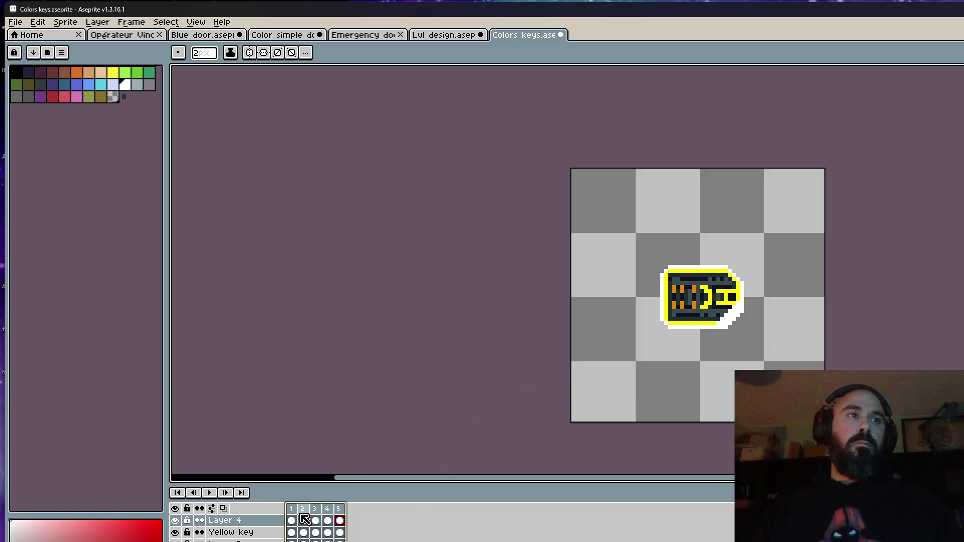
pyautogui.click(296, 509)
pyautogui.hotkey('alt', 'n')
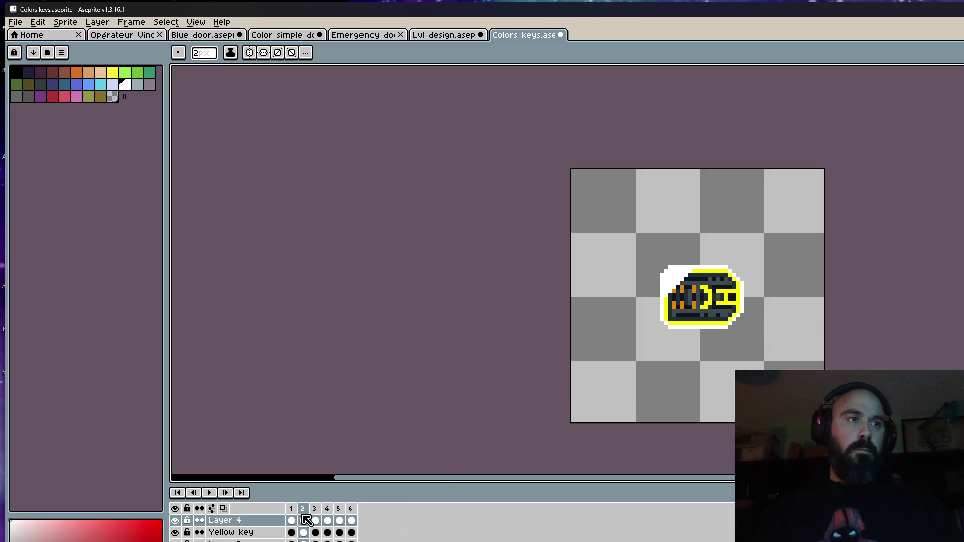
# Step: Set frame 1's duration to 600 ms and play the animation to check timing
pyautogui.doubleClick(292, 509)
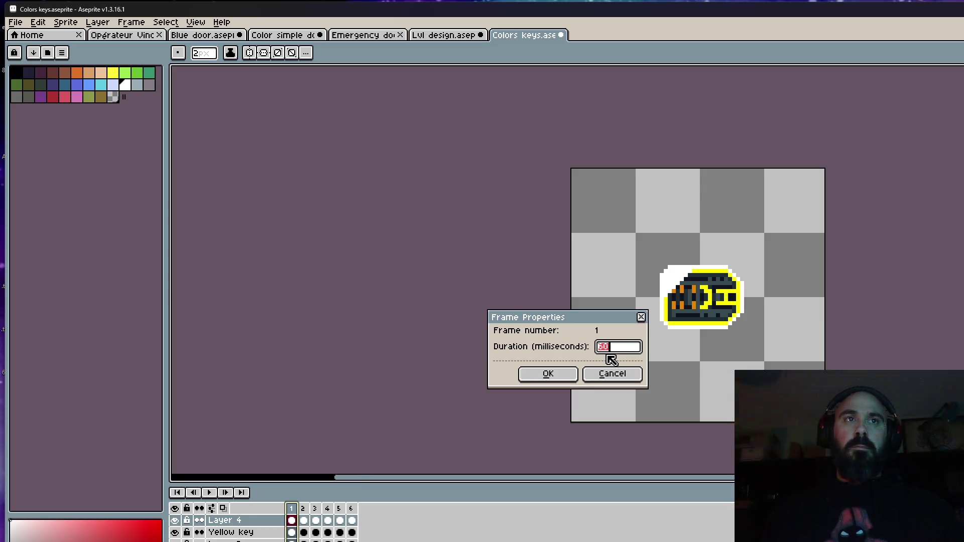
pyautogui.click(548, 373)
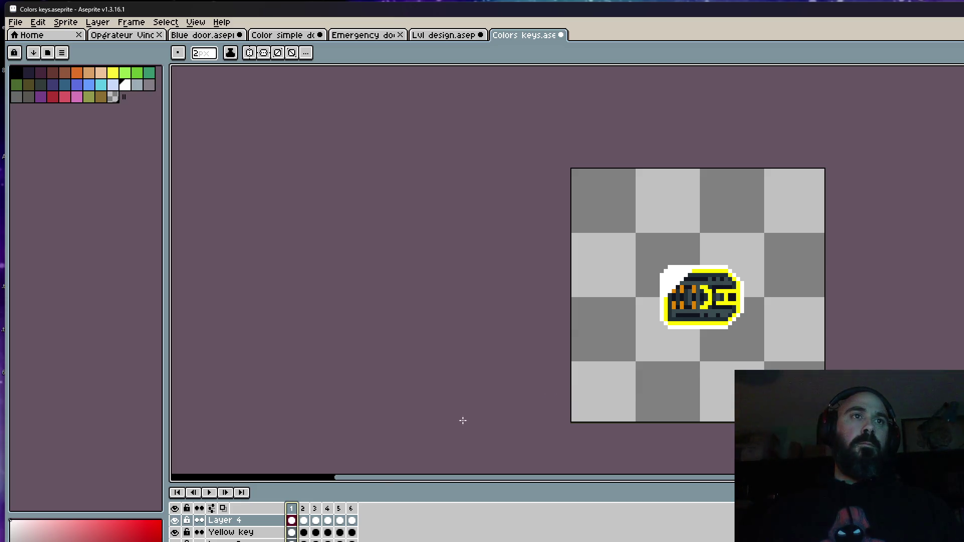
pyautogui.click(292, 521)
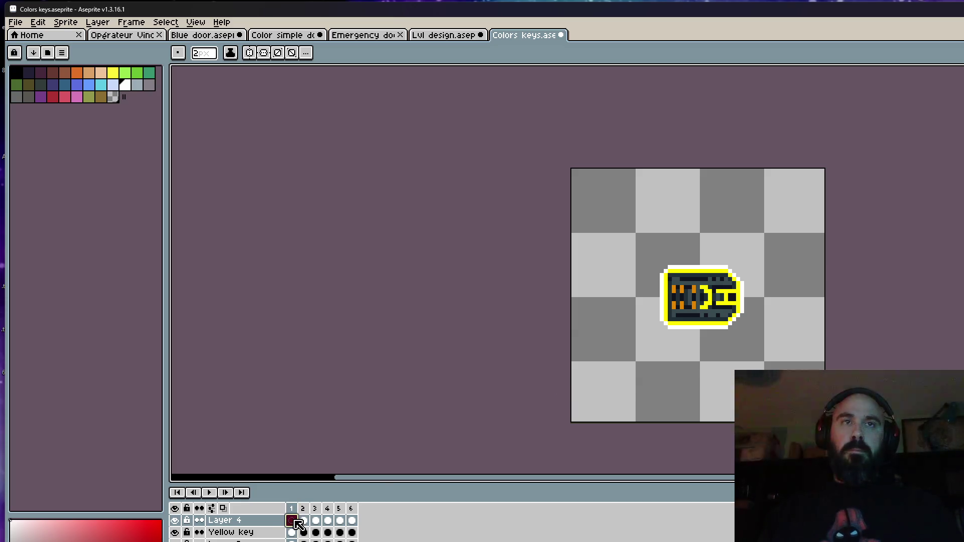
pyautogui.click(210, 493)
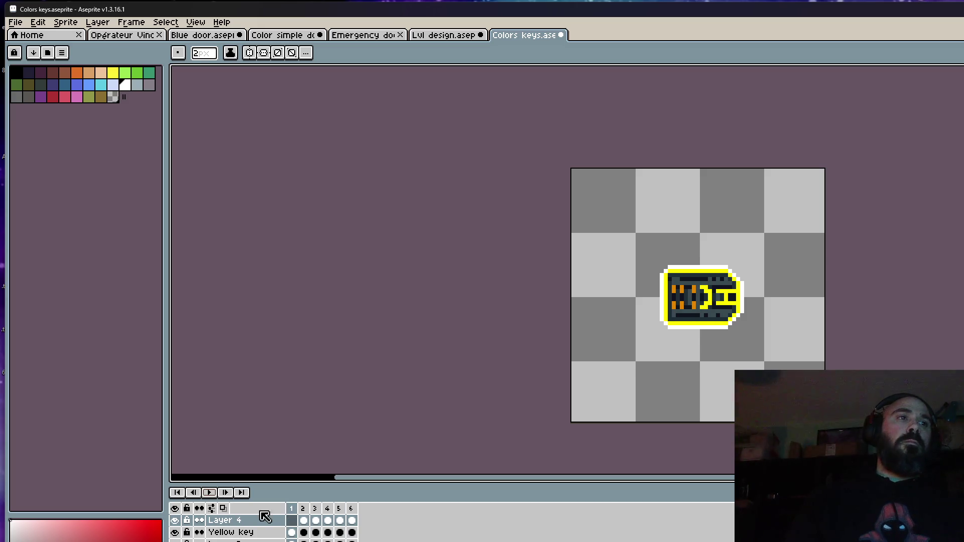
pyautogui.doubleClick(296, 509)
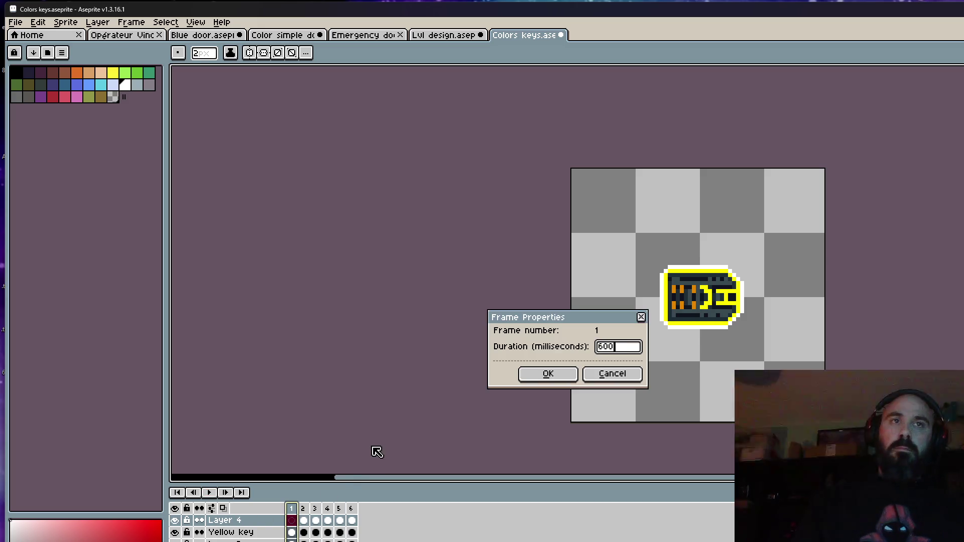
pyautogui.click(529, 375)
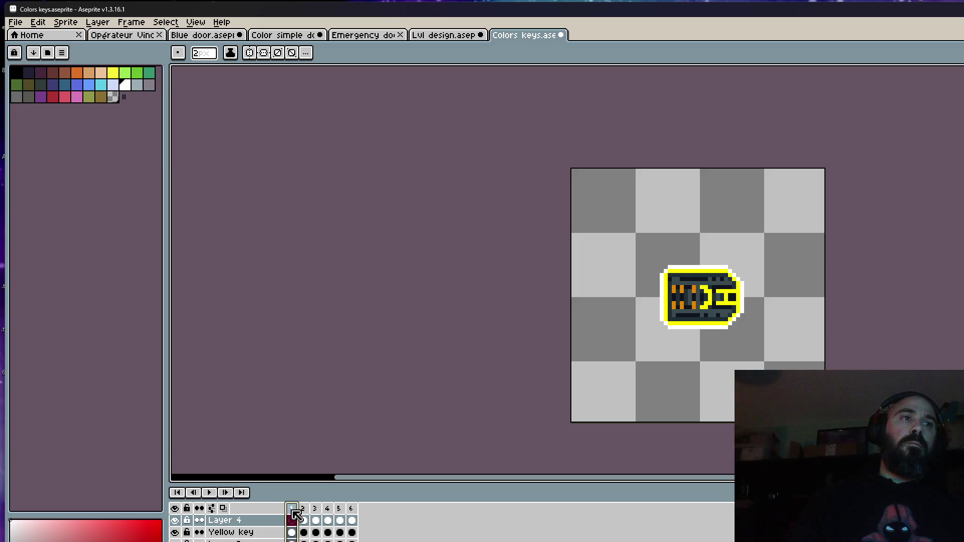
pyautogui.click(209, 492)
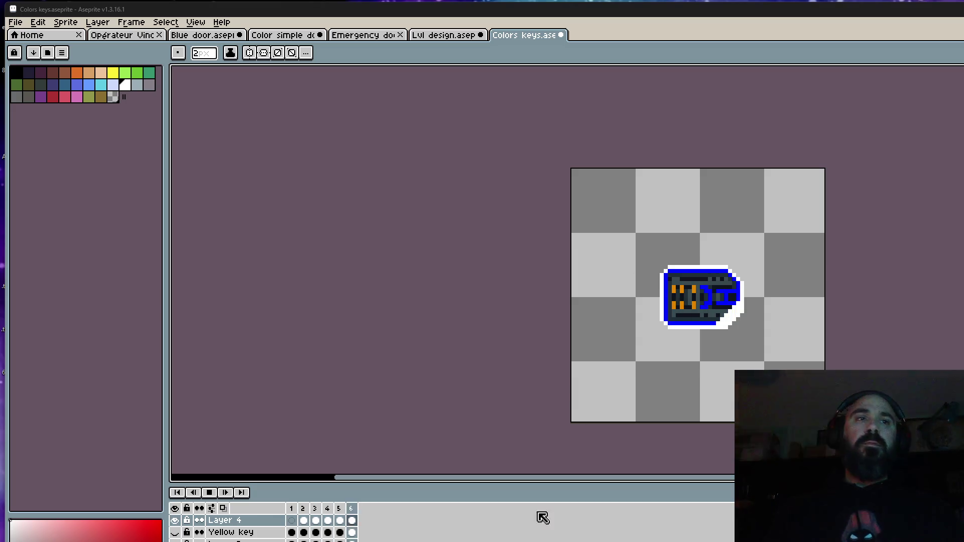
# Step: Make the green key layer visible and rename Layer 3 to Green key
pyautogui.click(231, 541)
pyautogui.click(175, 533)
pyautogui.click(174, 532)
pyautogui.click(174, 541)
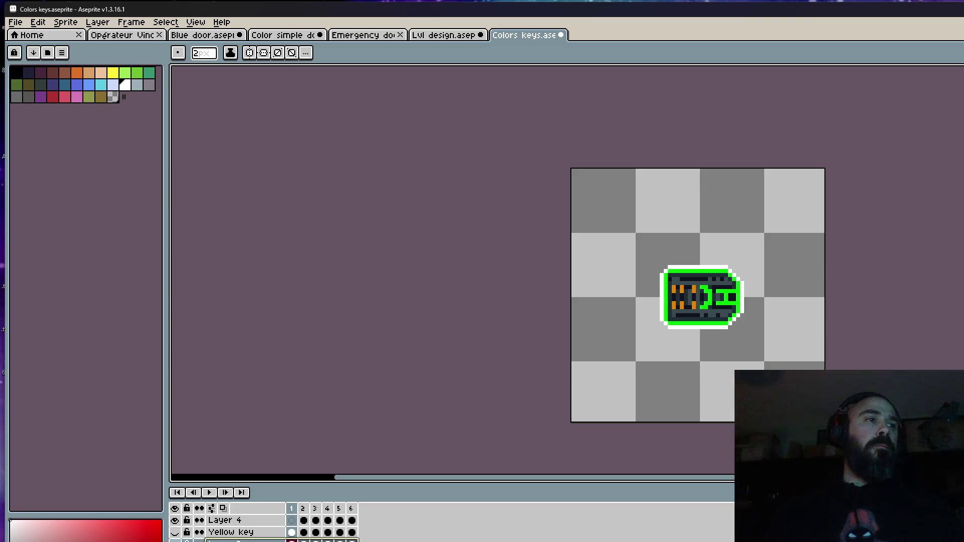
pyautogui.doubleClick(231, 541)
pyautogui.write('Green key')
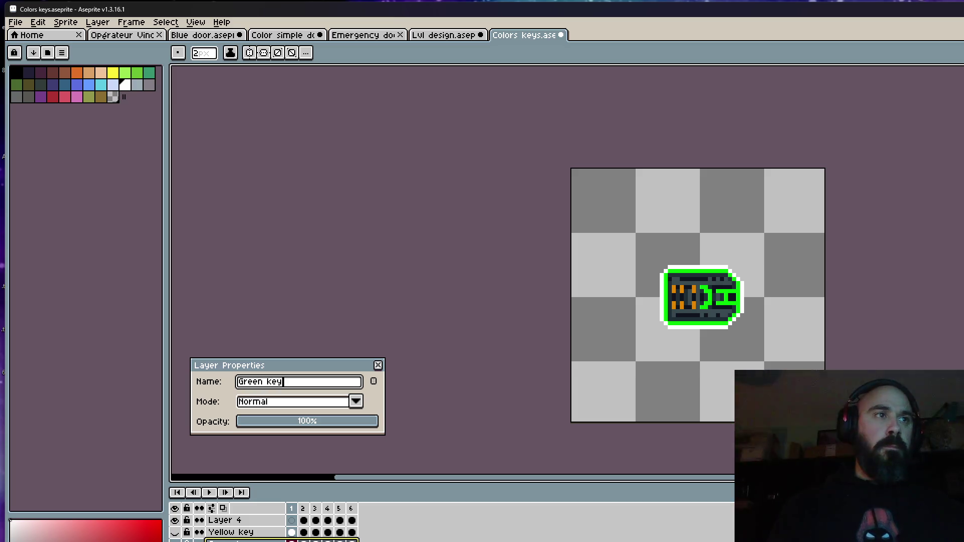
pyautogui.click(378, 365)
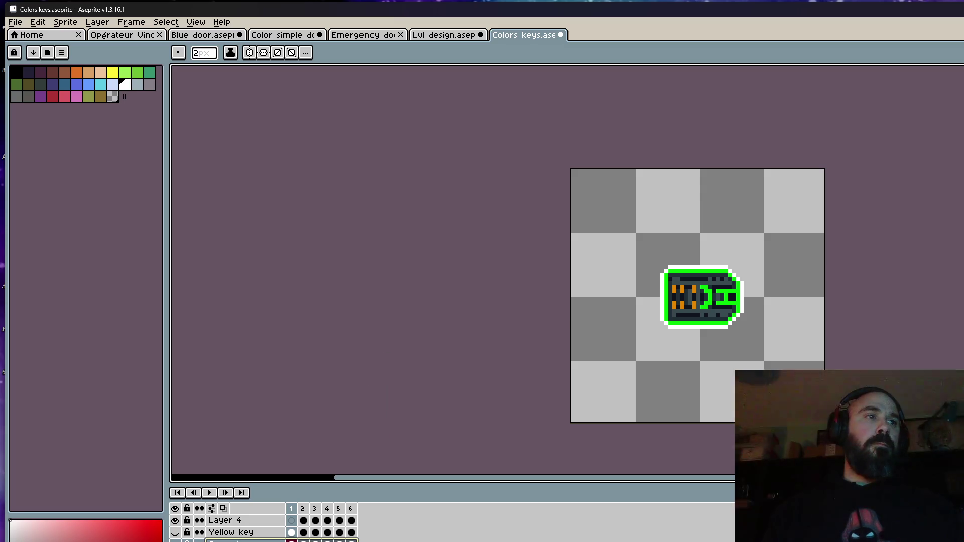
# Step: Rename Layer 2 to Red key
pyautogui.doubleClick(231, 541)
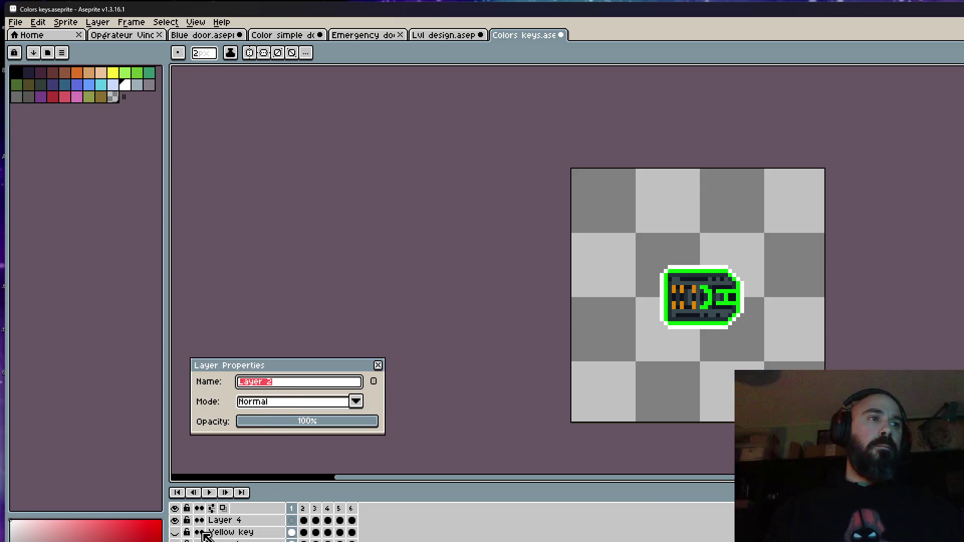
pyautogui.click(378, 365)
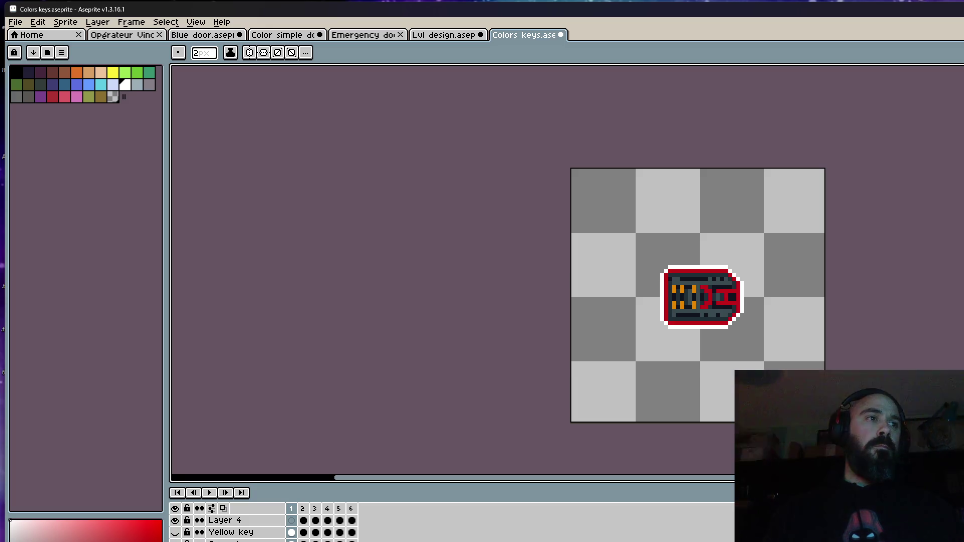
pyautogui.doubleClick(231, 541)
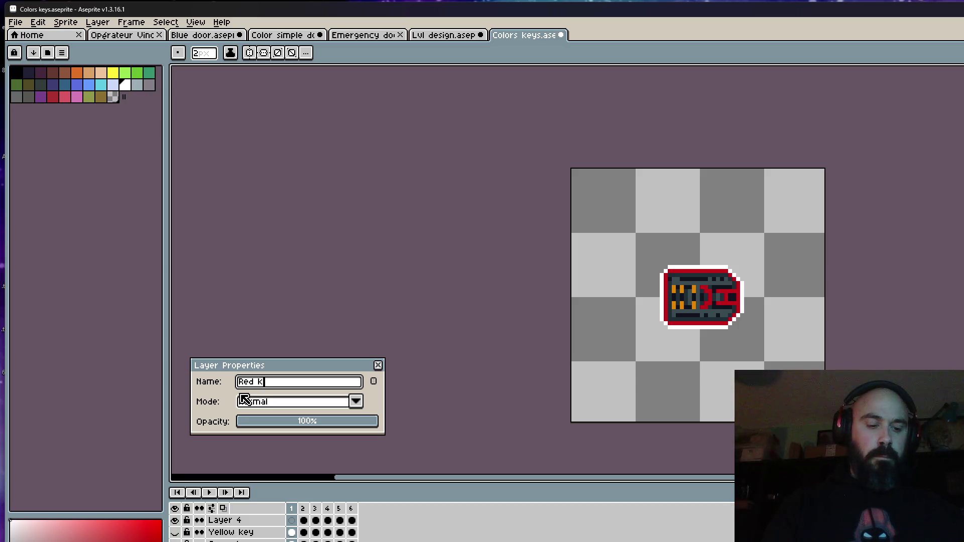
pyautogui.click(378, 365)
# Step: Rename Layer 1 to 'Blue key' via Layer Properties
pyautogui.hotkey('shift', 'p')
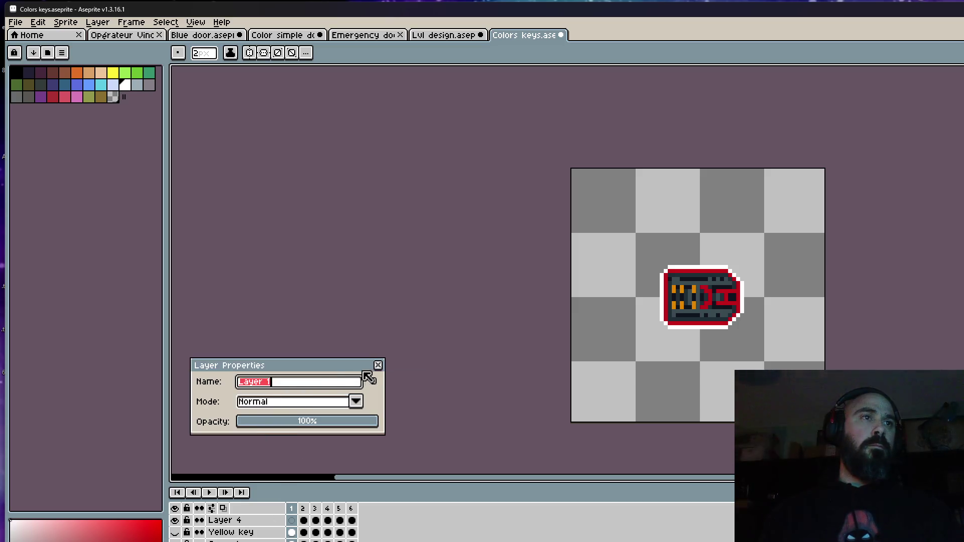
pyautogui.click(377, 365)
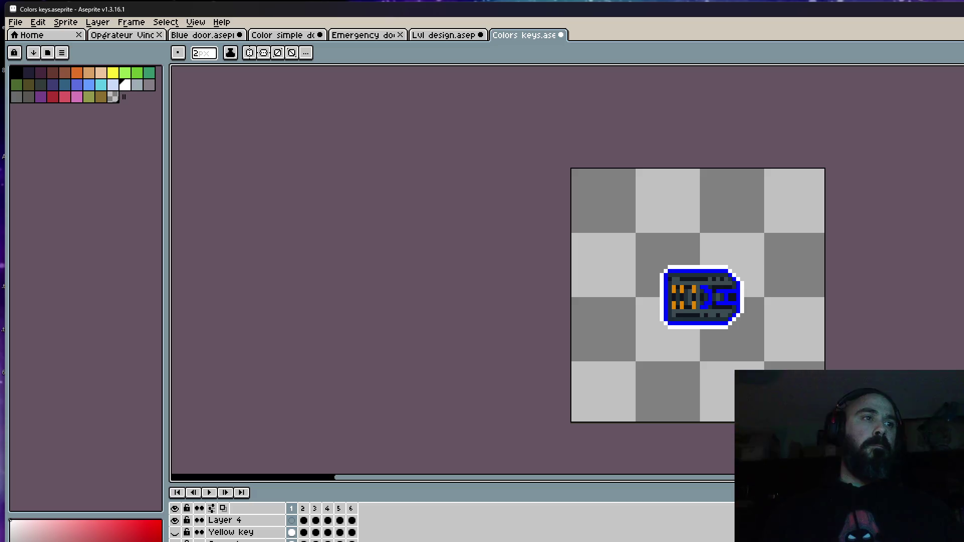
pyautogui.hotkey('shift', 'p')
pyautogui.write('Bl')
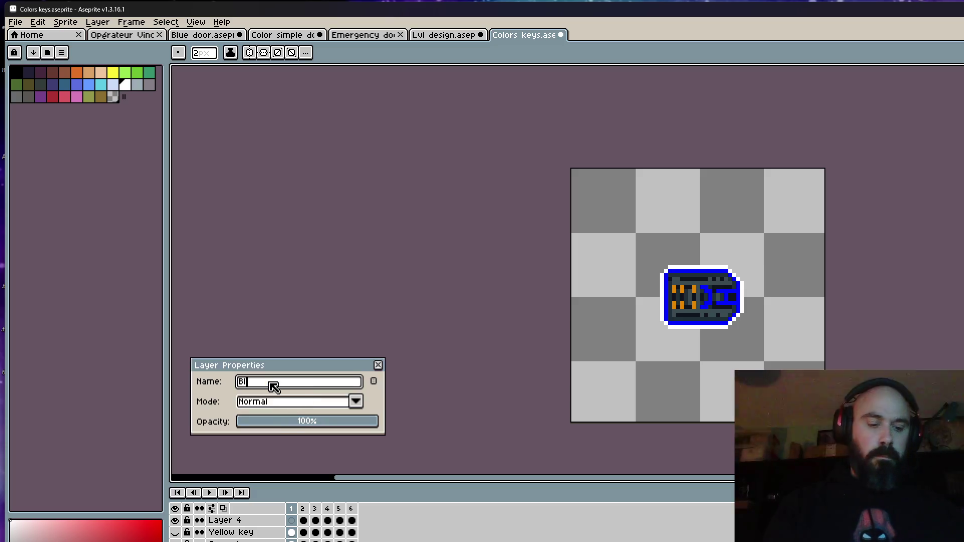
pyautogui.write('ue key')
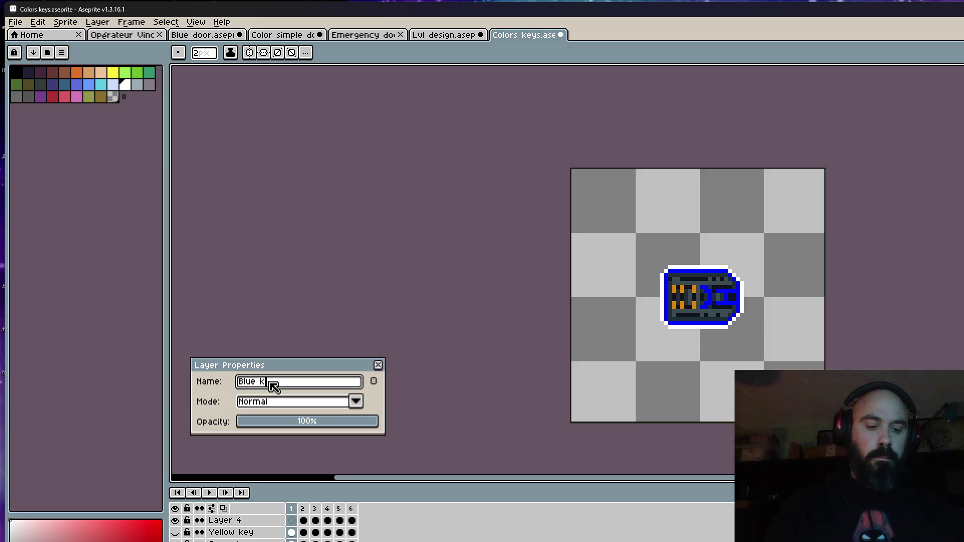
pyautogui.click(378, 365)
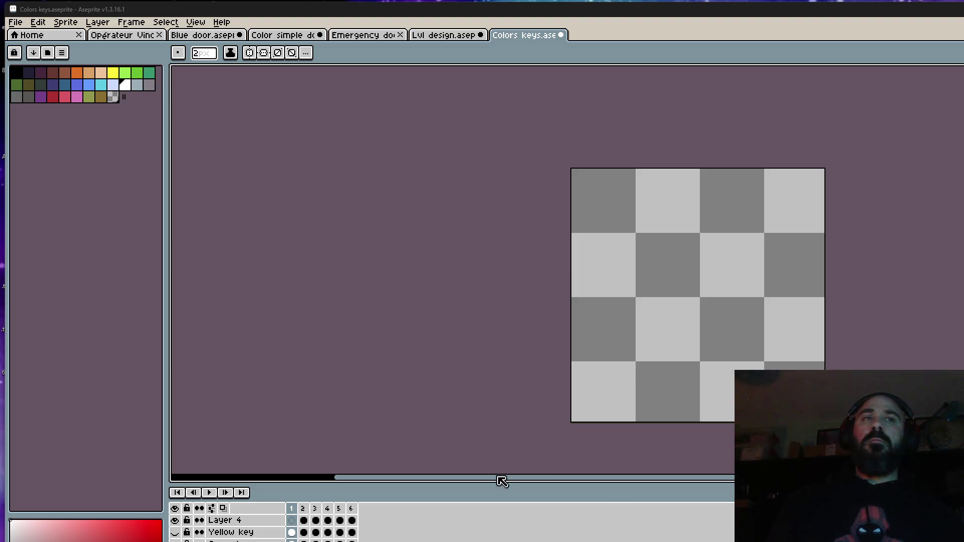
# Step: Fill the notch in Layer 4's white shine shape on frame 2
pyautogui.moveTo(293, 507); pyautogui.dragTo(343, 511)
pyautogui.click(291, 509)
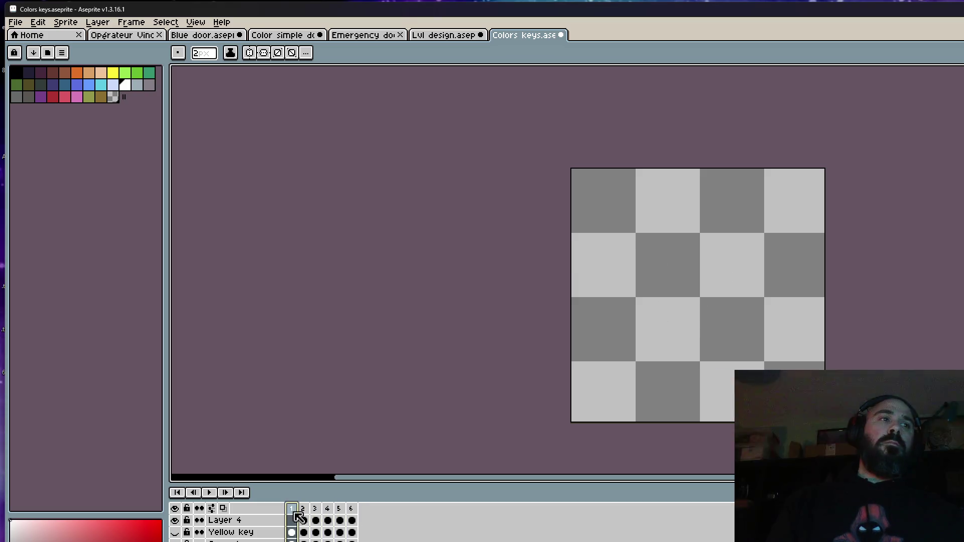
pyautogui.click(304, 531)
pyautogui.scroll(1, 684, 278)
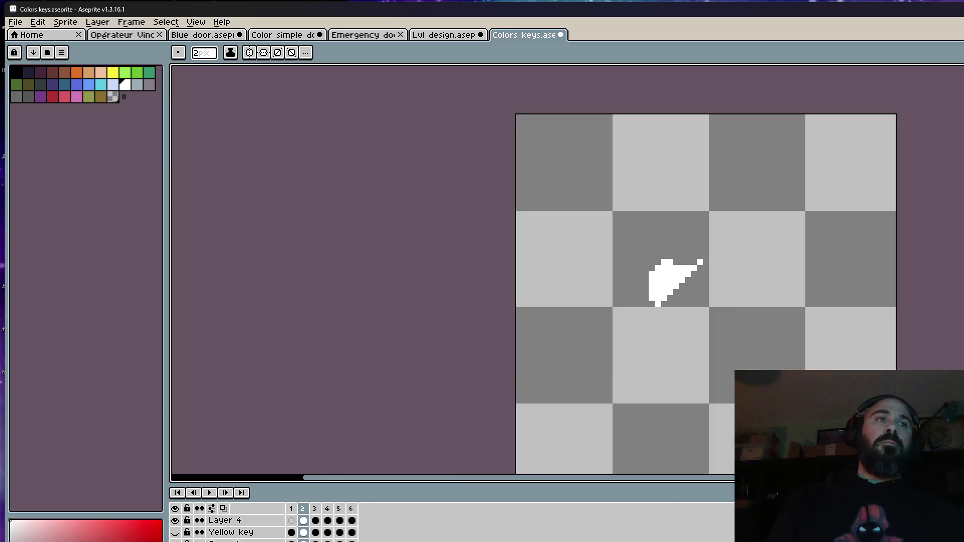
pyautogui.scroll(2, 670, 273)
pyautogui.press('i')
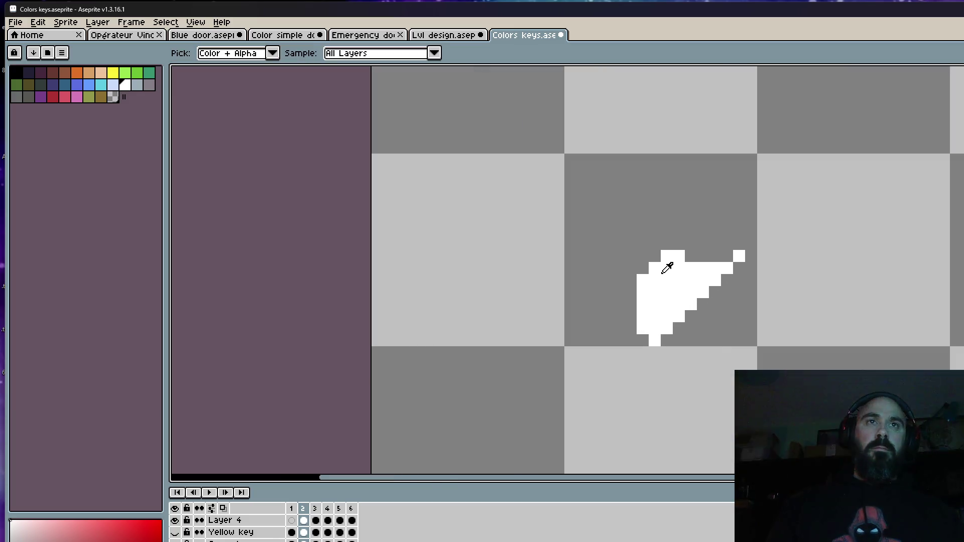
pyautogui.press('b')
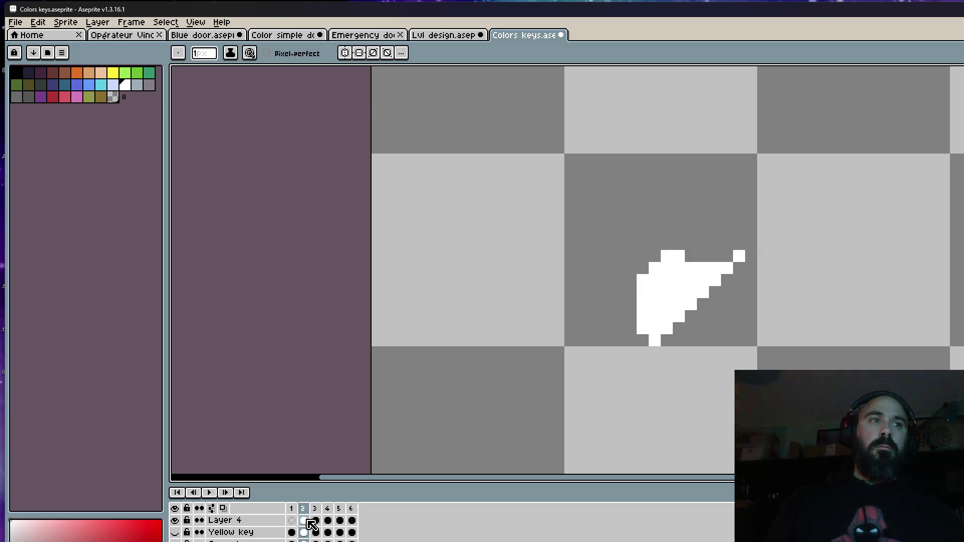
pyautogui.click(307, 522)
pyautogui.moveTo(722, 262); pyautogui.dragTo(714, 258)
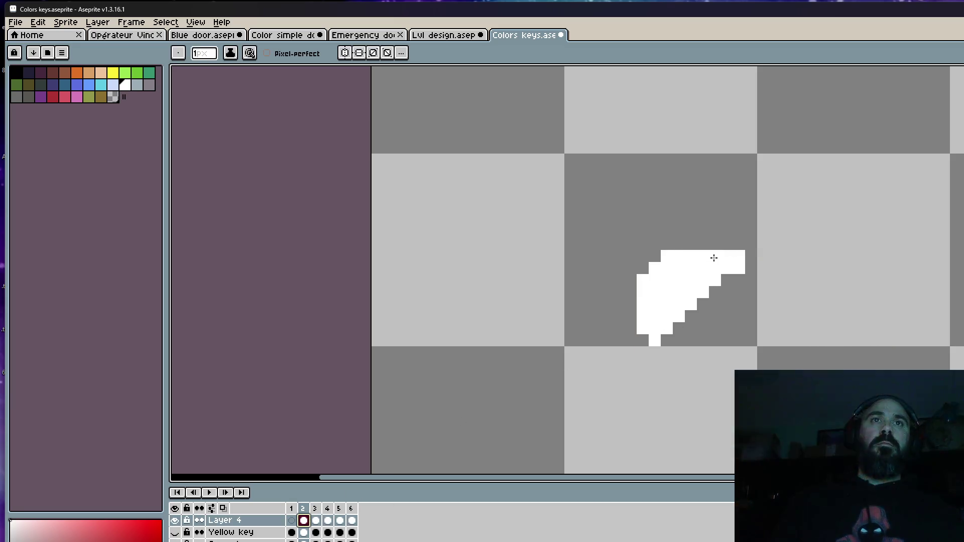
pyautogui.press('Left')
pyautogui.press('Right')
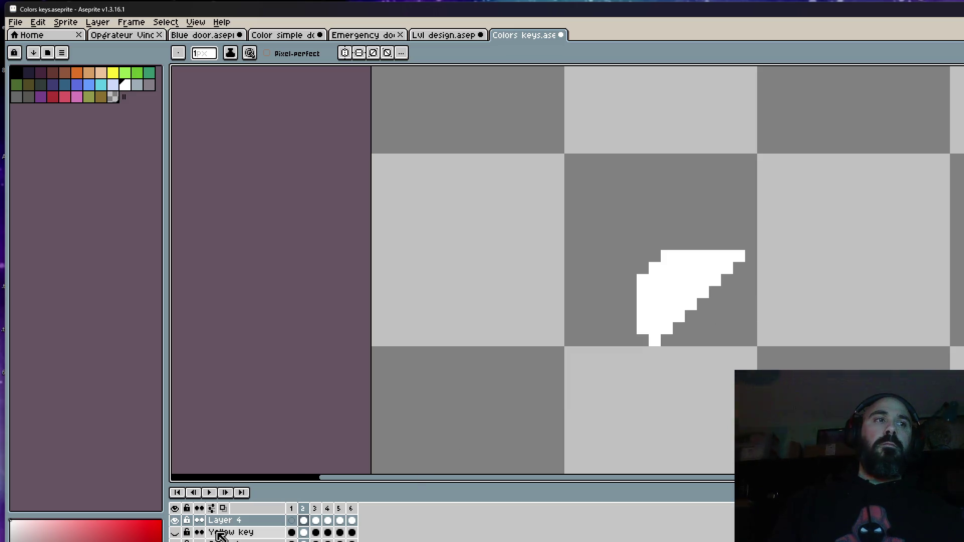
# Step: Check the shine on frames 2–4 against the Yellow key layer by toggling its visibility
pyautogui.click(176, 533)
pyautogui.click(176, 533)
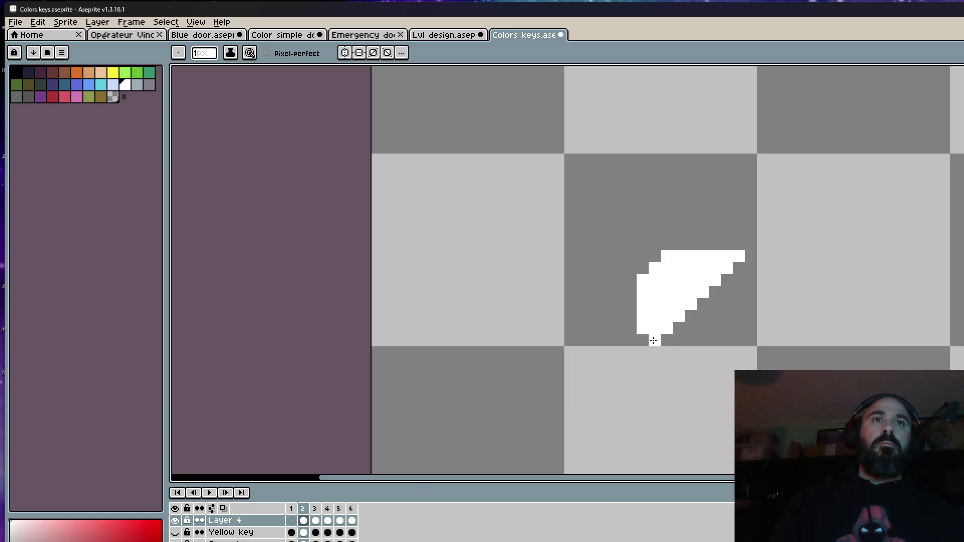
pyautogui.press('Right')
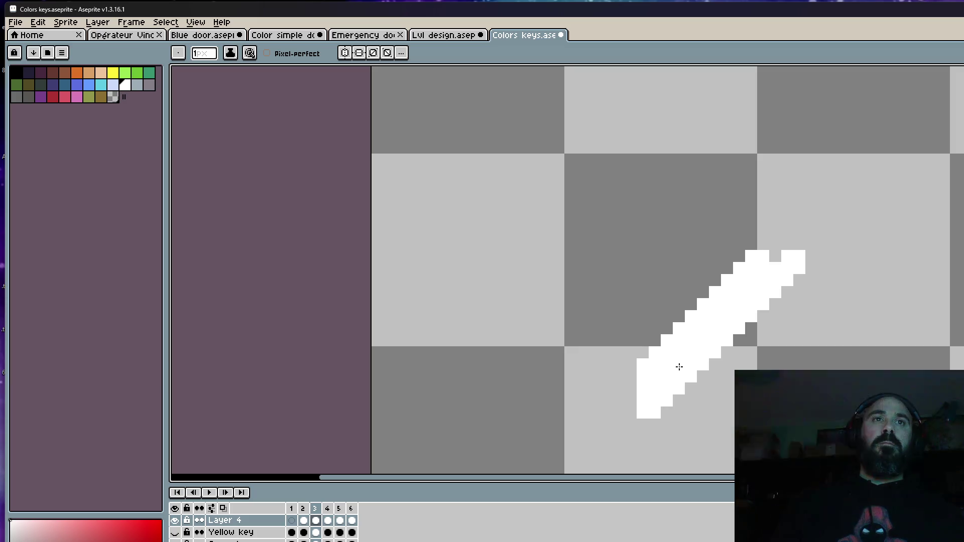
pyautogui.scroll(-2, 777, 255)
pyautogui.scroll(2, 723, 382)
pyautogui.press('Right')
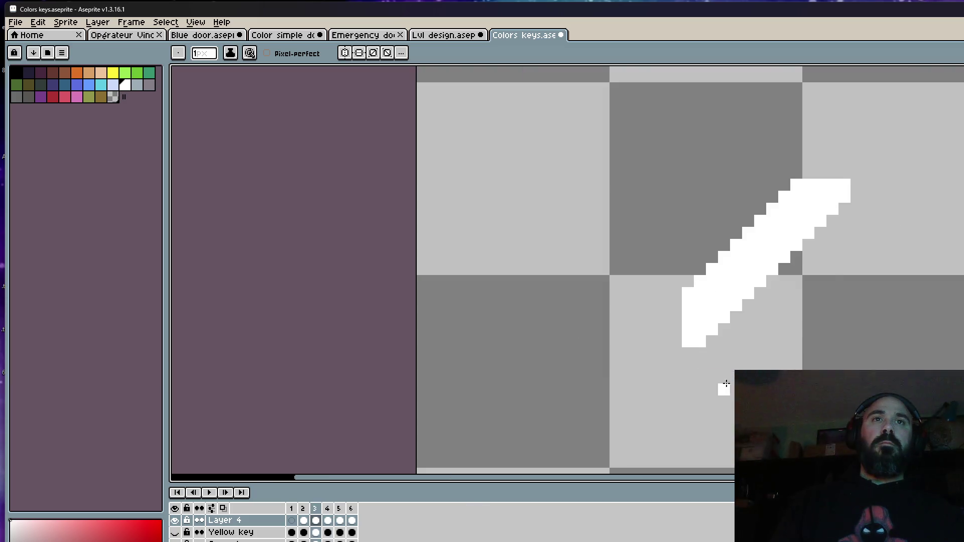
pyautogui.doubleClick(176, 533)
pyautogui.click(176, 533)
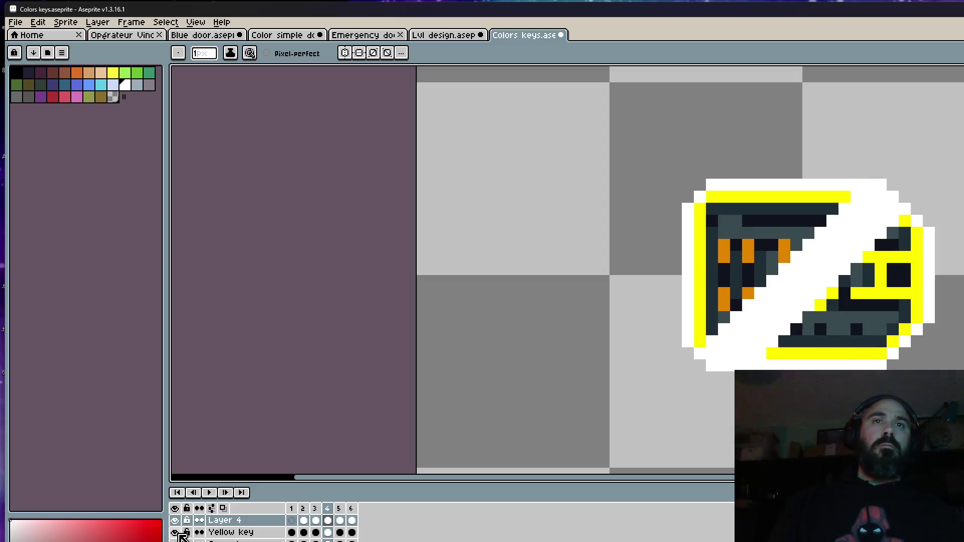
pyautogui.click(175, 533)
# Step: Add a white pixel beside frame 5's diagonal, then play the key animation
pyautogui.press('Right')
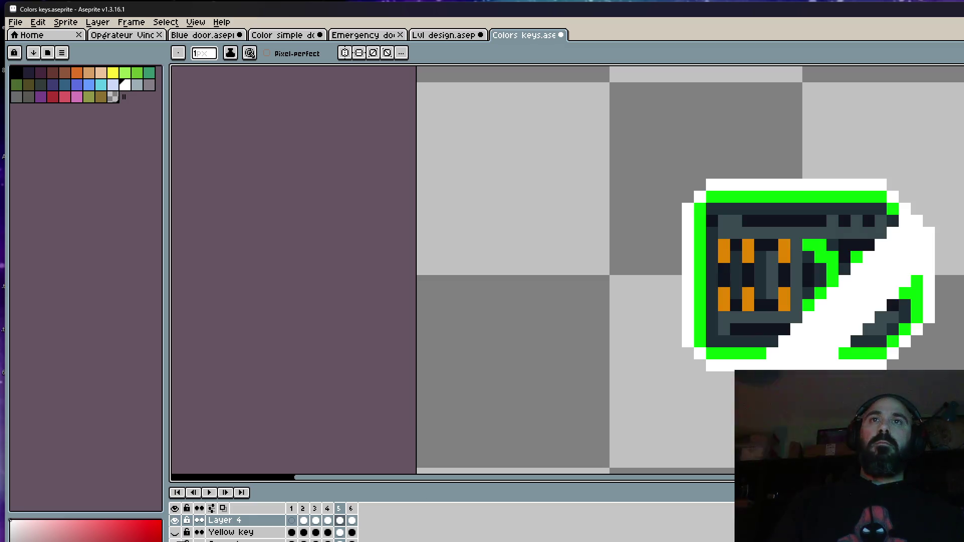
pyautogui.click(904, 305)
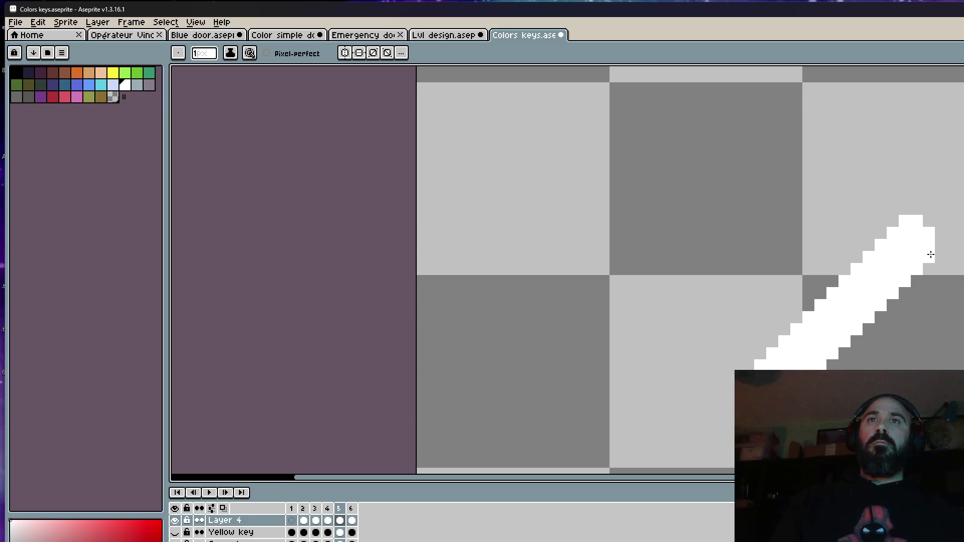
pyautogui.press('Right')
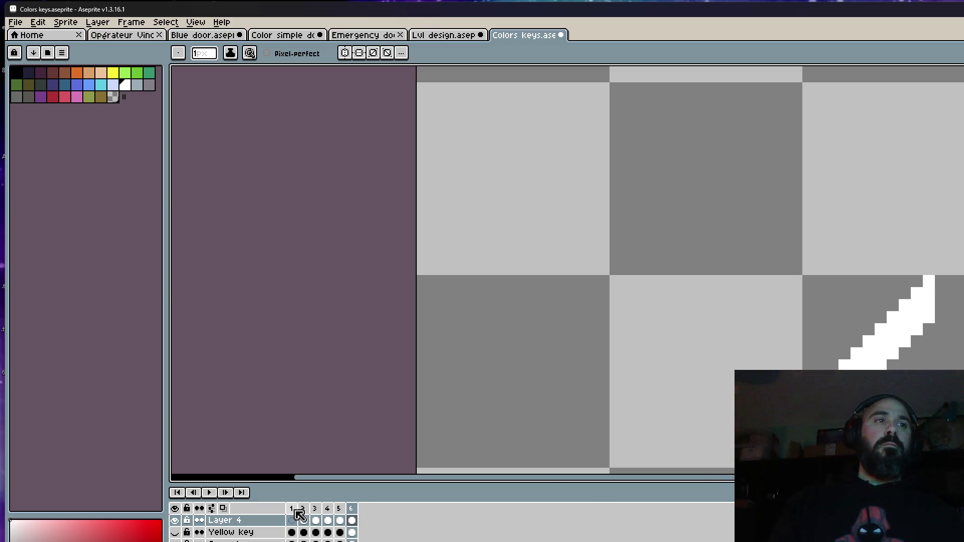
pyautogui.press('Return')
pyautogui.scroll(-3, 568, 394)
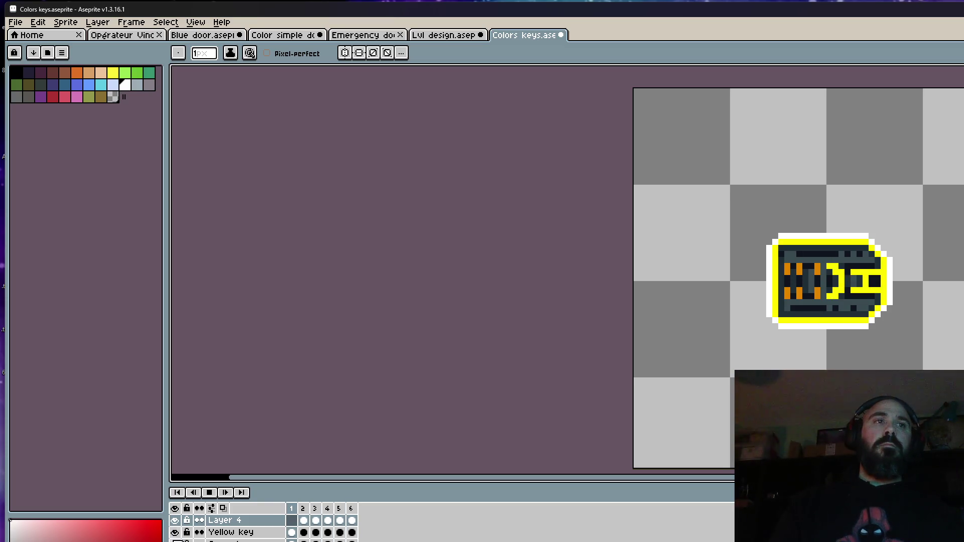
# Step: Stop playback and save the Colors keys file
pyautogui.click(175, 533)
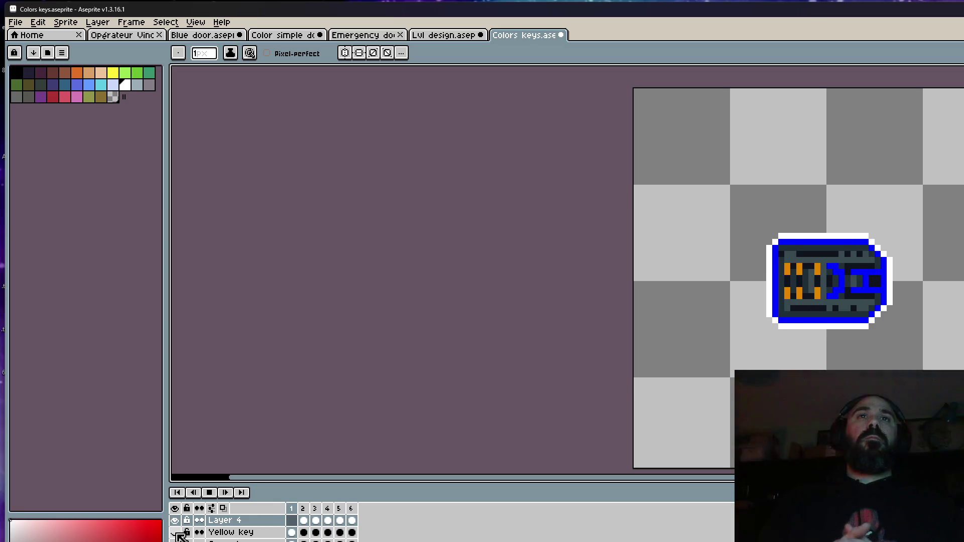
pyautogui.click(203, 493)
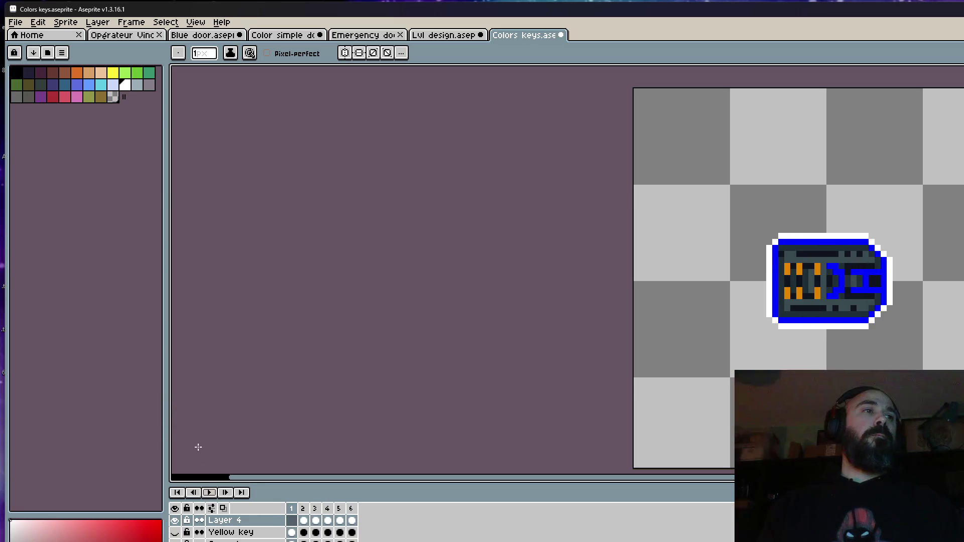
pyautogui.click(16, 23)
pyautogui.click(23, 71)
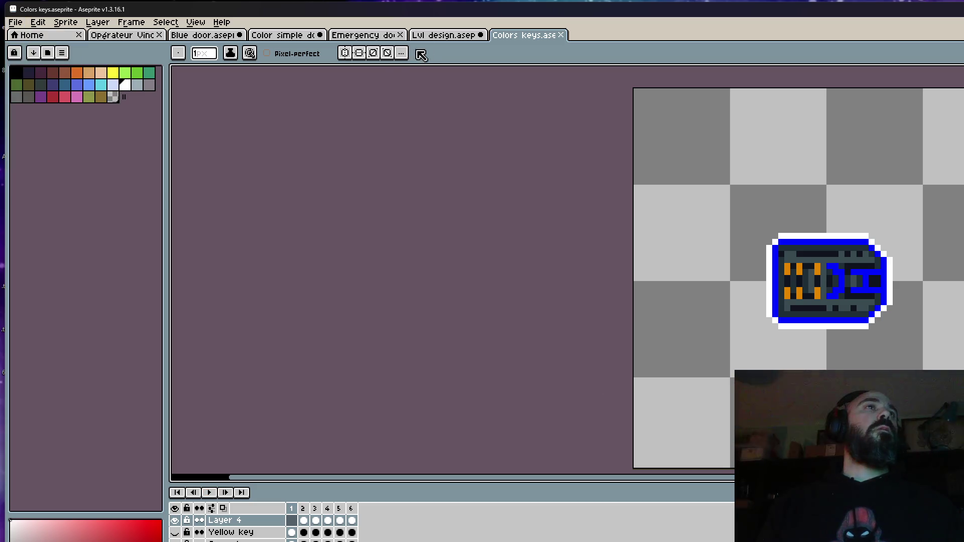
# Step: Switch to the Lvl design document showing the door and keycards
pyautogui.click(444, 36)
pyautogui.scroll(-3, 545, 165)
pyautogui.scroll(1, 645, 223)
pyautogui.scroll(-1, 655, 230)
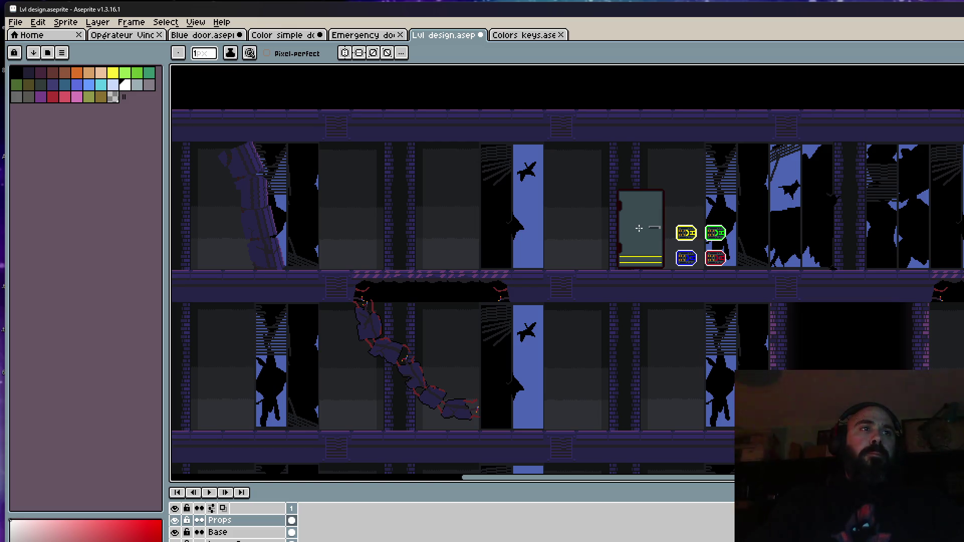
# Step: Erase the door and keys from the level design with a rectangular selection
pyautogui.press('m')
pyautogui.moveTo(597, 172)
pyautogui.mouseDown()
pyautogui.moveTo(656, 201)
pyautogui.moveTo(753, 312)
pyautogui.mouseUp()
pyautogui.press('Delete')
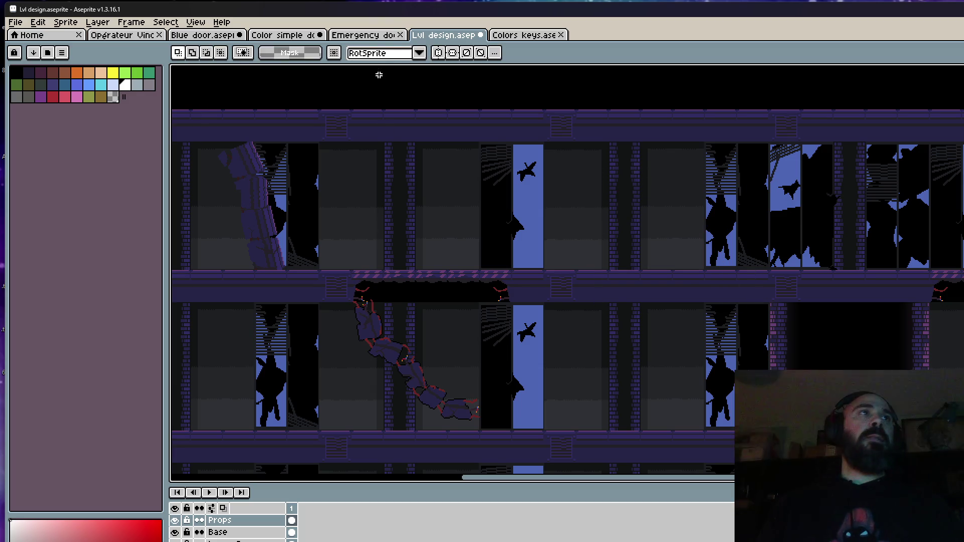
# Step: In Color simple door, cut the four key sprites out of frame 3
pyautogui.click(386, 39)
pyautogui.click(512, 35)
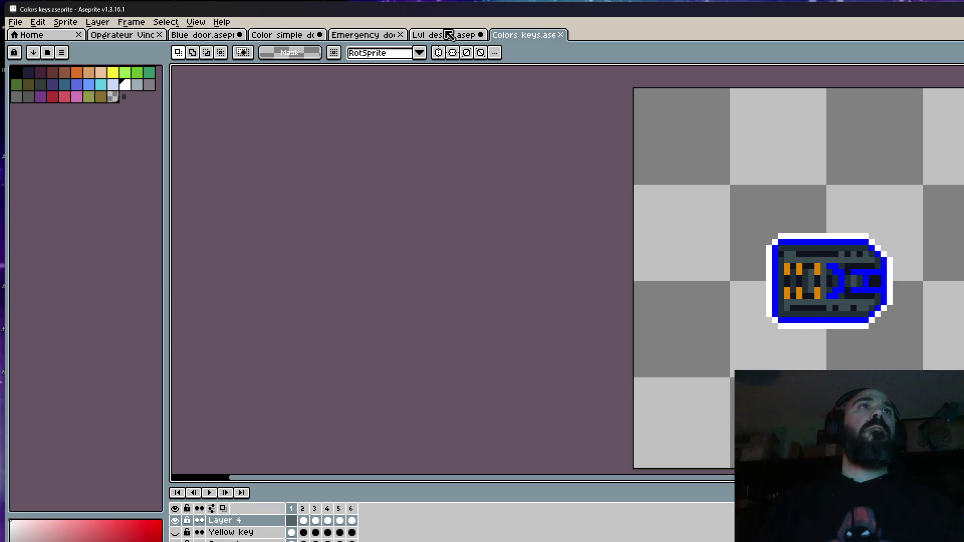
pyautogui.click(449, 36)
pyautogui.click(284, 37)
pyautogui.click(296, 522)
pyautogui.click(327, 533)
pyautogui.click(317, 532)
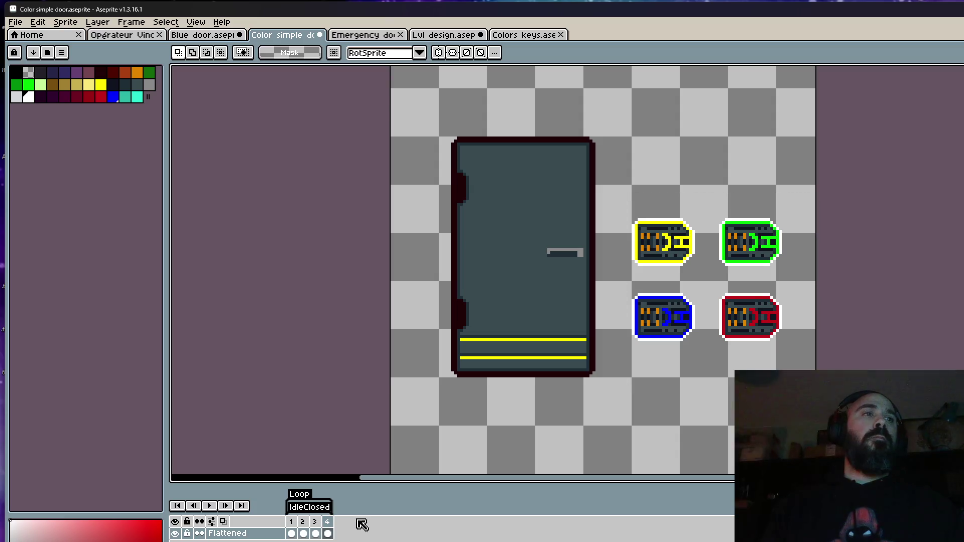
pyautogui.moveTo(620, 200); pyautogui.dragTo(818, 389)
pyautogui.hotkey('ctrl', 'x')
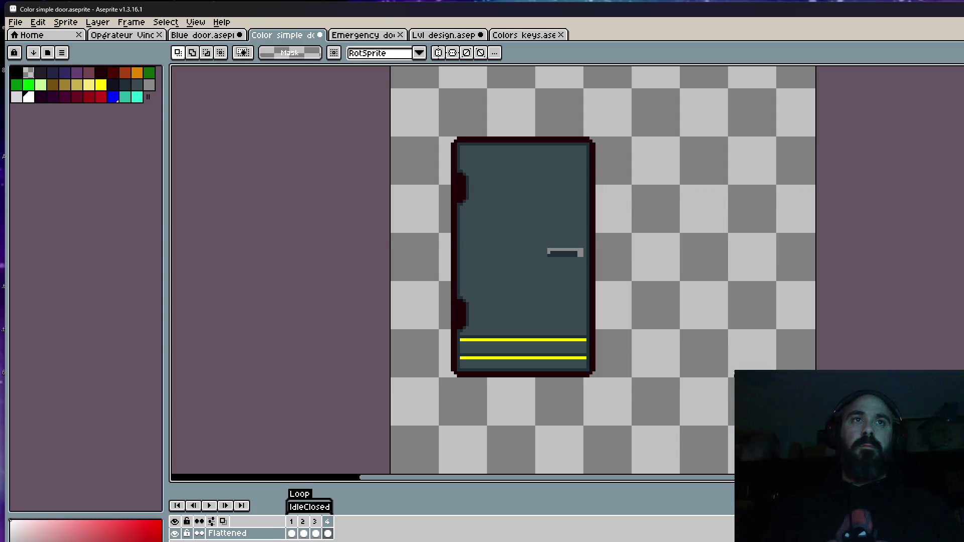
# Step: Compare frames 1, 3 and 4, then paste the grey door into frame 3 on Layer 1
pyautogui.click(291, 533)
pyautogui.click(327, 533)
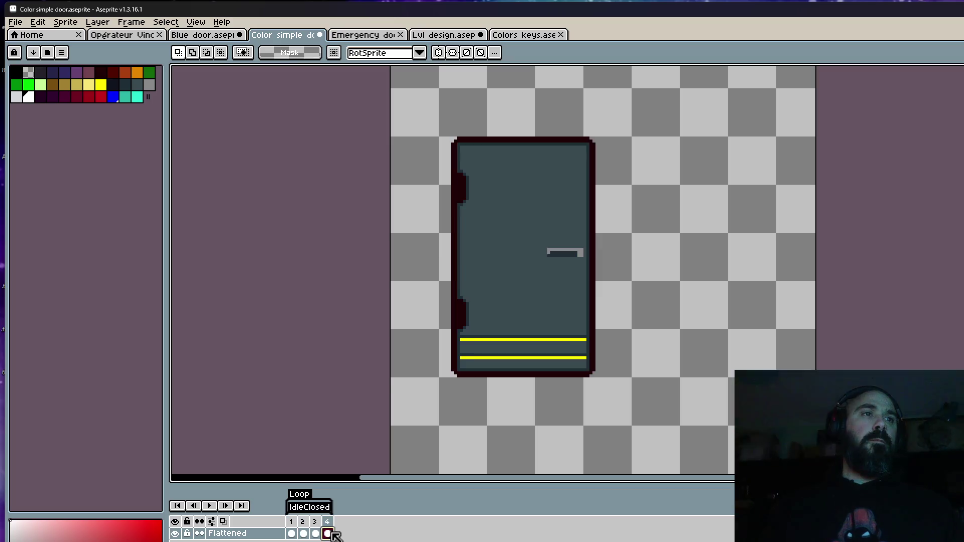
pyautogui.click(316, 534)
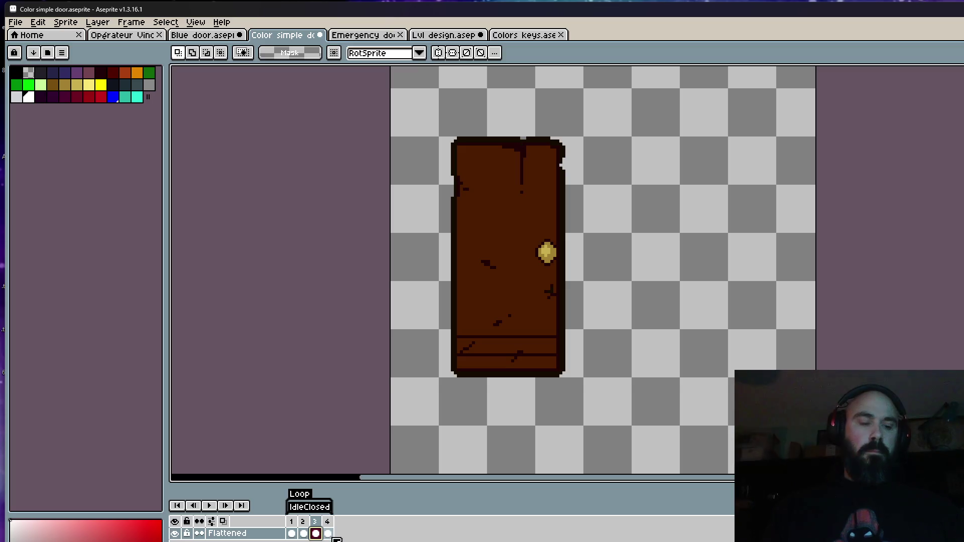
pyautogui.scroll(-1, 318, 536)
pyautogui.click(327, 534)
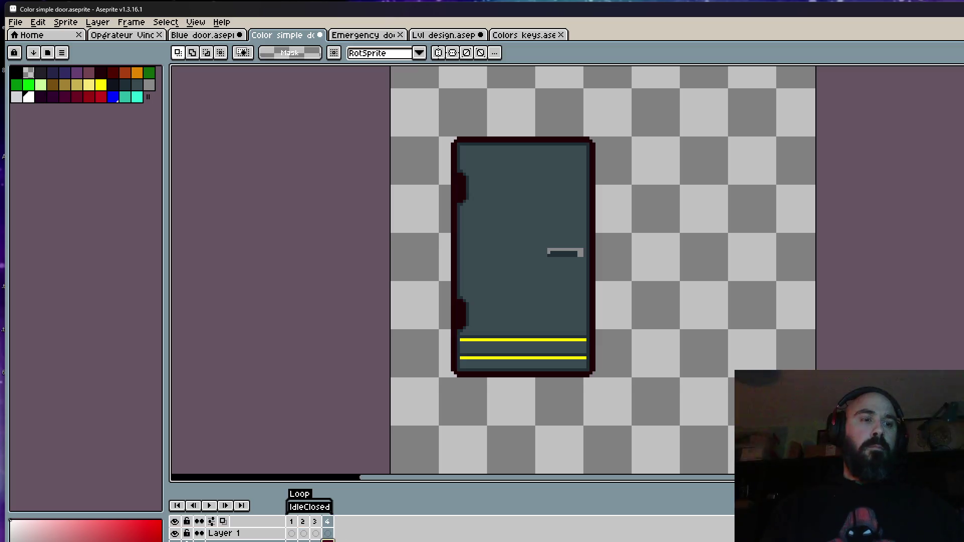
pyautogui.click(316, 534)
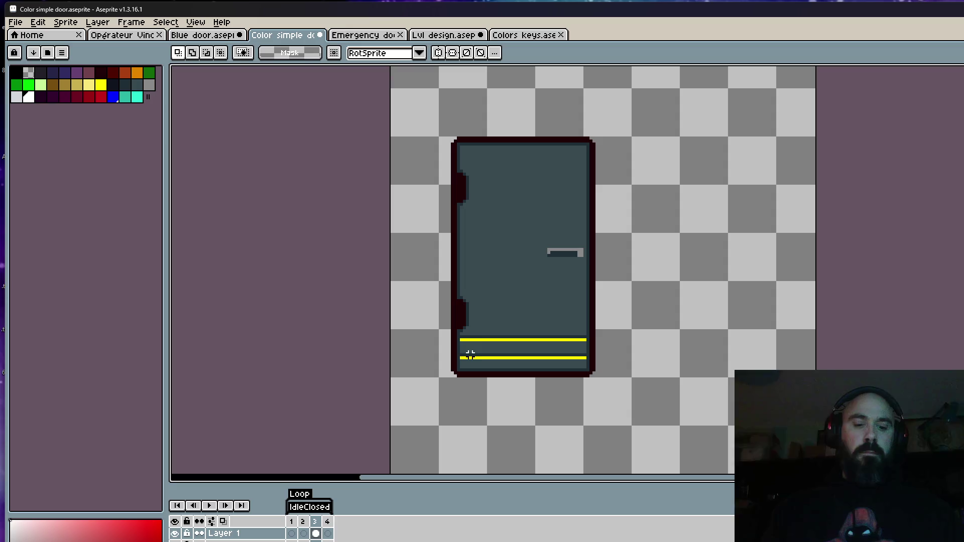
pyautogui.hotkey('ctrl', 'v')
# Step: Resize frame 3's pasted grey door to 65 pixels wide, commit it, and step through frames 2–4
pyautogui.moveTo(674, 270)
pyautogui.mouseDown()
pyautogui.moveTo(576, 293)
pyautogui.moveTo(628, 291)
pyautogui.mouseUp()
pyautogui.moveTo(537, 298)
pyautogui.mouseDown()
pyautogui.moveTo(553, 295)
pyautogui.moveTo(544, 300)
pyautogui.mouseUp()
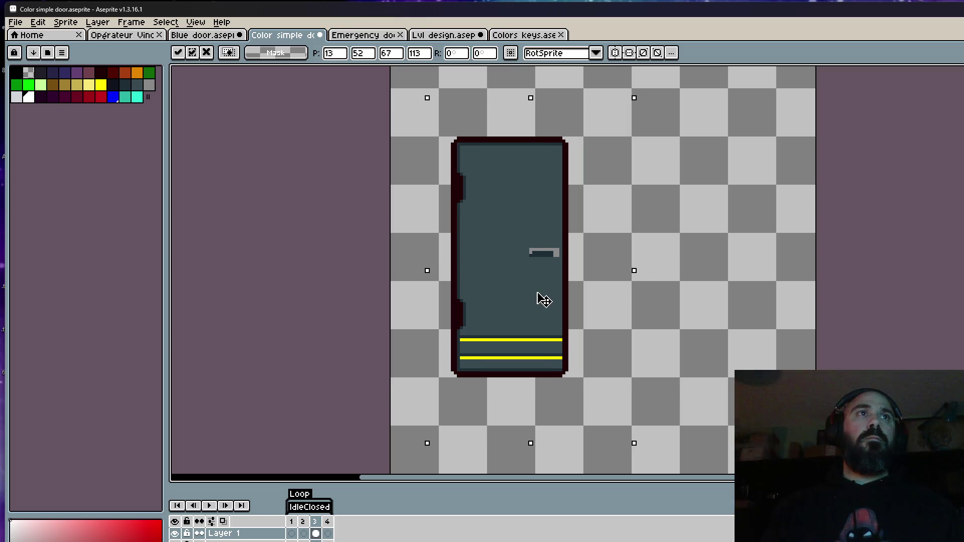
pyautogui.moveTo(635, 271); pyautogui.dragTo(626, 277)
pyautogui.scroll(3, 583, 274)
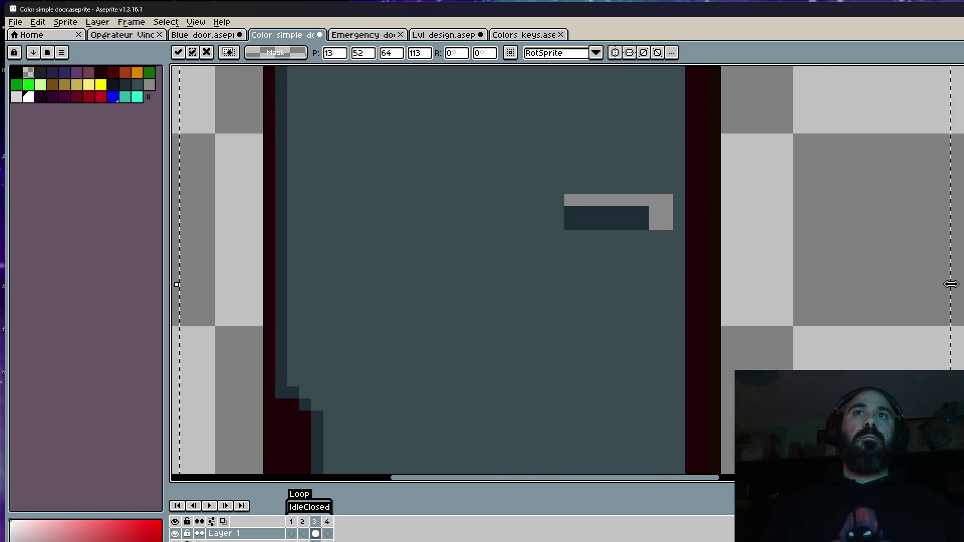
pyautogui.moveTo(960, 288); pyautogui.dragTo(963, 286)
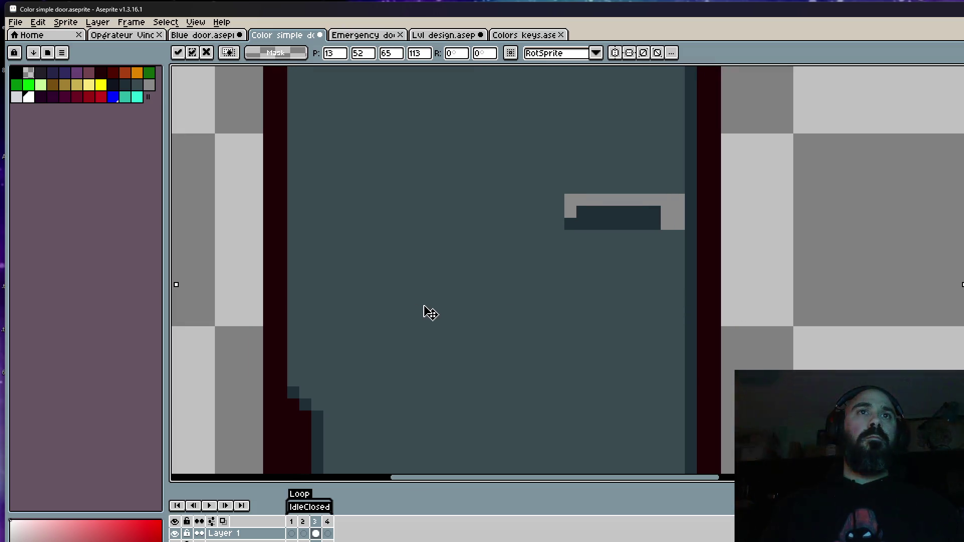
pyautogui.scroll(-3, 436, 308)
pyautogui.scroll(-1, 436, 308)
pyautogui.press('Return')
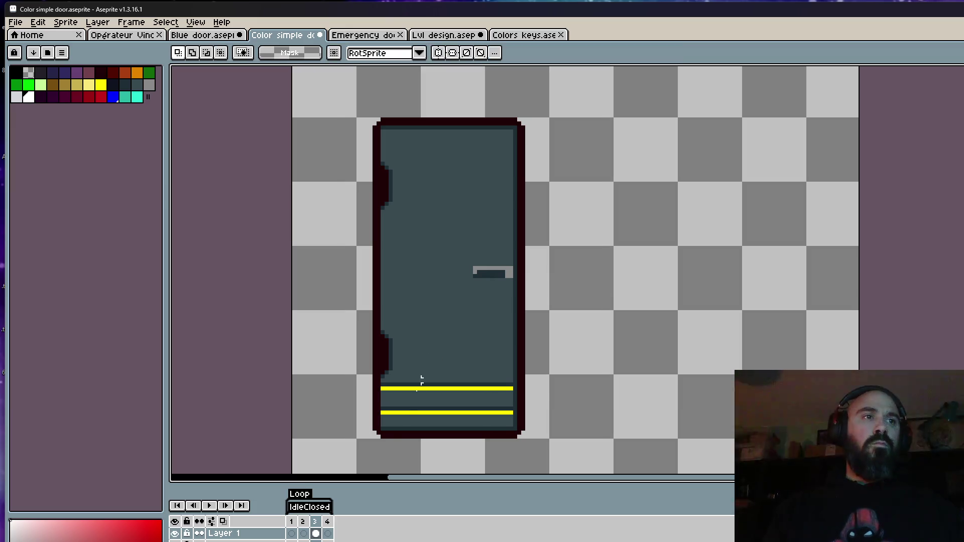
pyautogui.click(303, 534)
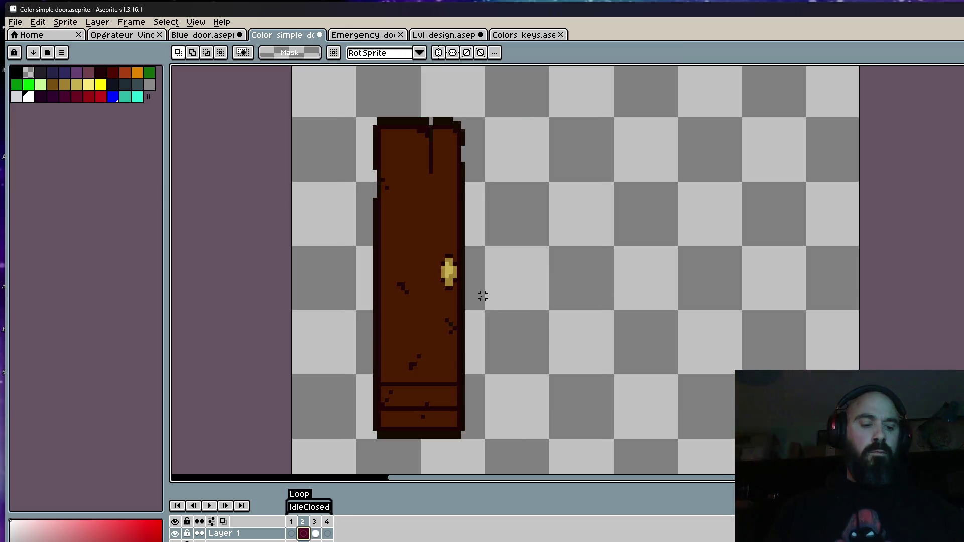
pyautogui.press('Right')
pyautogui.press('Right')
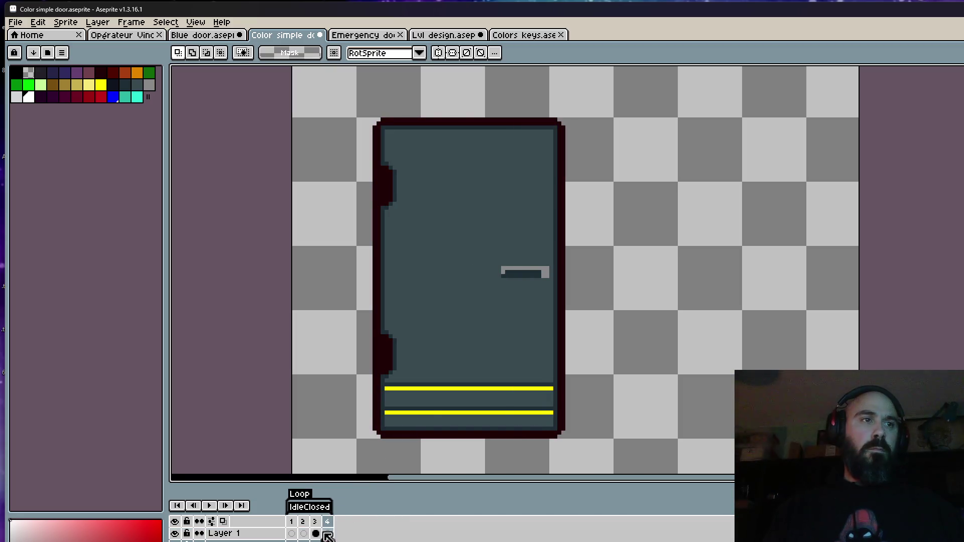
# Step: Paste the grey door into frame 2 and squeeze it narrower
pyautogui.click(302, 533)
pyautogui.hotkey('ctrl', 'v')
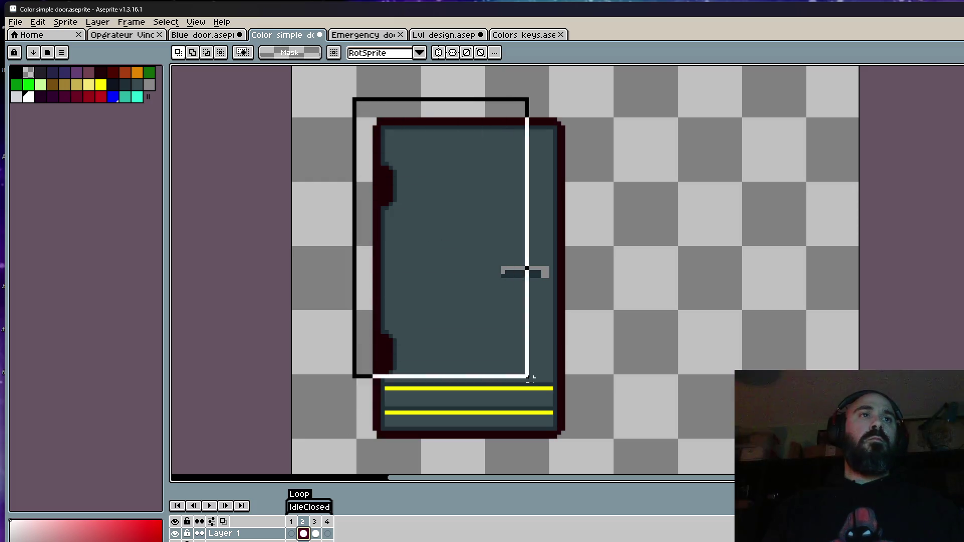
pyautogui.moveTo(616, 276)
pyautogui.mouseDown()
pyautogui.moveTo(472, 282)
pyautogui.moveTo(488, 280)
pyautogui.mouseUp()
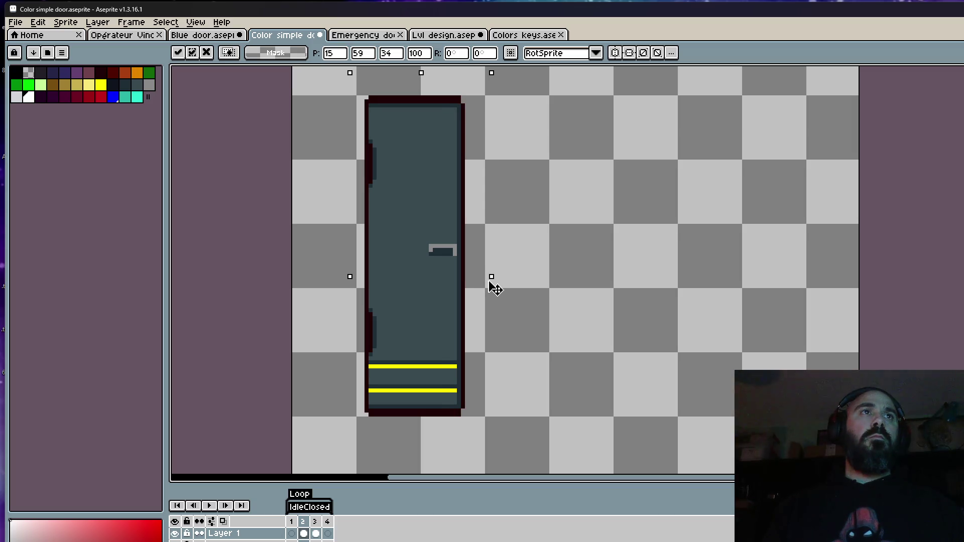
pyautogui.moveTo(425, 274); pyautogui.dragTo(435, 272)
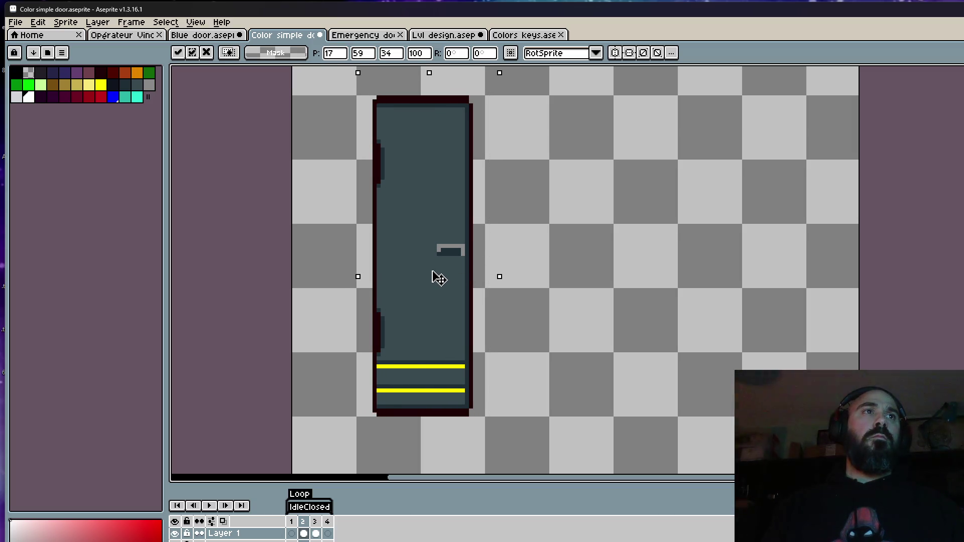
pyautogui.moveTo(503, 279)
pyautogui.mouseDown()
pyautogui.moveTo(432, 291)
pyautogui.moveTo(453, 294)
pyautogui.moveTo(446, 291)
pyautogui.mouseUp()
pyautogui.press('Return')
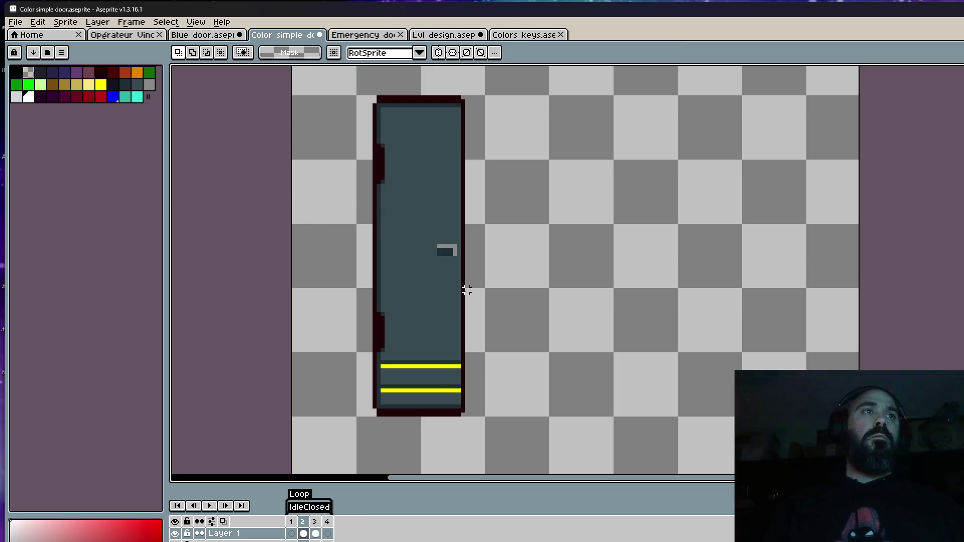
# Step: Paste the grey door into frame 1 and squeeze it to a 12-pixel-wide strip
pyautogui.click(296, 536)
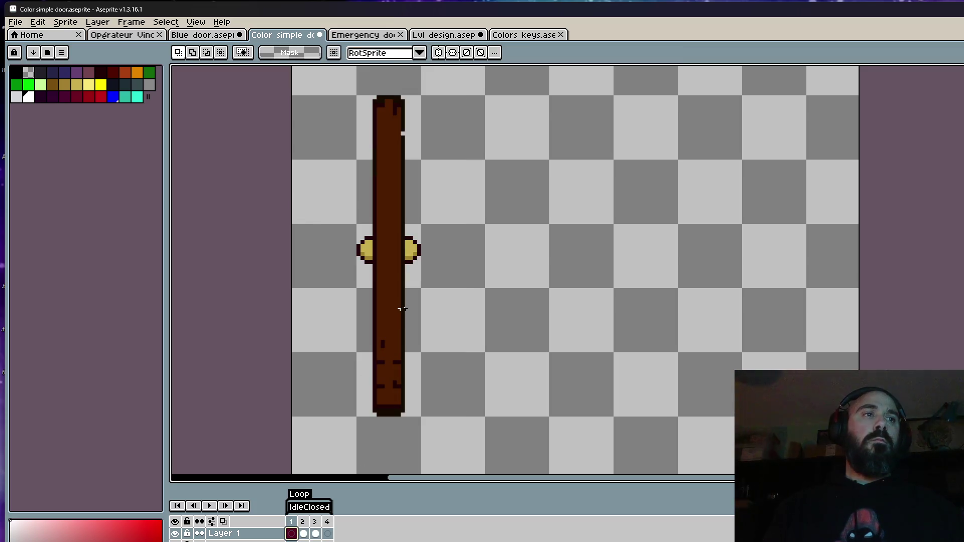
pyautogui.press('Down')
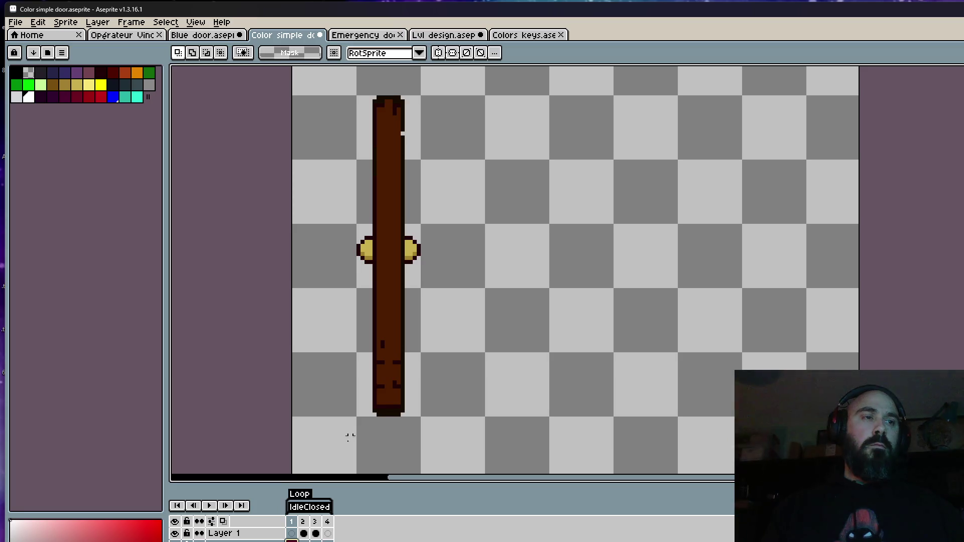
pyautogui.press('Up')
pyautogui.hotkey('ctrl', 'v')
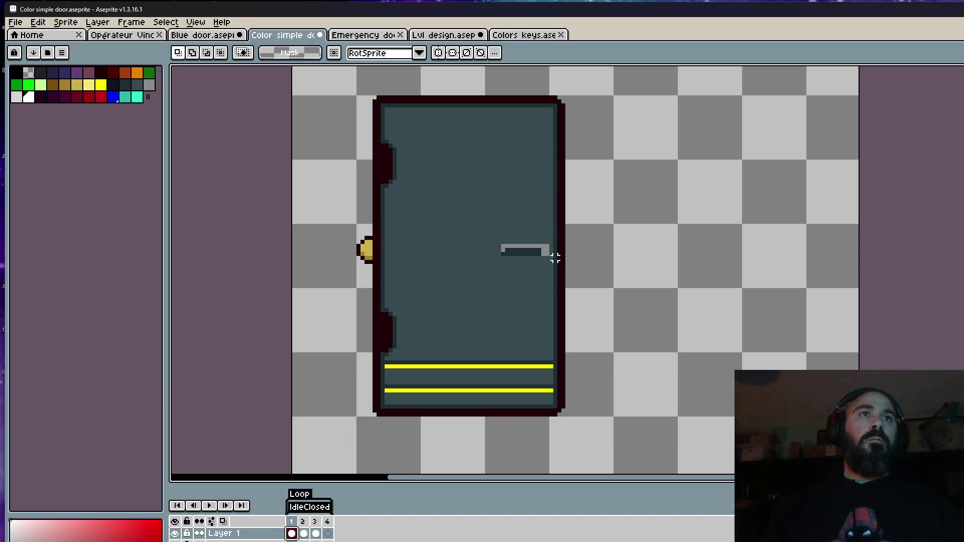
pyautogui.moveTo(356, 93); pyautogui.dragTo(627, 475)
pyautogui.moveTo(627, 282)
pyautogui.mouseDown()
pyautogui.moveTo(417, 283)
pyautogui.moveTo(378, 310)
pyautogui.moveTo(469, 310)
pyautogui.mouseUp()
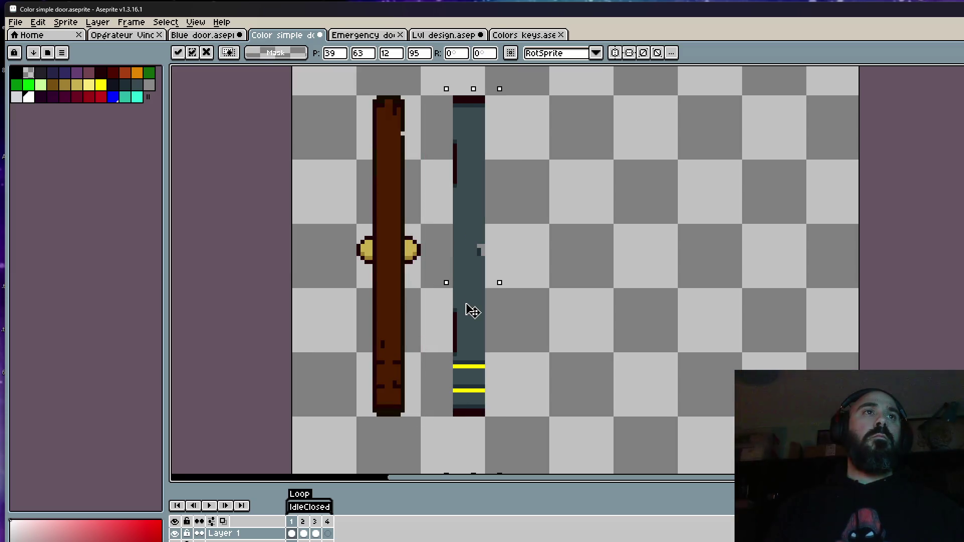
# Step: Commit the squeeze, pick the dark-red outline colour, and set a 1-pixel pencil
pyautogui.hotkey('ctrl', 'd')
pyautogui.scroll(1, 450, 135)
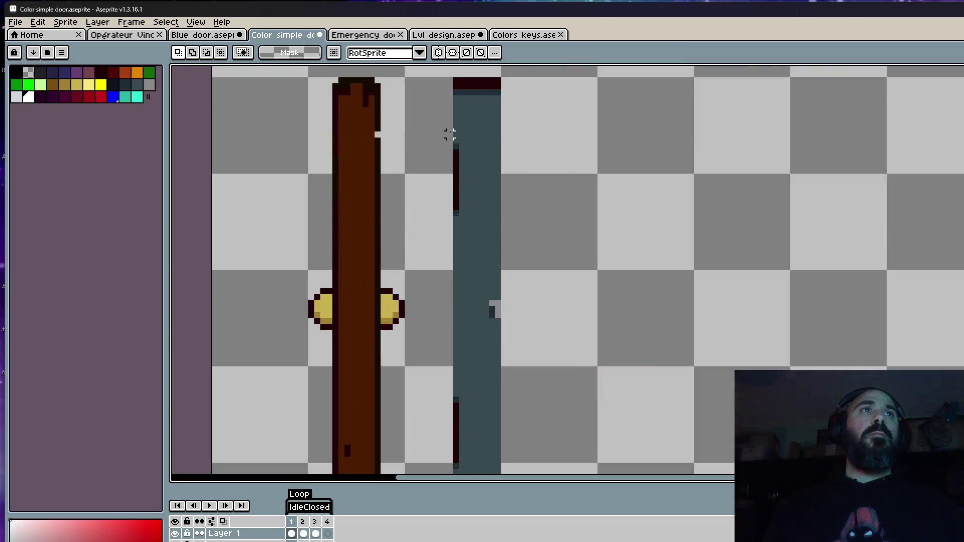
pyautogui.press('i')
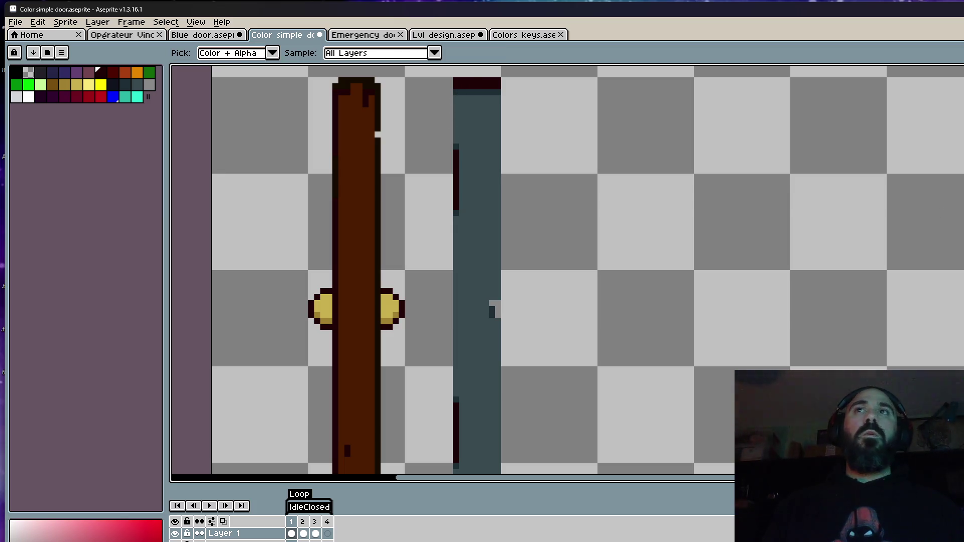
pyautogui.press('b')
pyautogui.press('-')
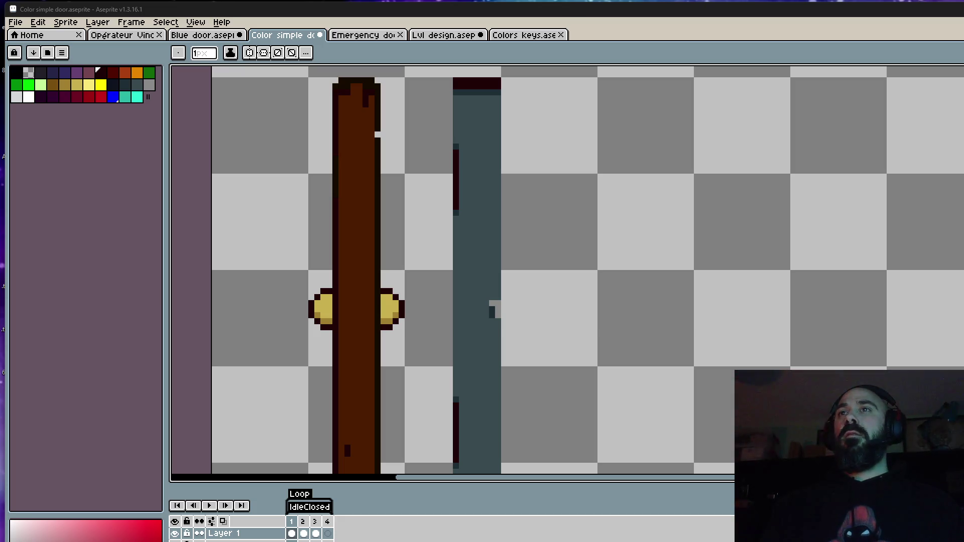
pyautogui.hotkey('alt', 'Tab')
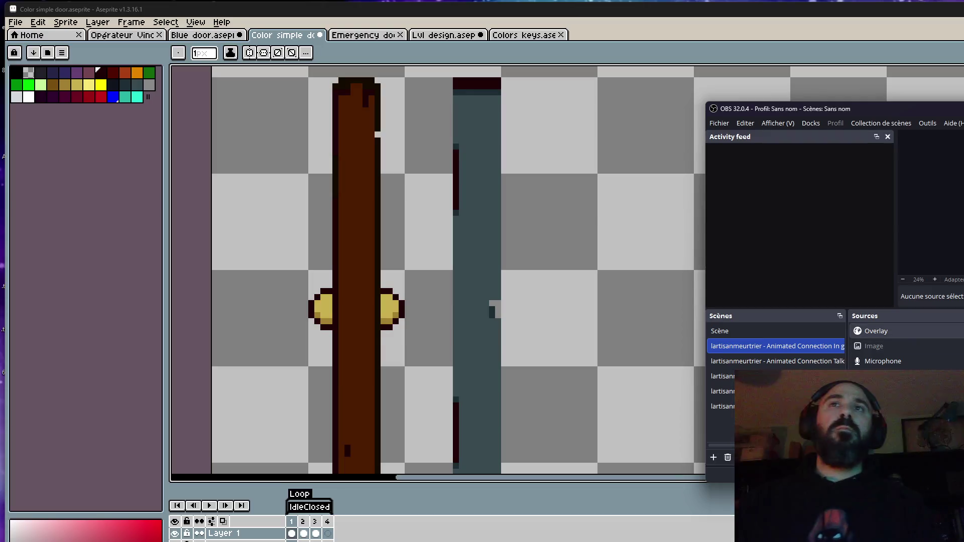
pyautogui.click(567, 14)
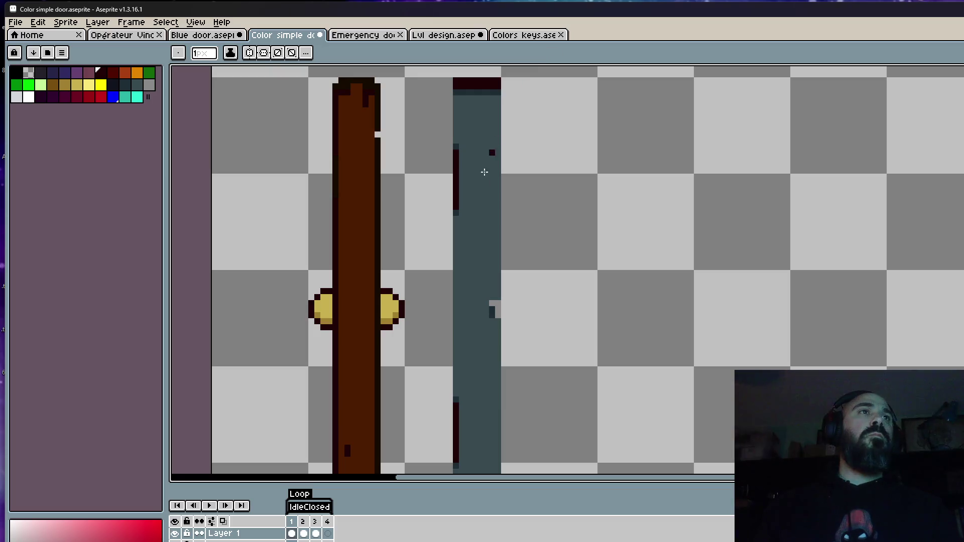
pyautogui.scroll(-2, 466, 236)
pyautogui.scroll(1, 464, 229)
pyautogui.press('i')
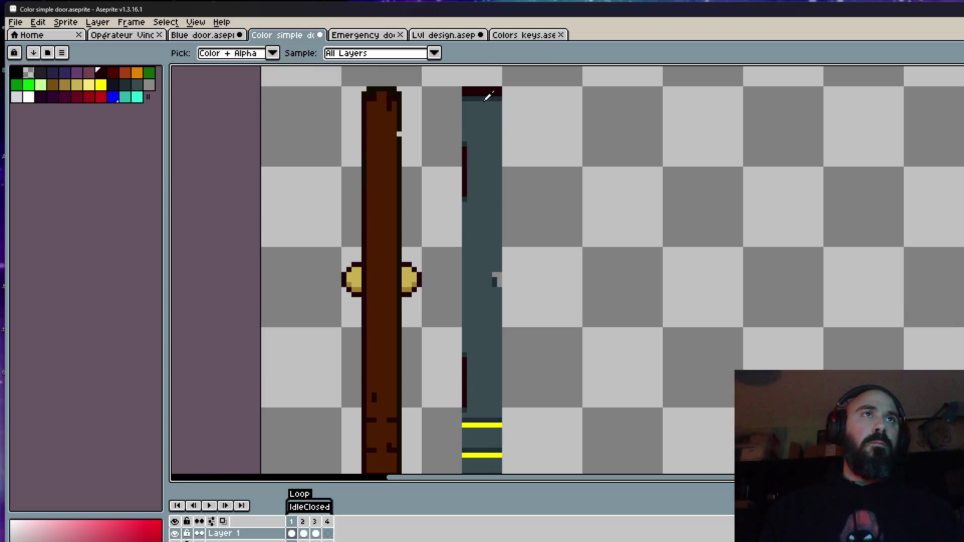
pyautogui.press('b')
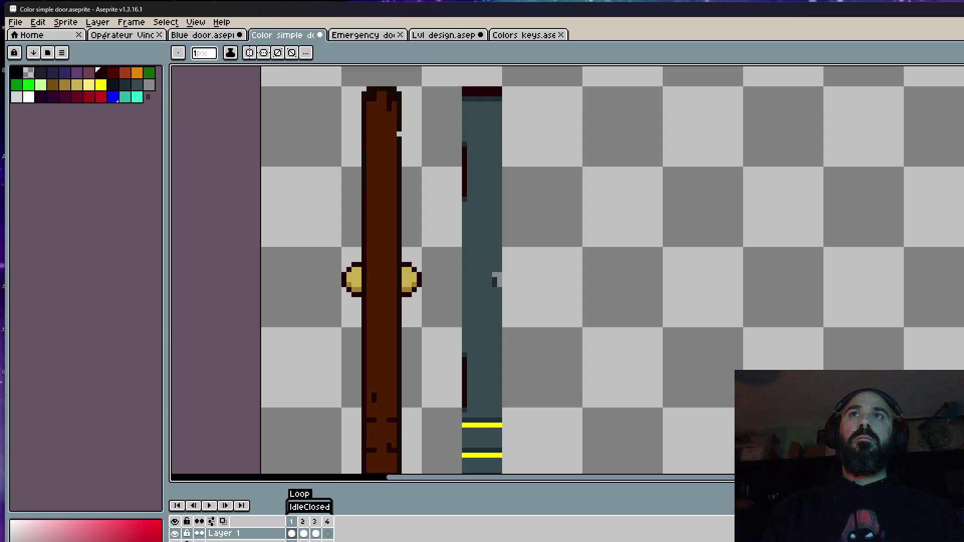
pyautogui.scroll(1, 465, 113)
pyautogui.scroll(-2, 454, 85)
# Step: Draw dark-red lines down the thin door's left and right edges
pyautogui.moveTo(454, 83); pyautogui.dragTo(456, 379)
pyautogui.scroll(2, 456, 379)
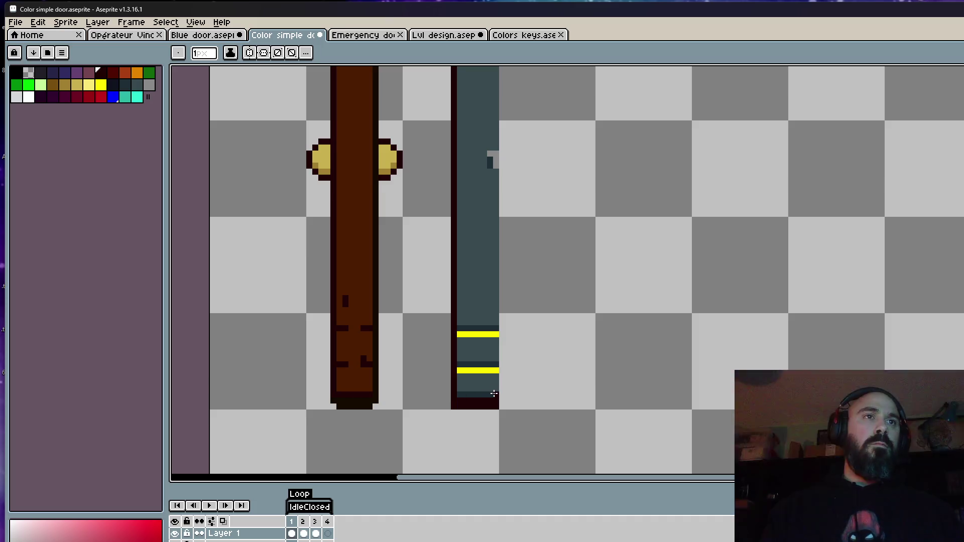
pyautogui.scroll(-2, 494, 394)
pyautogui.moveTo(494, 394); pyautogui.dragTo(494, 342)
pyautogui.scroll(2, 492, 338)
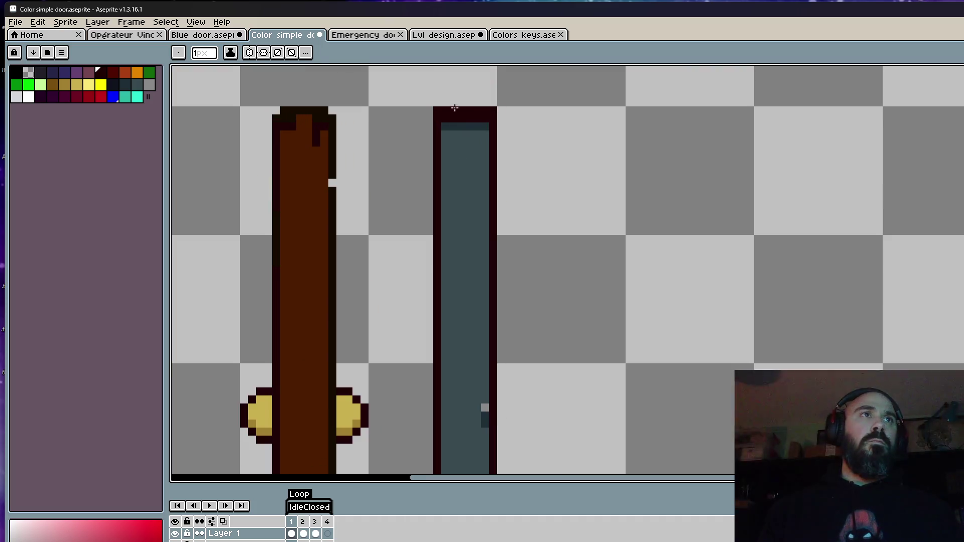
# Step: Erase the stray blue pixel and the bottom corner pixels with transparent colour
pyautogui.click(29, 75)
pyautogui.click(437, 110)
pyautogui.scroll(-2, 510, 111)
pyautogui.scroll(1, 480, 358)
pyautogui.scroll(3, 493, 327)
pyautogui.click(499, 325)
pyautogui.hotkey('ctrl', 'z')
pyautogui.click(486, 324)
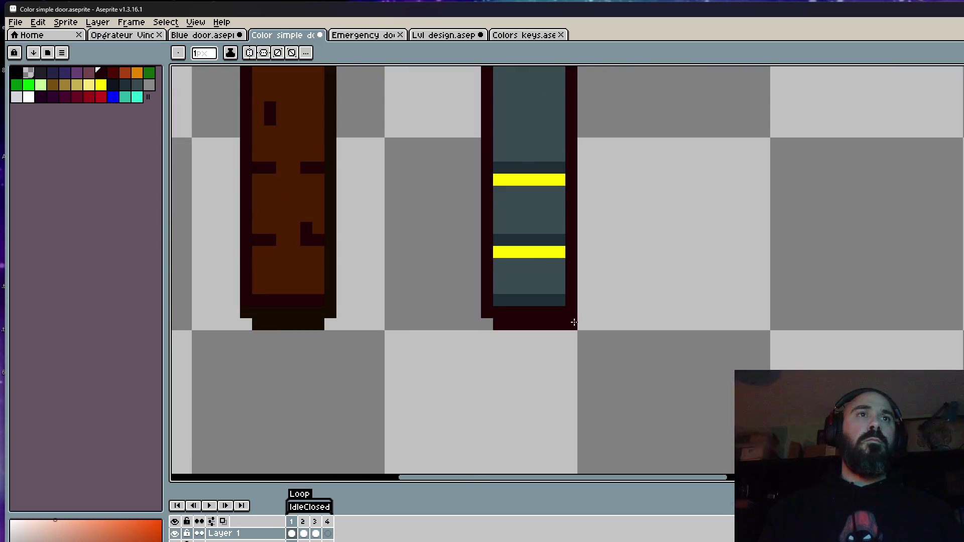
pyautogui.click(574, 322)
pyautogui.scroll(-4, 588, 327)
pyautogui.scroll(-2, 560, 288)
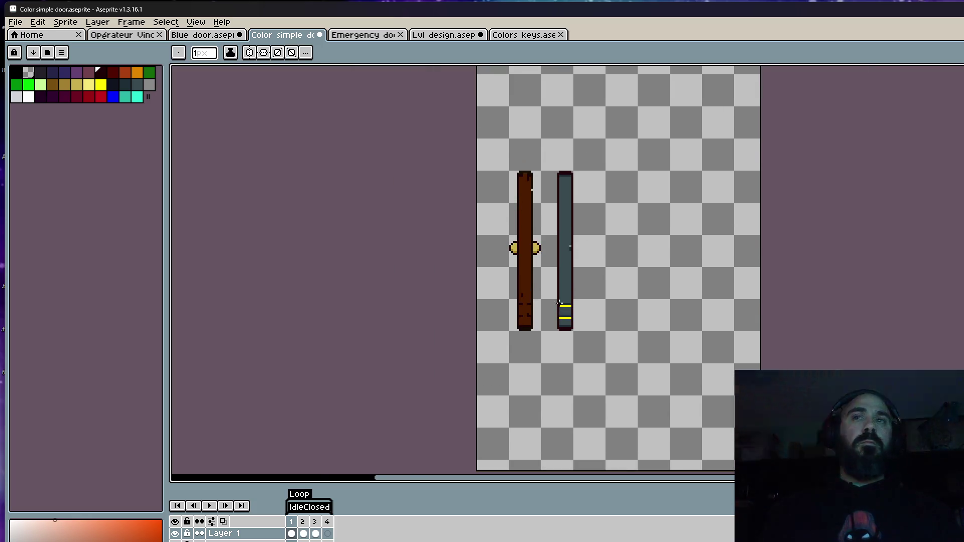
# Step: Move the thin grey door left onto the brown door and drop the selection
pyautogui.press('m')
pyautogui.moveTo(543, 154); pyautogui.dragTo(643, 395)
pyautogui.scroll(2, 585, 274)
pyautogui.moveTo(587, 275); pyautogui.dragTo(506, 276)
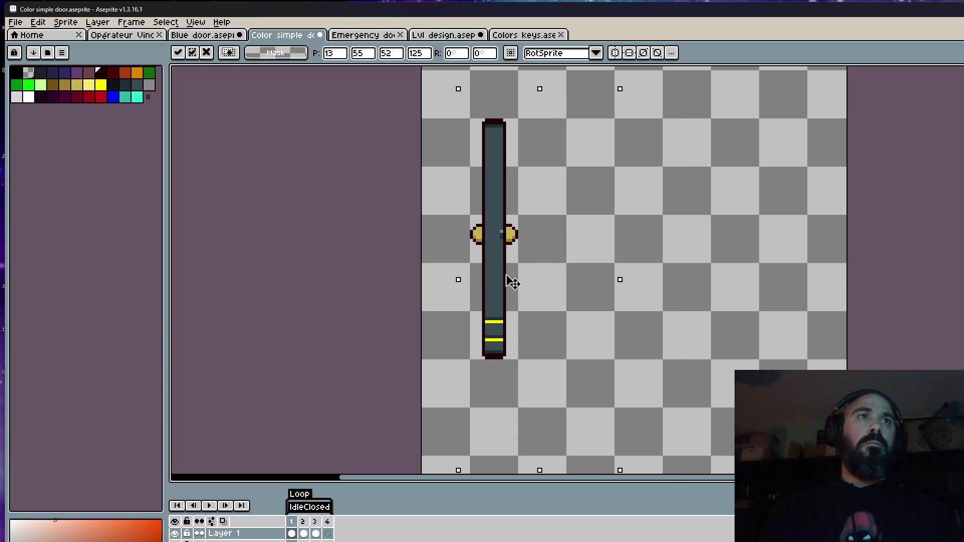
pyautogui.hotkey('ctrl', 'd')
pyautogui.scroll(1, 507, 246)
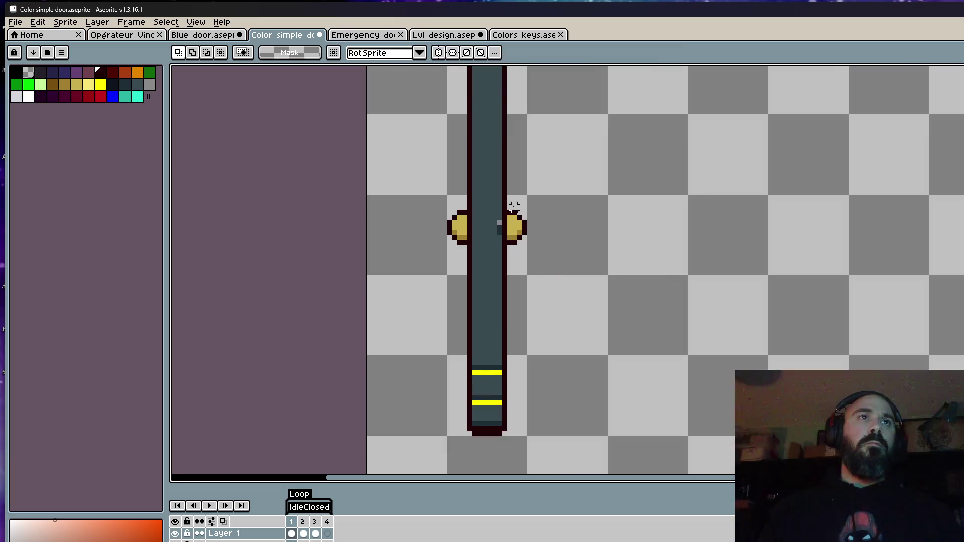
# Step: Scrub the timeline to preview the door frames one by one
pyautogui.moveTo(509, 197); pyautogui.dragTo(551, 263)
pyautogui.scroll(-2, 552, 306)
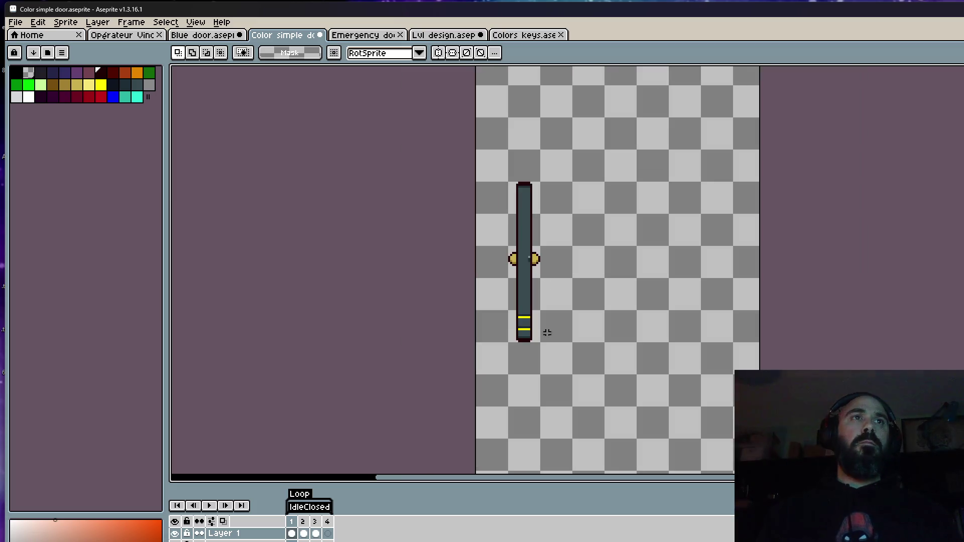
pyautogui.moveTo(321, 521); pyautogui.dragTo(296, 520)
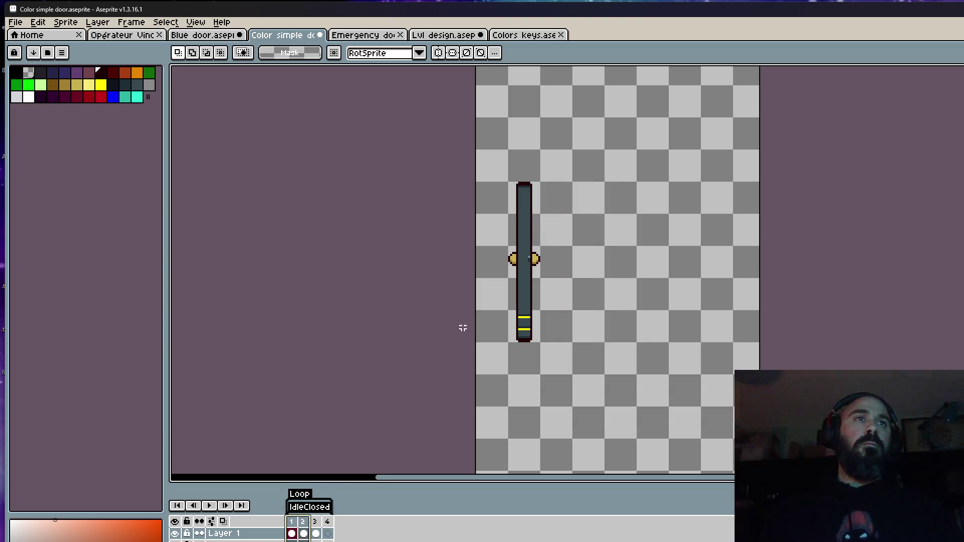
pyautogui.scroll(2, 522, 251)
pyautogui.scroll(4, 523, 251)
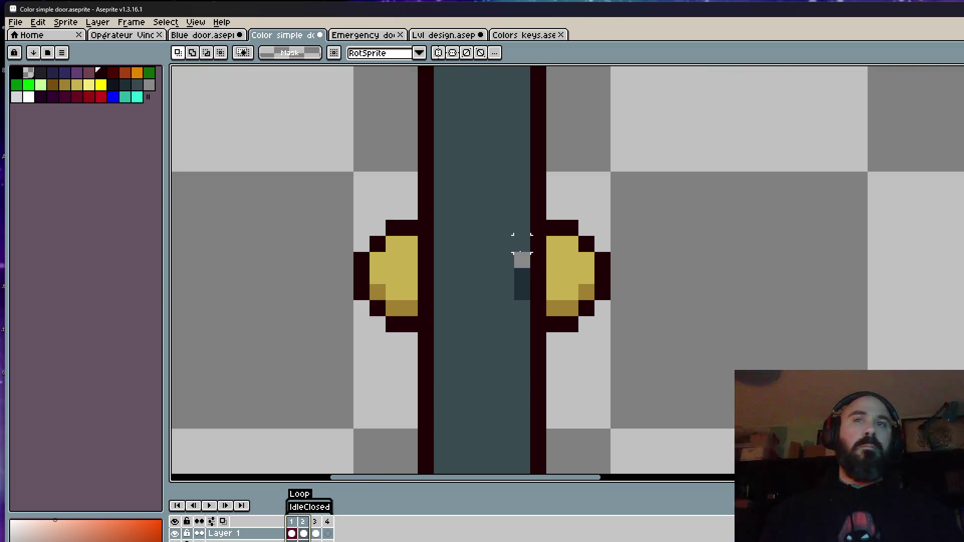
# Step: Pick the handle grey and draw a grey lever with a downward tip over the left knob
pyautogui.press('i')
pyautogui.click(520, 260)
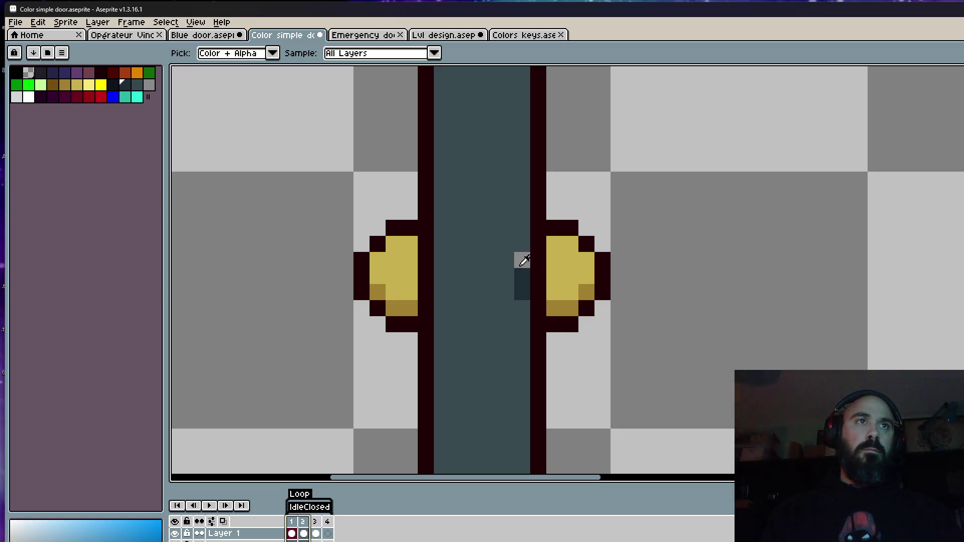
pyautogui.press('b')
pyautogui.click(442, 259)
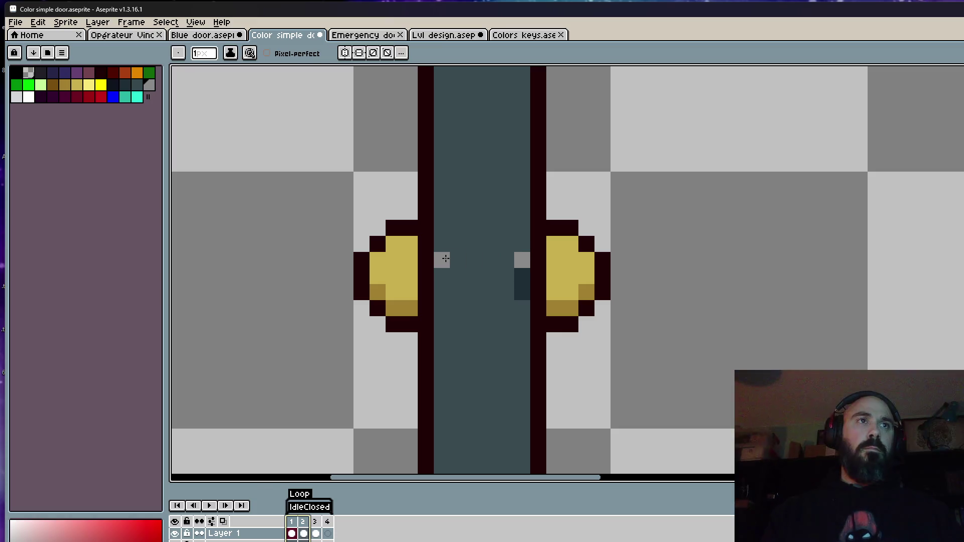
pyautogui.click(489, 260)
pyautogui.hotkey('ctrl', 'z')
pyautogui.click(426, 260)
pyautogui.click(410, 260)
pyautogui.click(409, 276)
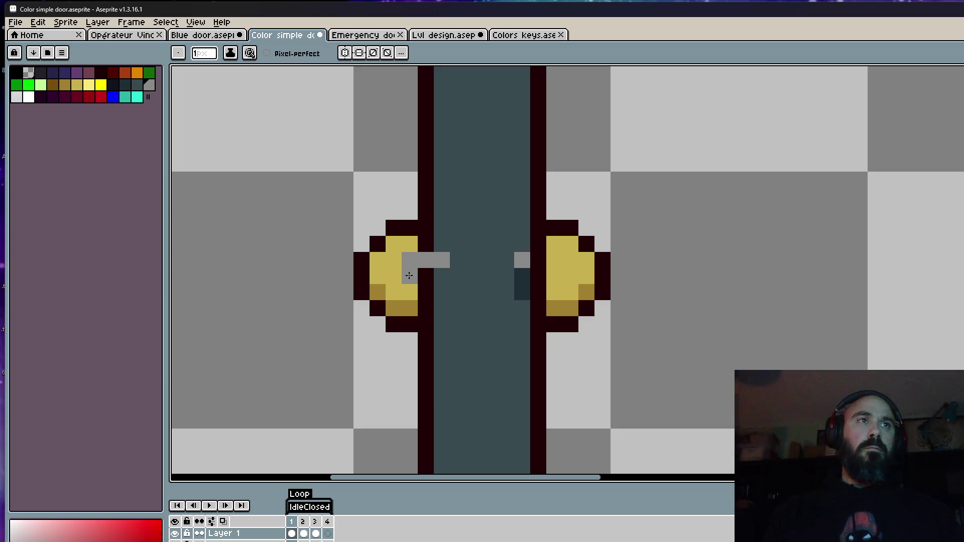
pyautogui.hotkey('ctrl', 'z')
pyautogui.hotkey('ctrl', 'z')
pyautogui.hotkey('ctrl', 'z')
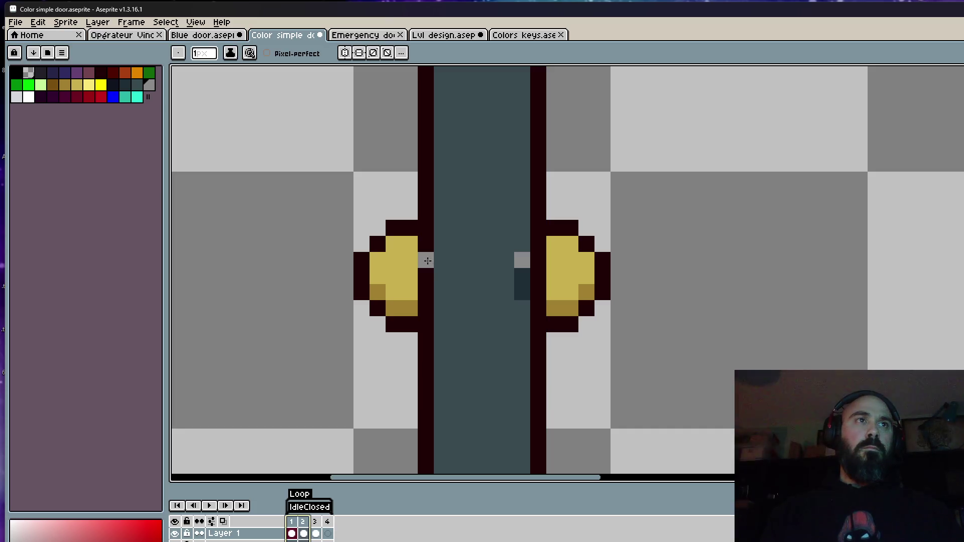
pyautogui.click(443, 260)
pyautogui.click(410, 260)
pyautogui.click(394, 260)
pyautogui.click(394, 276)
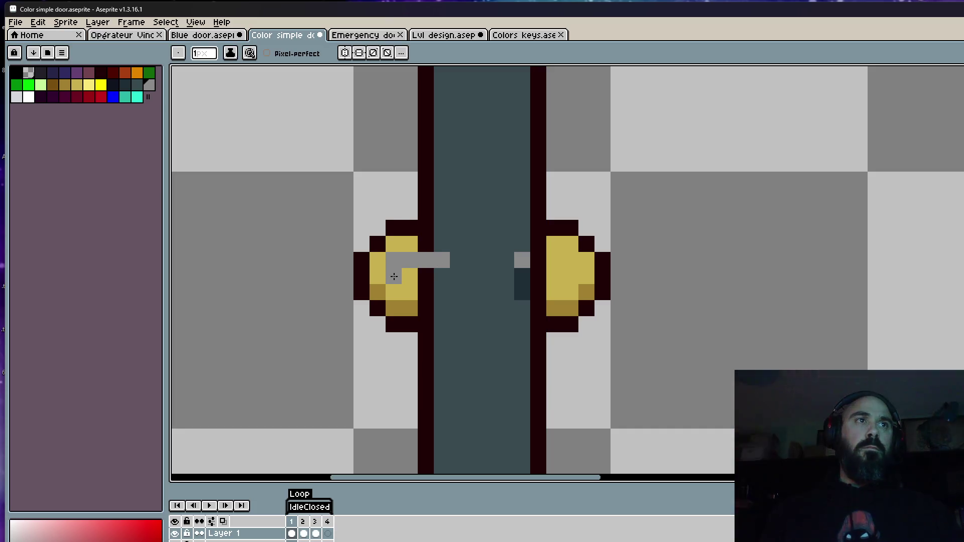
pyautogui.click(410, 276)
# Step: Draw a matching grey lever with a downward tip over the right knob
pyautogui.click(539, 260)
pyautogui.click(555, 259)
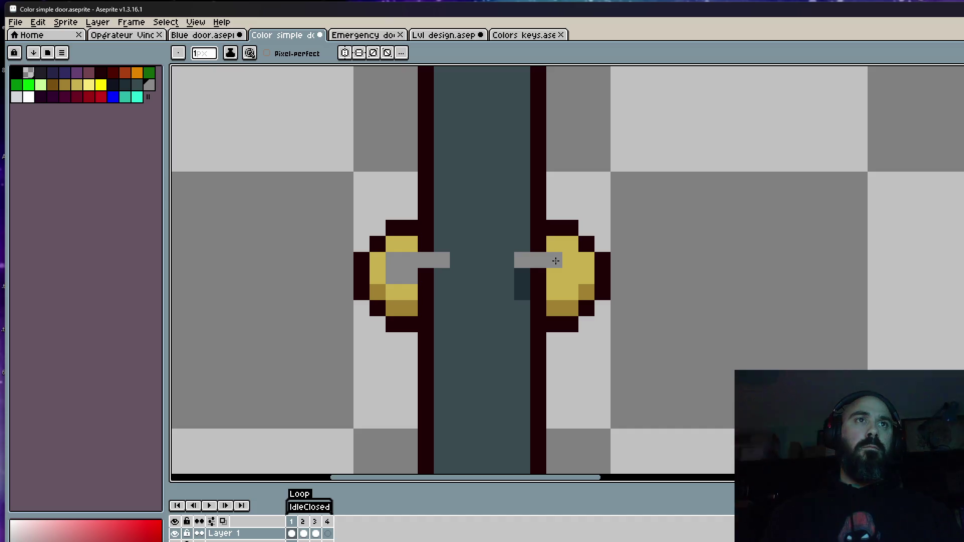
pyautogui.click(555, 275)
pyautogui.click(571, 260)
pyautogui.click(571, 276)
pyautogui.click(554, 276)
pyautogui.scroll(2, 523, 282)
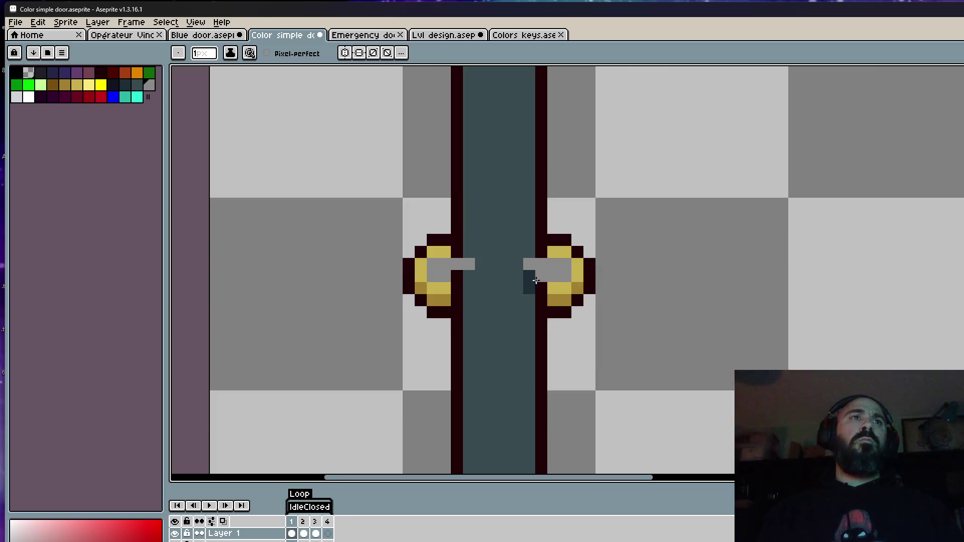
pyautogui.click(529, 283)
pyautogui.hotkey('ctrl', 'z')
# Step: Pick dark teal and paint shading beneath the handles
pyautogui.keyDown('alt'); pyautogui.click(531, 272); pyautogui.keyUp('alt')
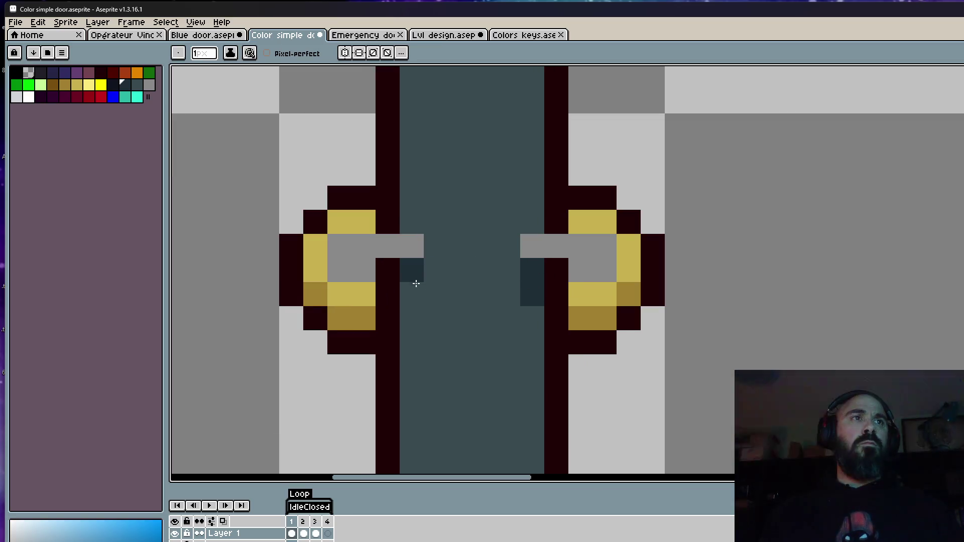
pyautogui.moveTo(414, 276); pyautogui.dragTo(416, 290)
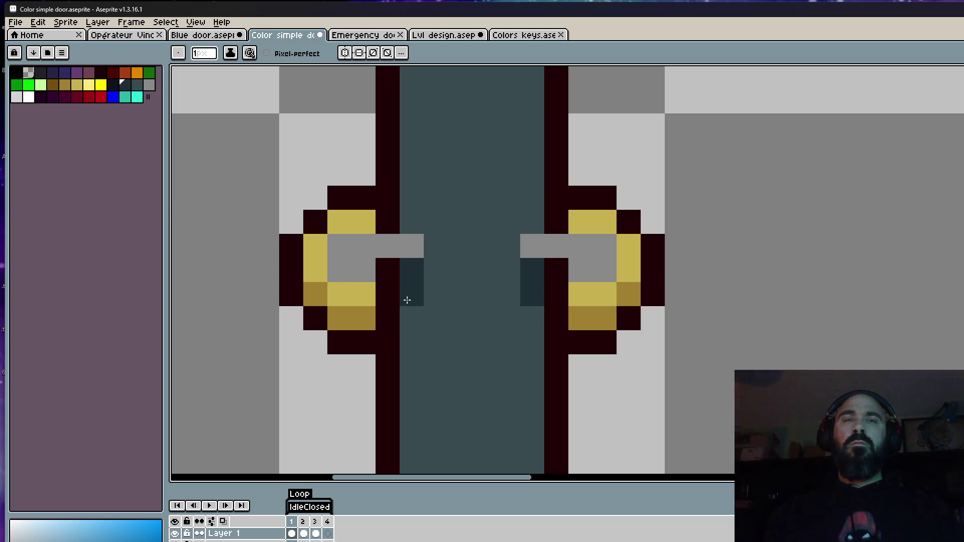
pyautogui.click(399, 280)
pyautogui.scroll(-4, 397, 277)
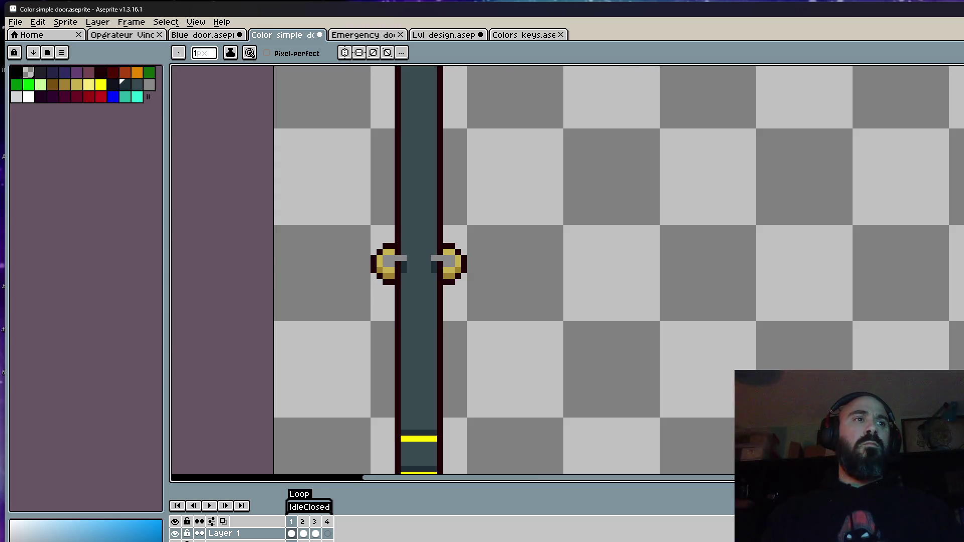
# Step: Play the door animation from the edge-on first frame, then stop playback
pyautogui.scroll(4, 397, 271)
pyautogui.scroll(-4, 397, 271)
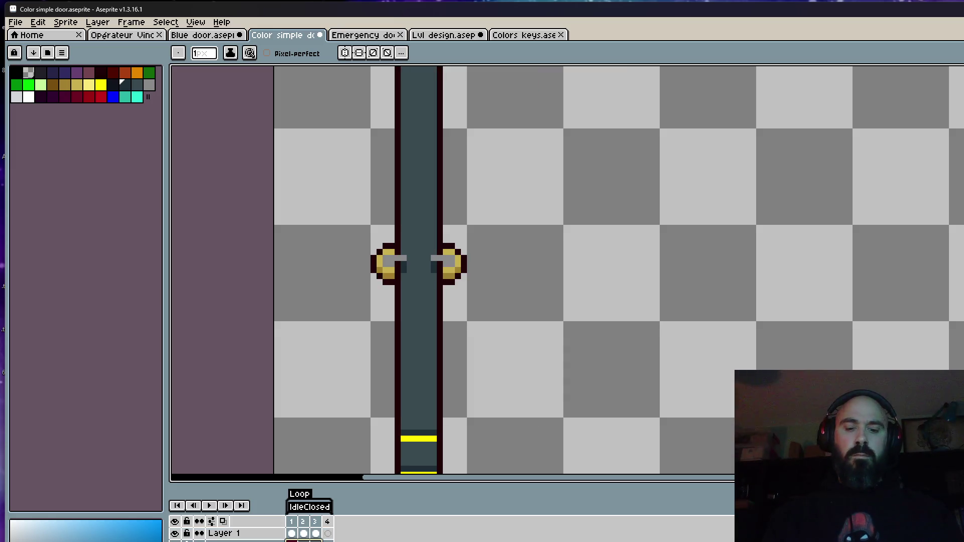
pyautogui.click(294, 534)
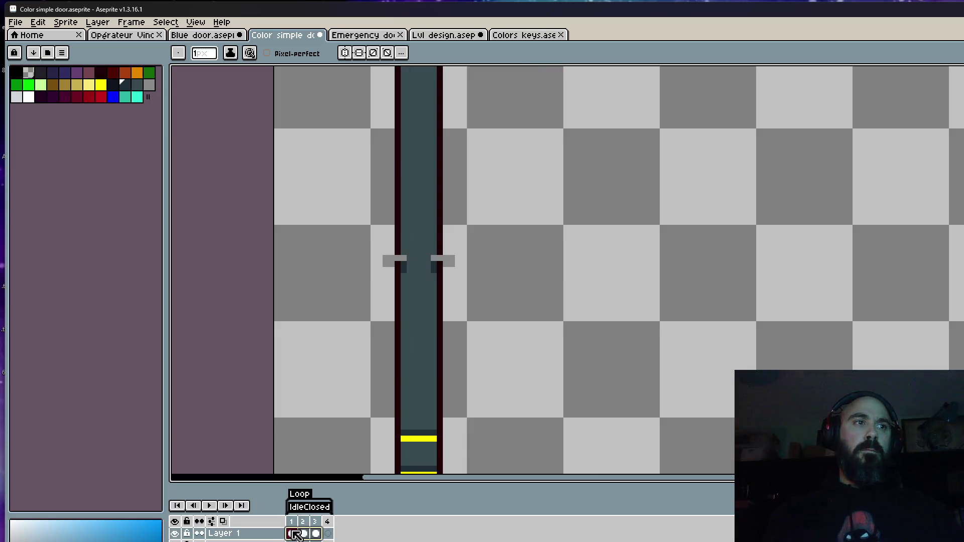
pyautogui.click(302, 541)
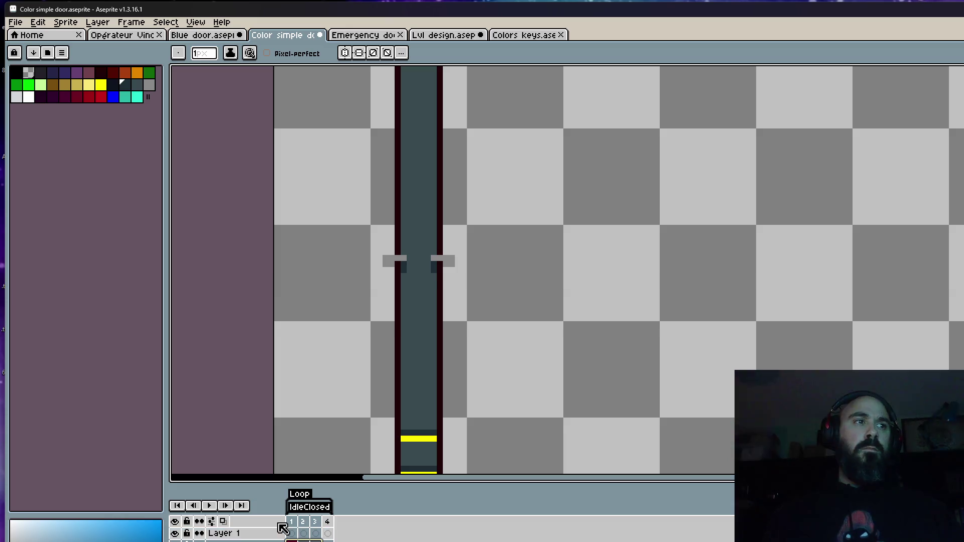
pyautogui.scroll(-1, 408, 281)
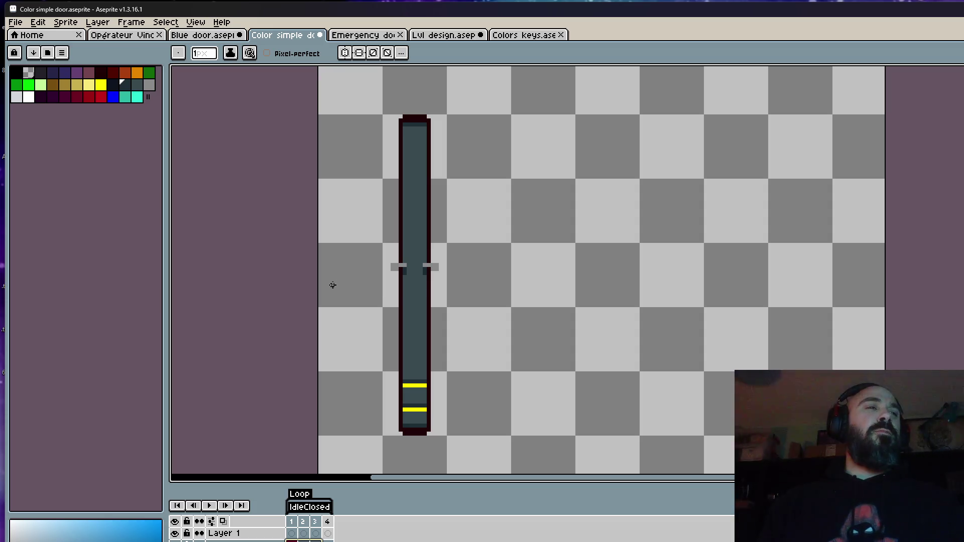
pyautogui.press('Return')
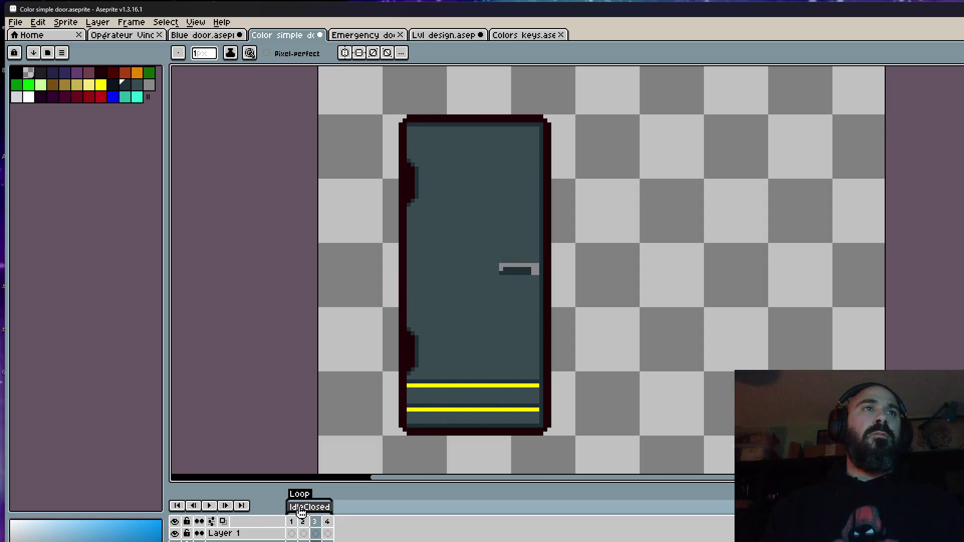
pyautogui.click(294, 525)
pyautogui.press('Return')
pyautogui.scroll(-3, 484, 334)
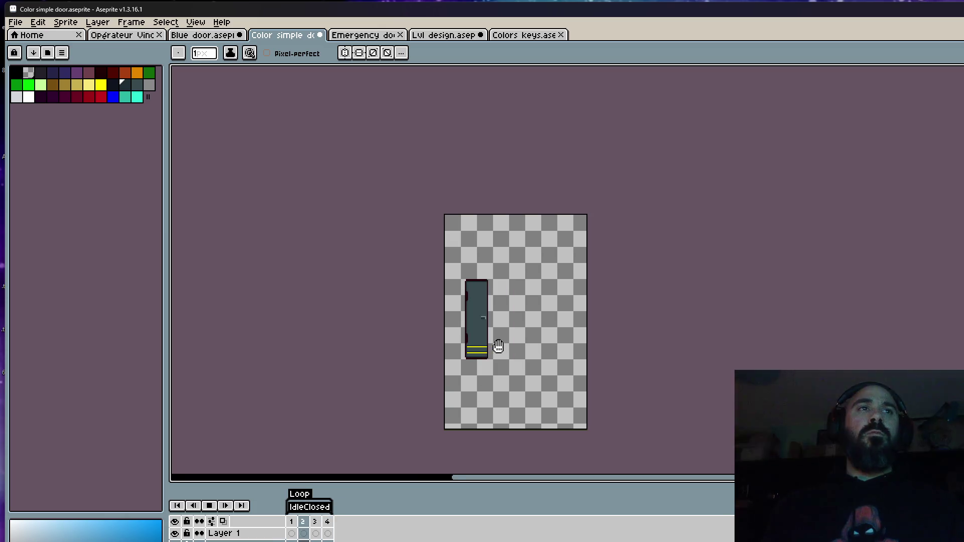
pyautogui.scroll(3, 481, 352)
pyautogui.press('Return')
# Step: Rename the single layer to 'Flattened', keeping the IdleClosed tag
pyautogui.click(254, 535)
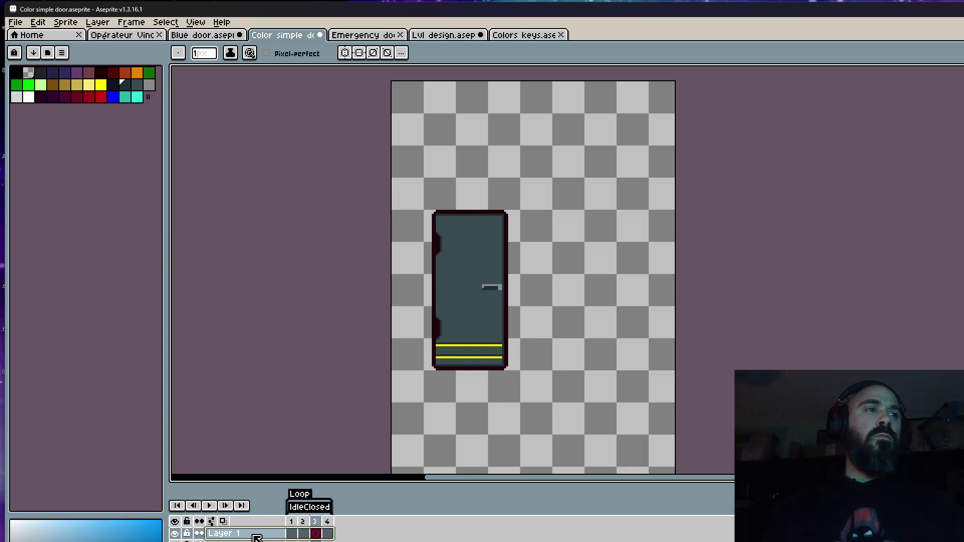
pyautogui.doubleClick(262, 535)
pyautogui.write('Flattened')
pyautogui.press('Return')
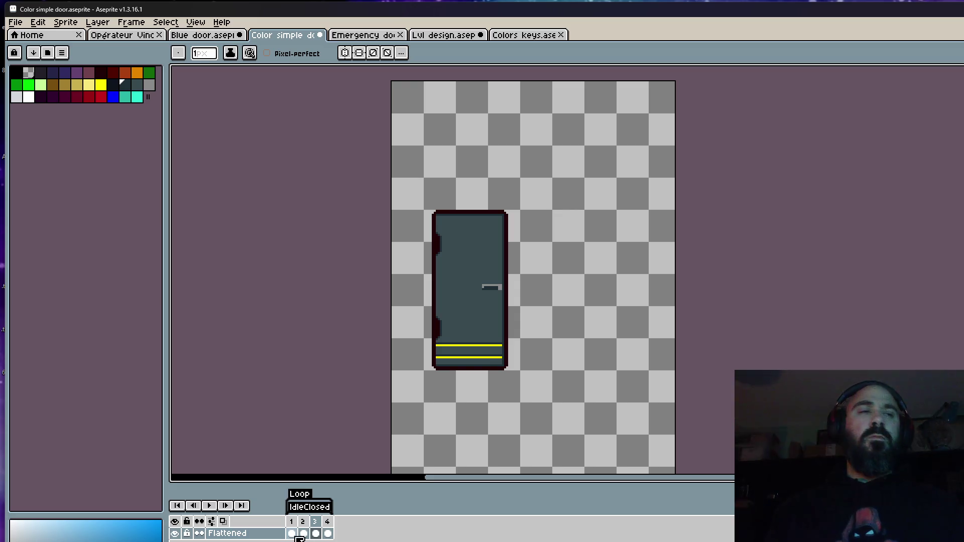
pyautogui.rightClick(308, 507)
pyautogui.click(323, 502)
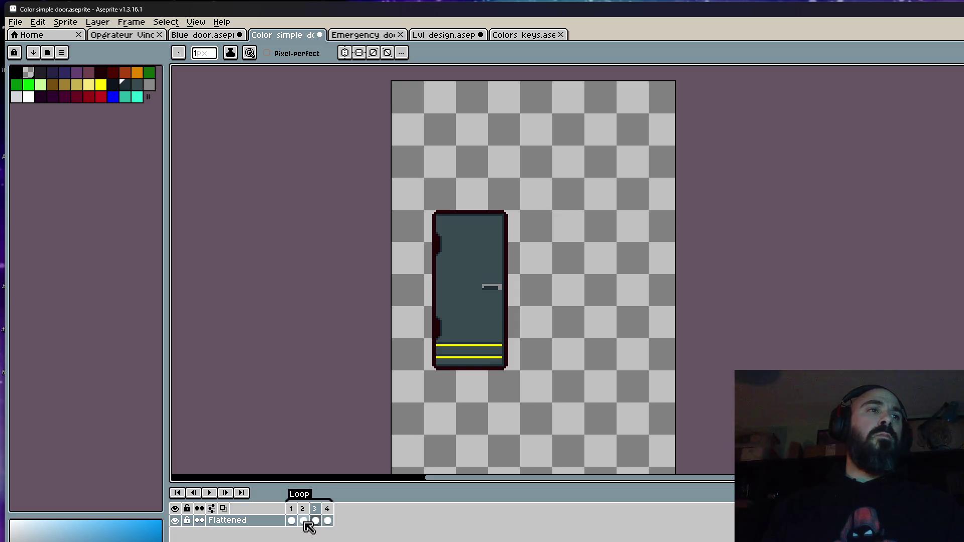
pyautogui.hotkey('ctrl', 'z')
# Step: Compare frame 1's narrow door with frame 4's full closed door
pyautogui.click(294, 522)
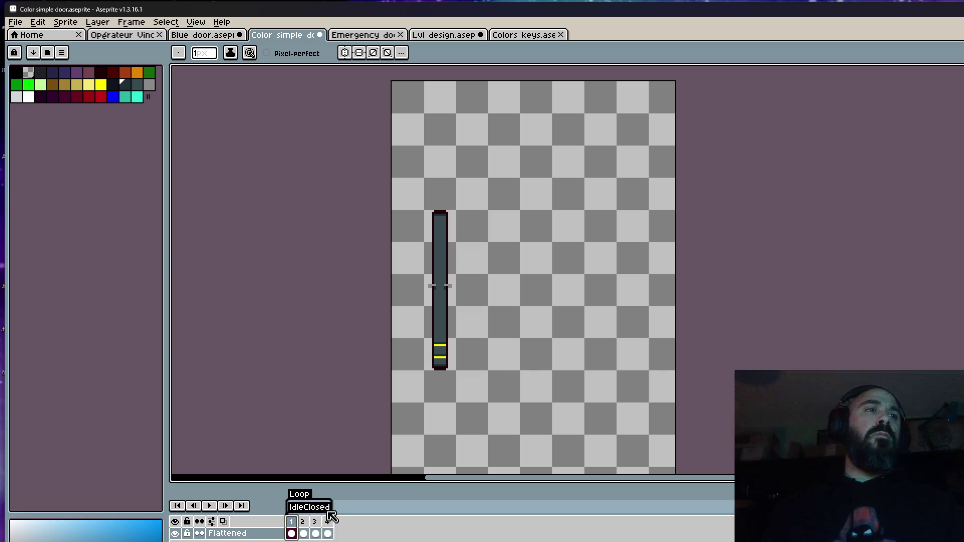
pyautogui.click(329, 523)
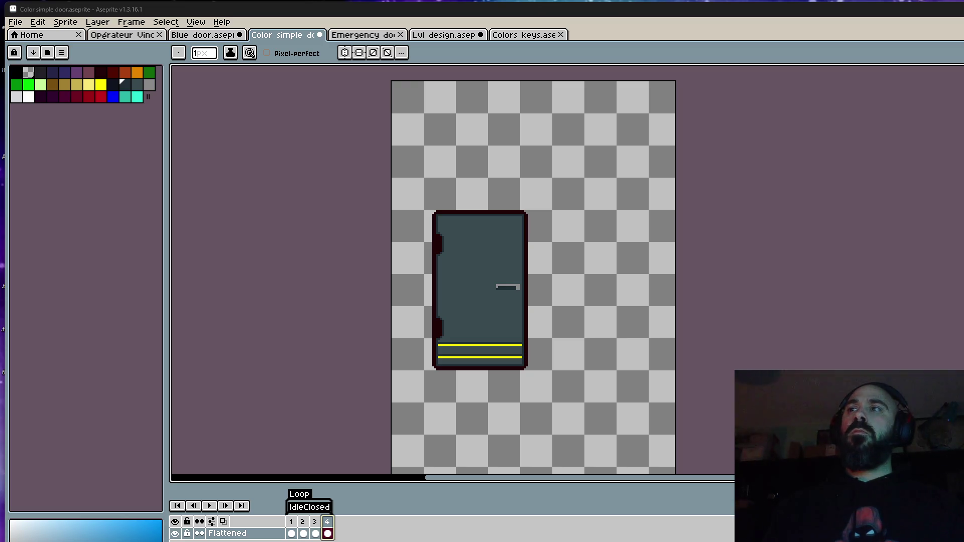
pyautogui.click(373, 36)
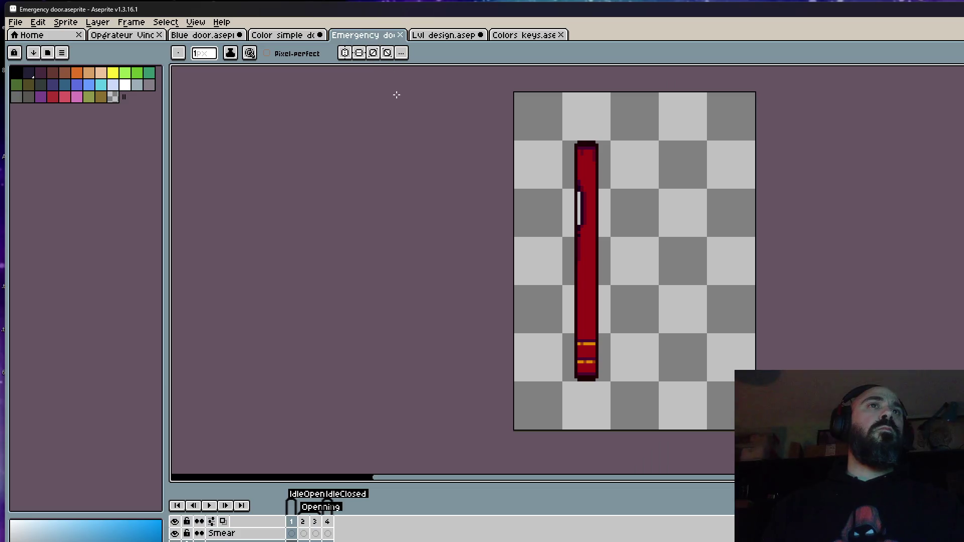
# Step: Close the Emergency door file
pyautogui.click(400, 35)
pyautogui.scroll(-3, 466, 197)
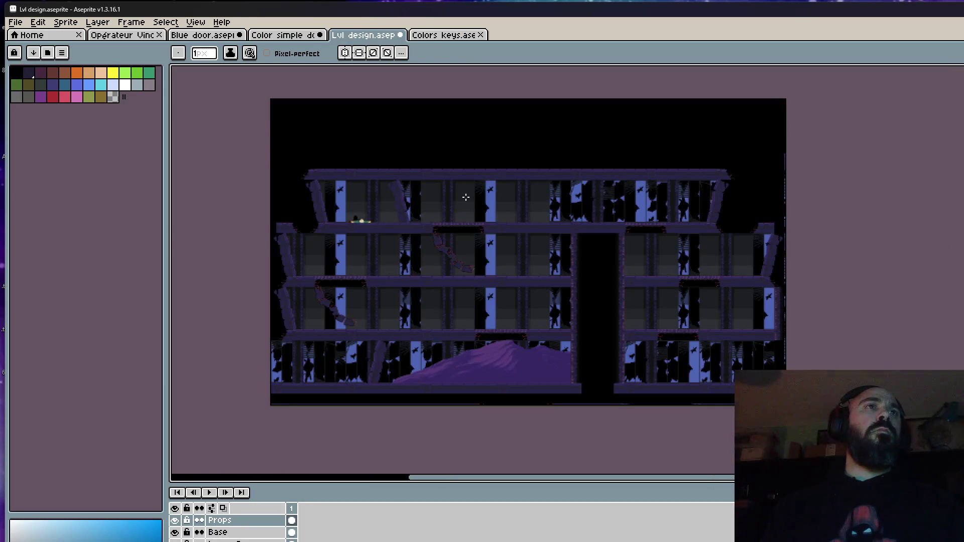
pyautogui.scroll(1, 468, 199)
# Step: Look over the Colors keys, Blue door and soldier sprites, ending back on Blue door
pyautogui.click(458, 35)
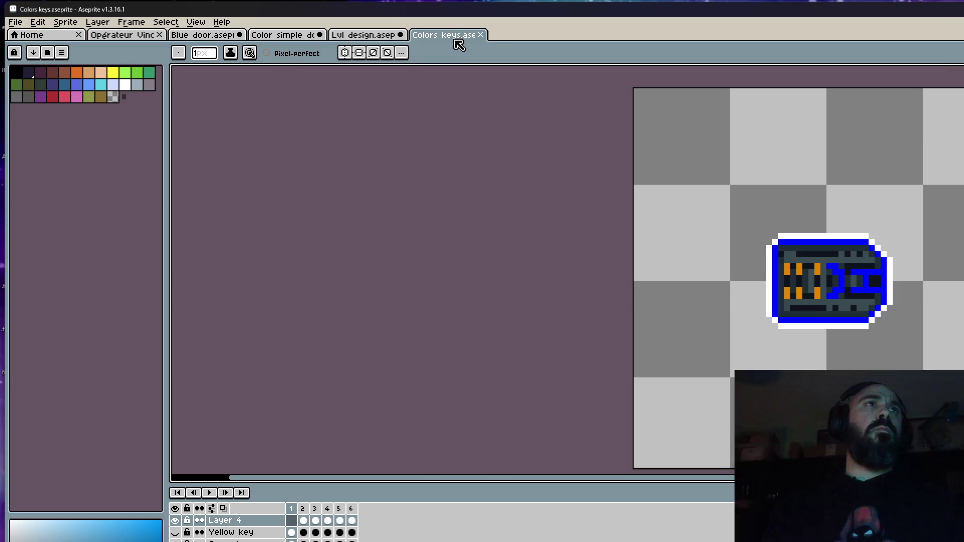
pyautogui.scroll(-1, 703, 283)
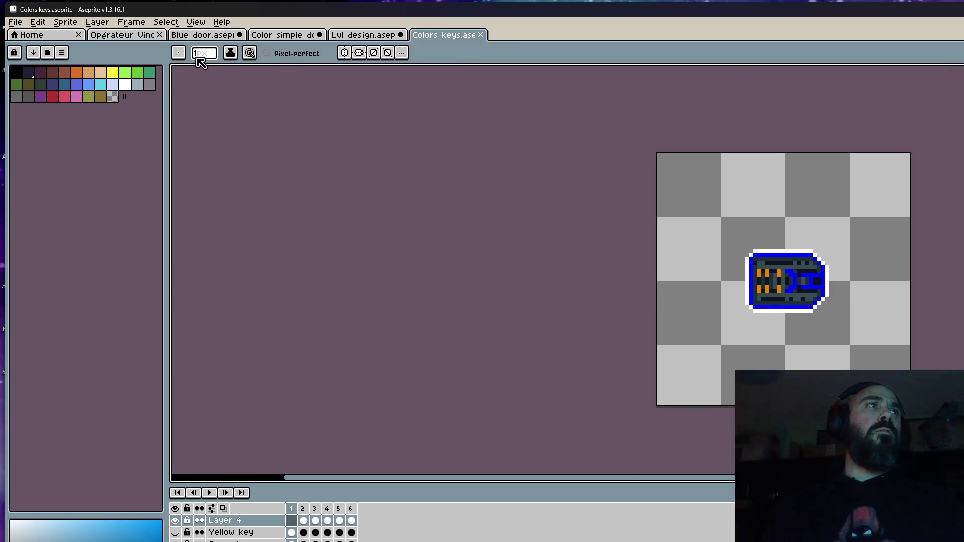
pyautogui.click(205, 35)
pyautogui.scroll(-2, 375, 306)
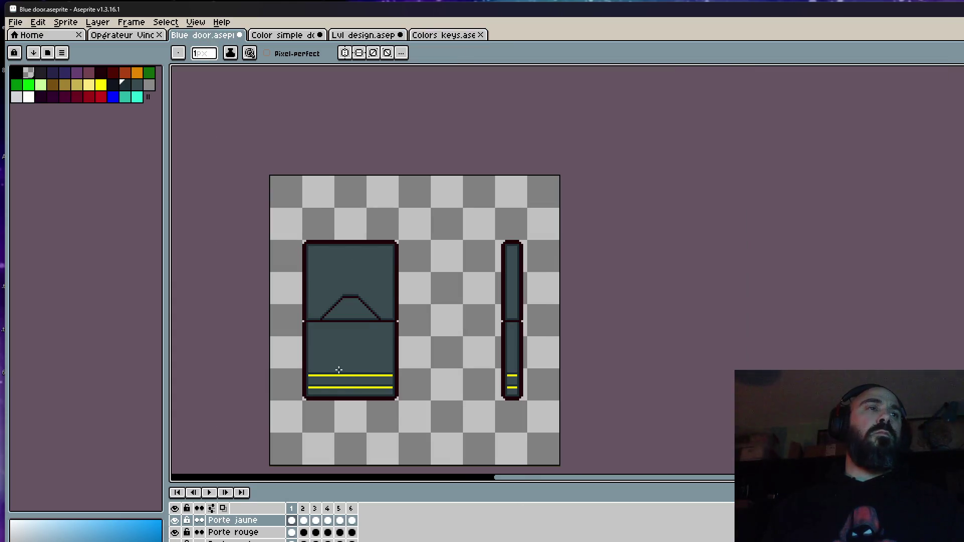
pyautogui.click(126, 35)
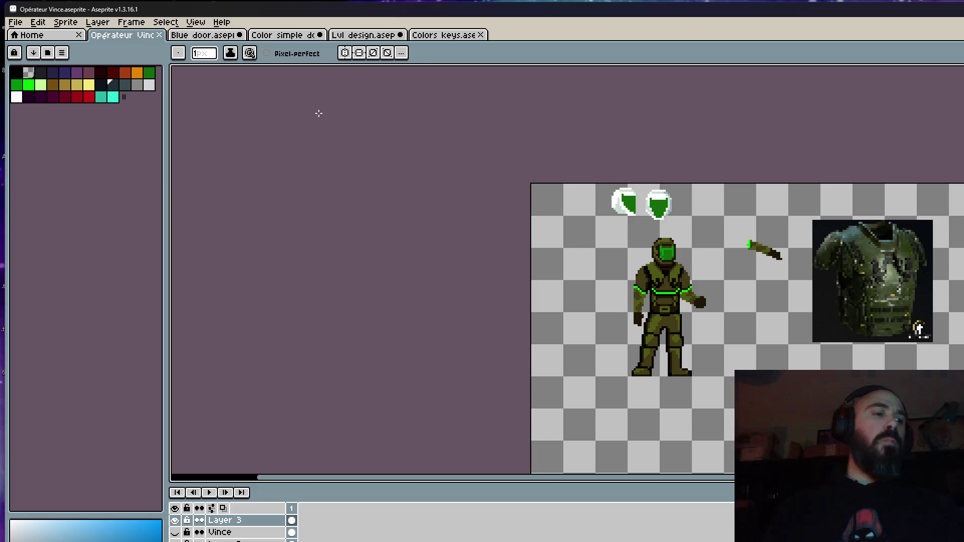
pyautogui.click(204, 36)
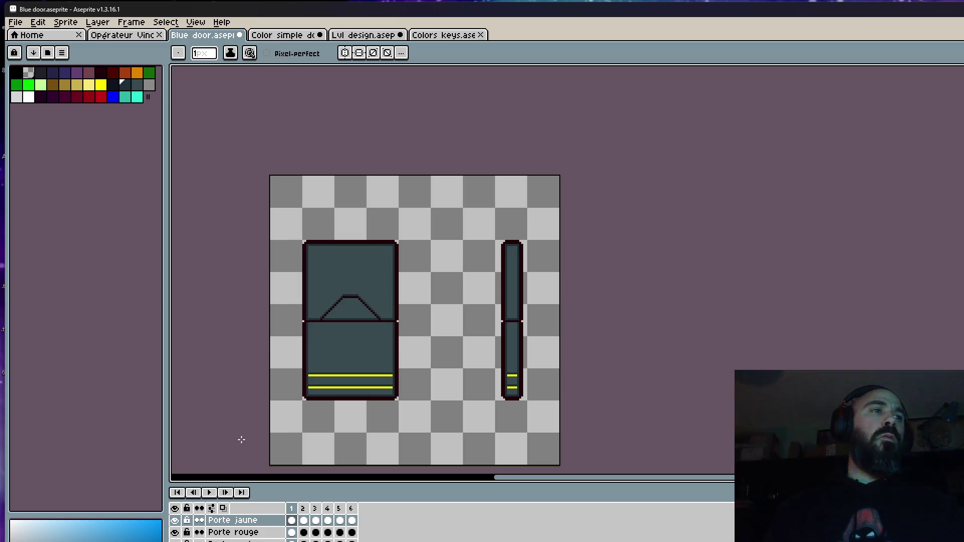
# Step: Hide the Blue door's Porte jaune, Porte rouge and other layers, then show the yellow and red stripes again
pyautogui.click(175, 520)
pyautogui.click(174, 532)
pyautogui.click(175, 541)
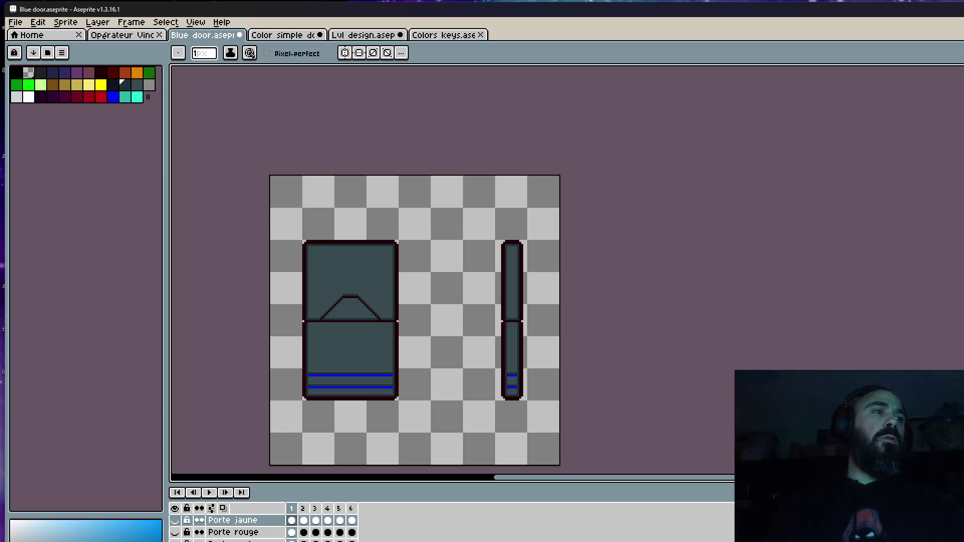
pyautogui.click(175, 509)
pyautogui.moveTo(176, 530); pyautogui.dragTo(178, 519)
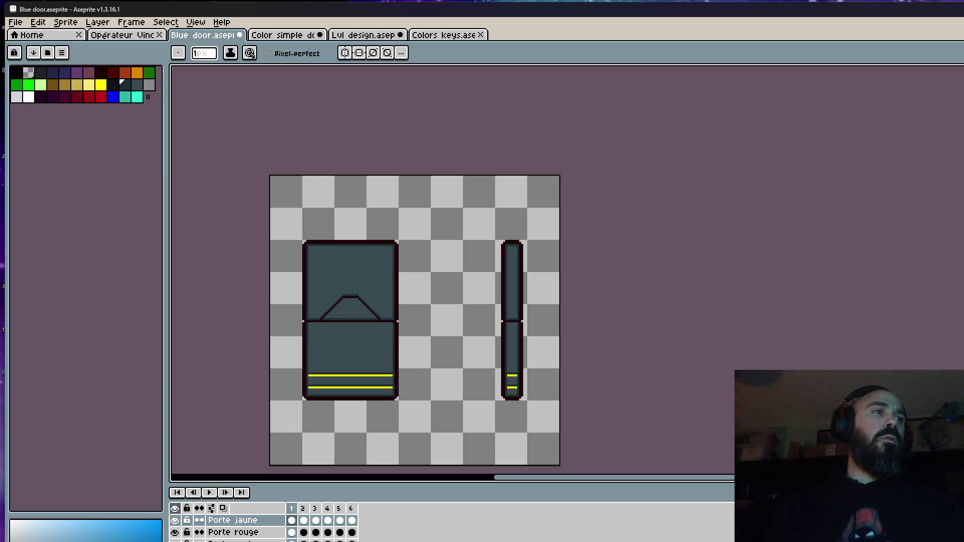
# Step: Go back to the flattened Color simple door sprite
pyautogui.click(300, 36)
pyautogui.click(299, 534)
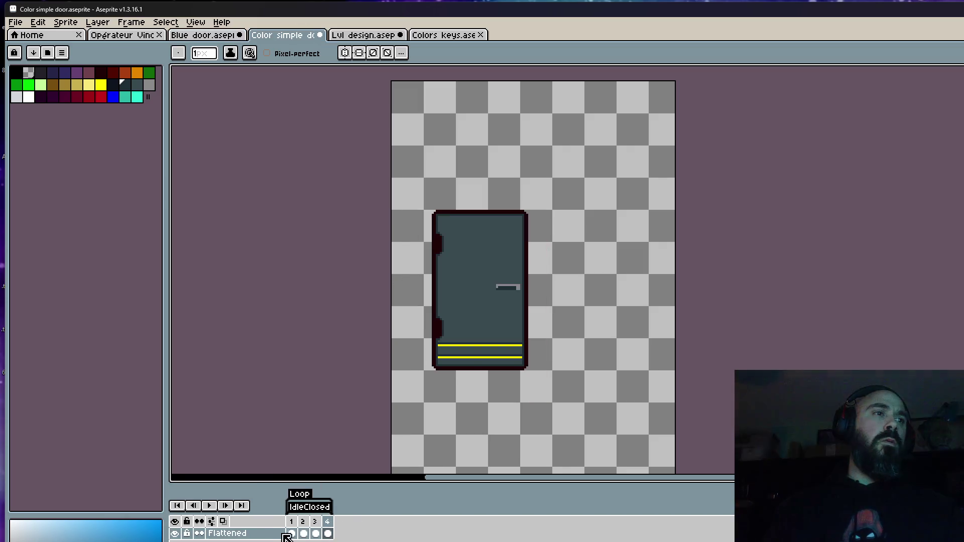
pyautogui.scroll(-2, 456, 307)
pyautogui.scroll(2, 456, 306)
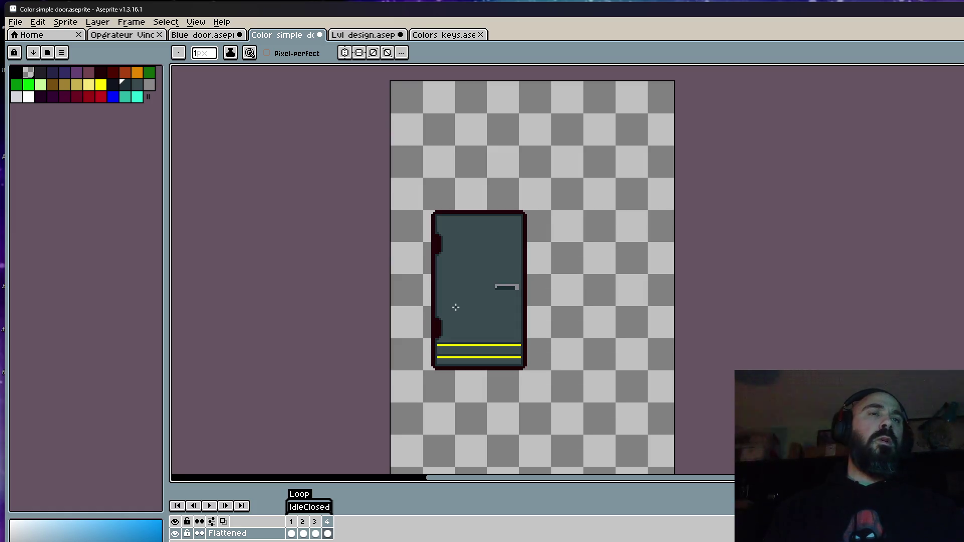
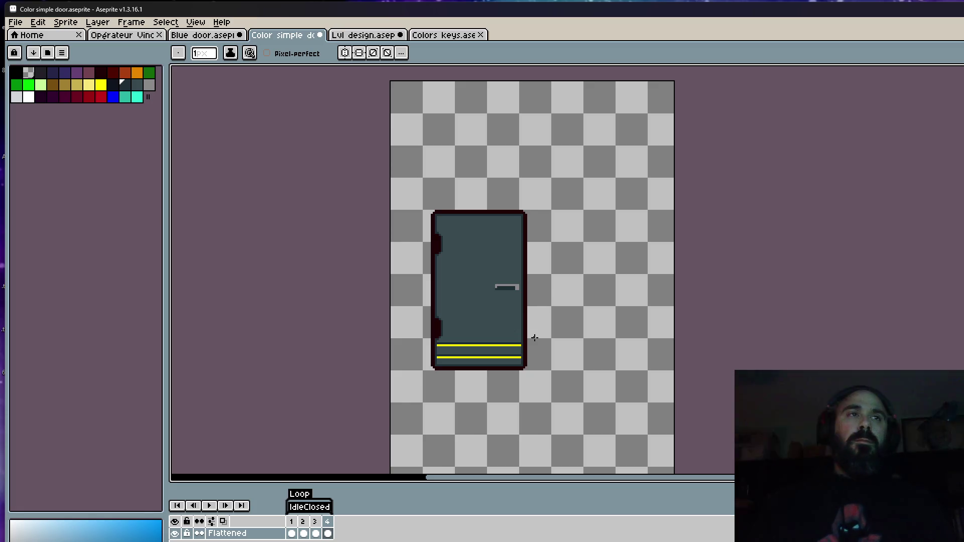
# Step: Glance at the Lvl design sprite and frames 2–3 of the Colors keys animation
pyautogui.click(364, 34)
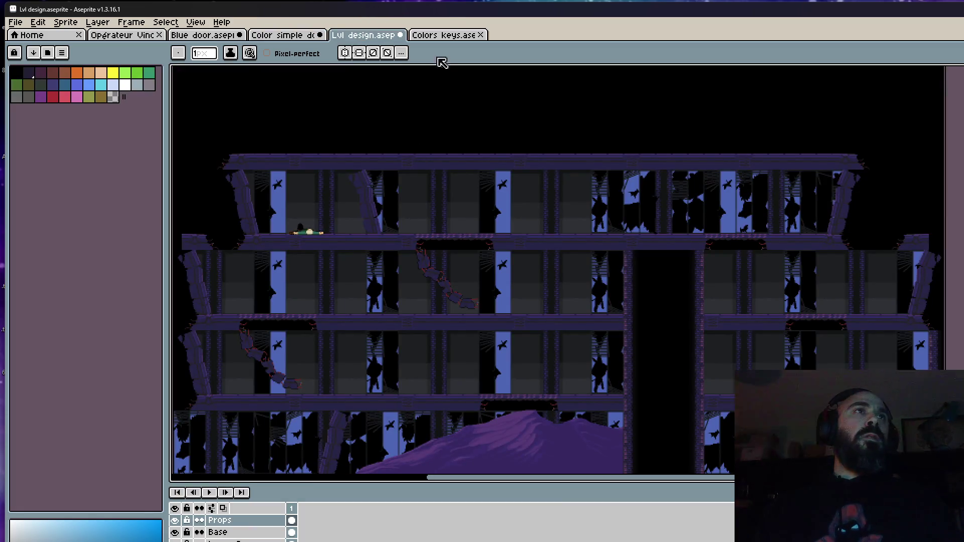
pyautogui.click(448, 35)
pyautogui.moveTo(302, 510)
pyautogui.mouseDown()
pyautogui.moveTo(370, 518)
pyautogui.moveTo(316, 510)
pyautogui.mouseUp()
# Step: Return to the simple door, step through its frames, and select Layer 3's frame 1
pyautogui.click(284, 35)
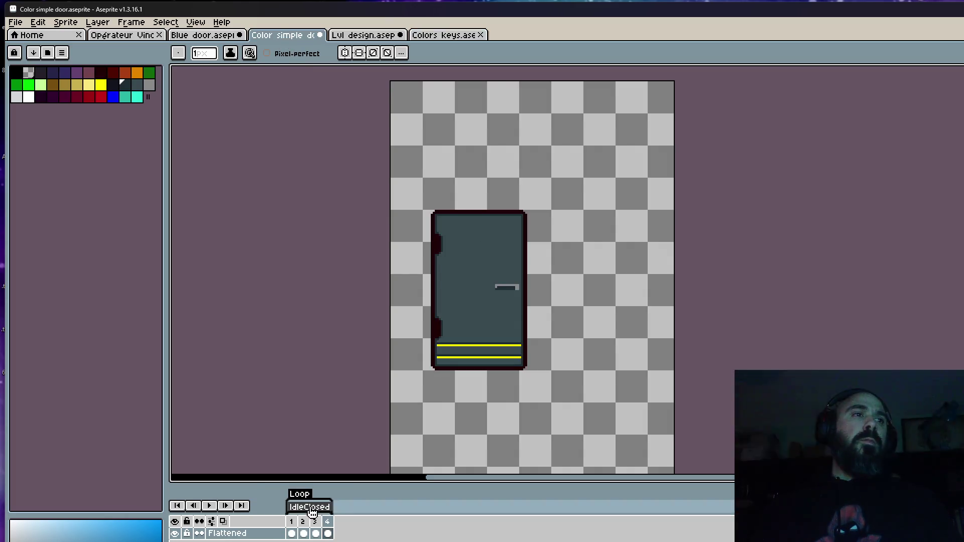
pyautogui.click(293, 534)
pyautogui.click(327, 534)
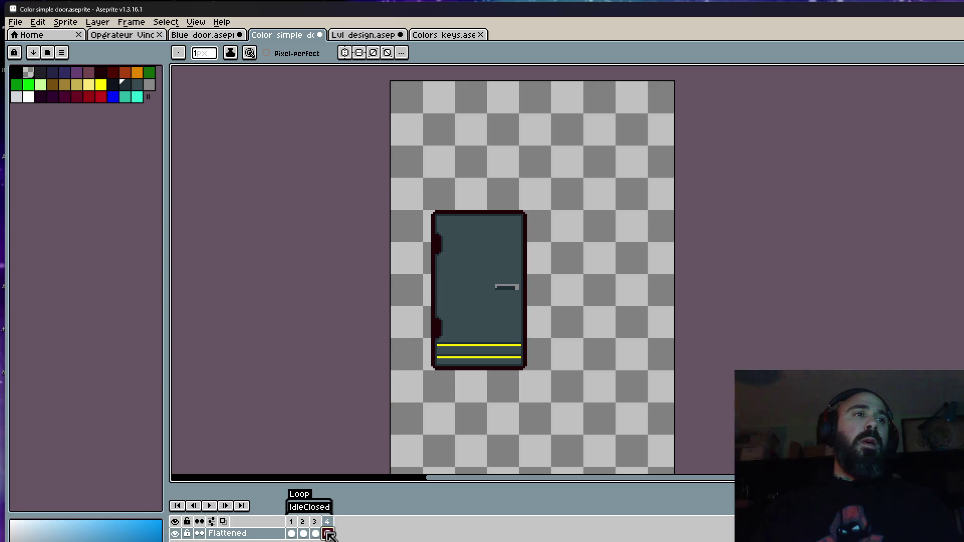
pyautogui.press('Down')
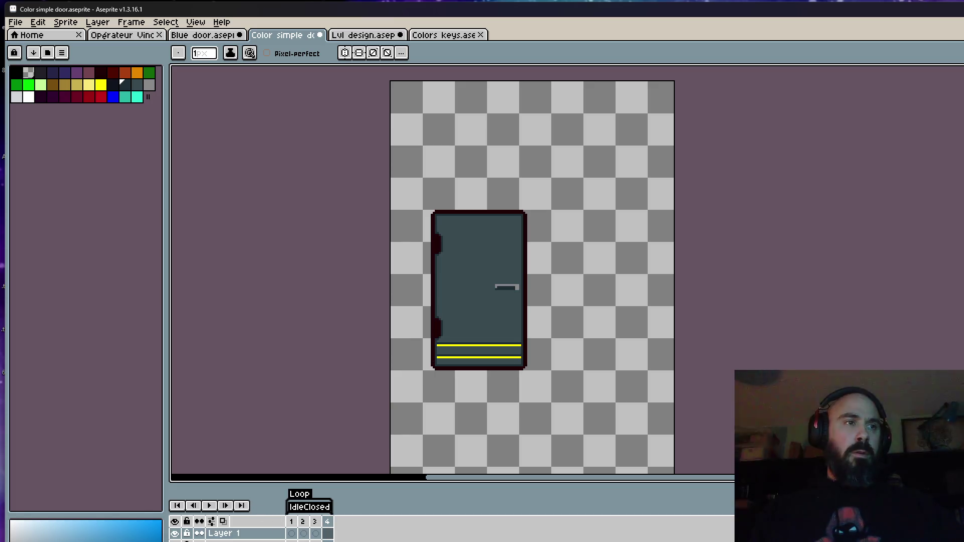
pyautogui.press('Return')
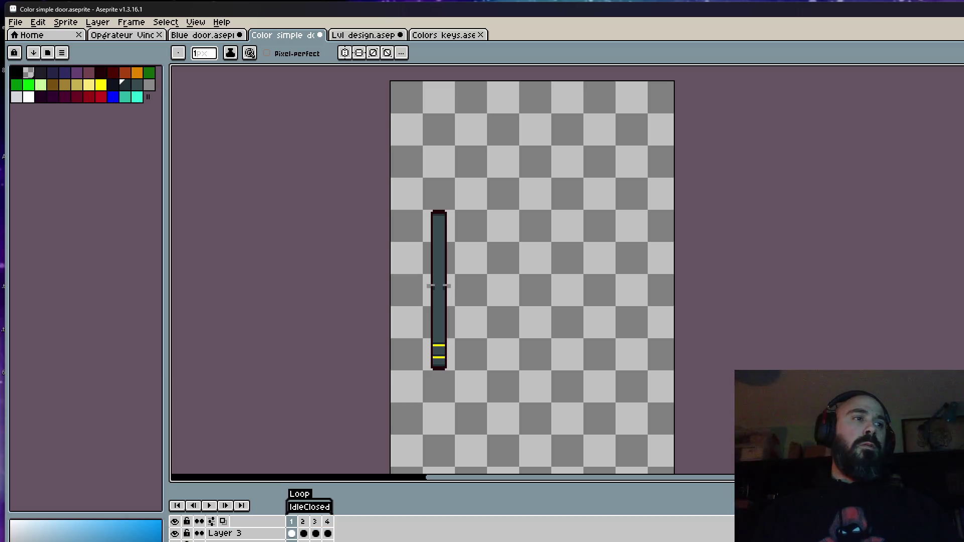
pyautogui.click(291, 534)
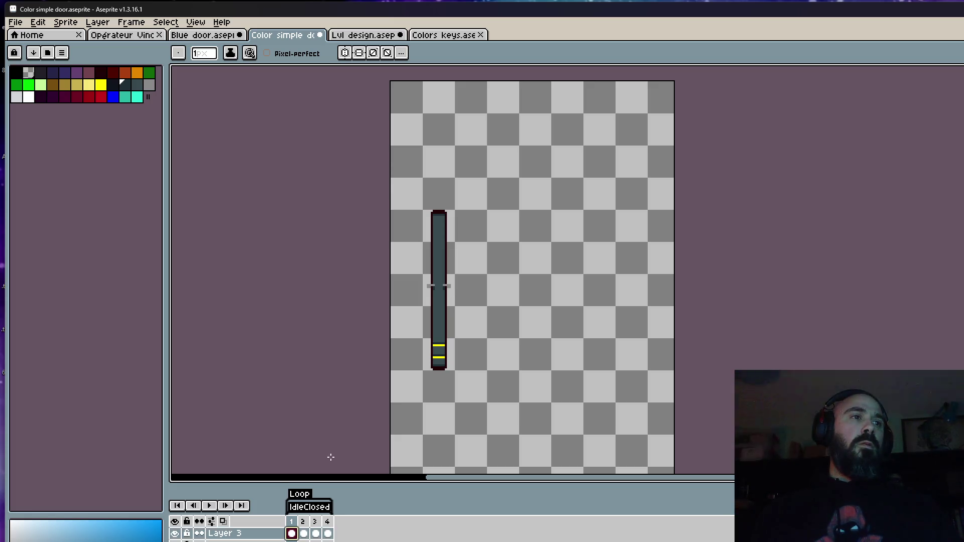
# Step: Select the thin door and replace its yellow stripe colour with blue
pyautogui.press('m')
pyautogui.moveTo(390, 172); pyautogui.dragTo(524, 446)
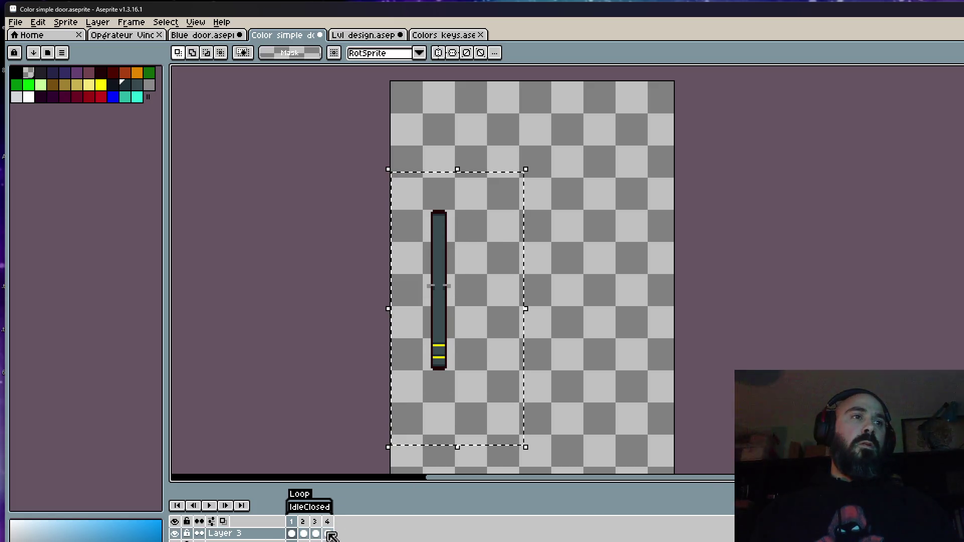
pyautogui.press('i')
pyautogui.scroll(1, 463, 340)
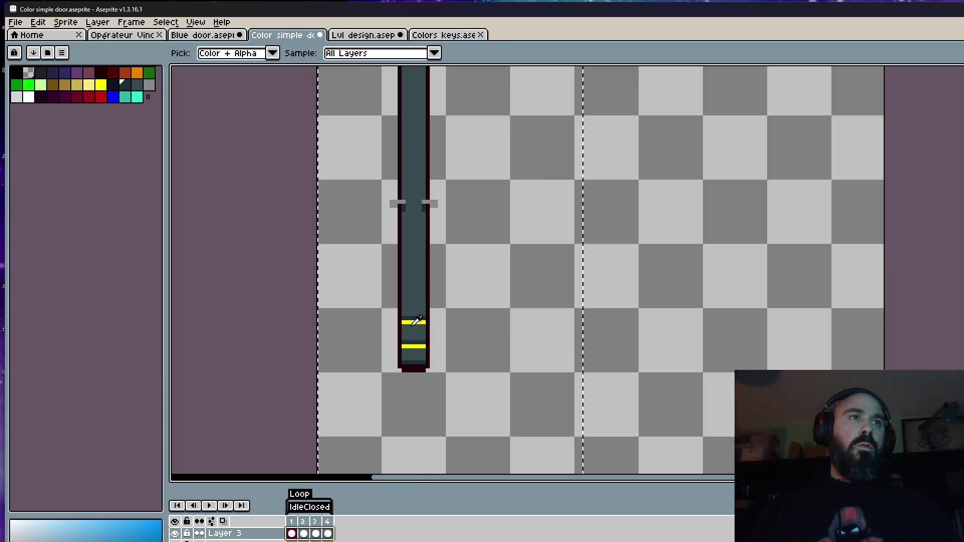
pyautogui.click(409, 322)
pyautogui.hotkey('shift', 'r')
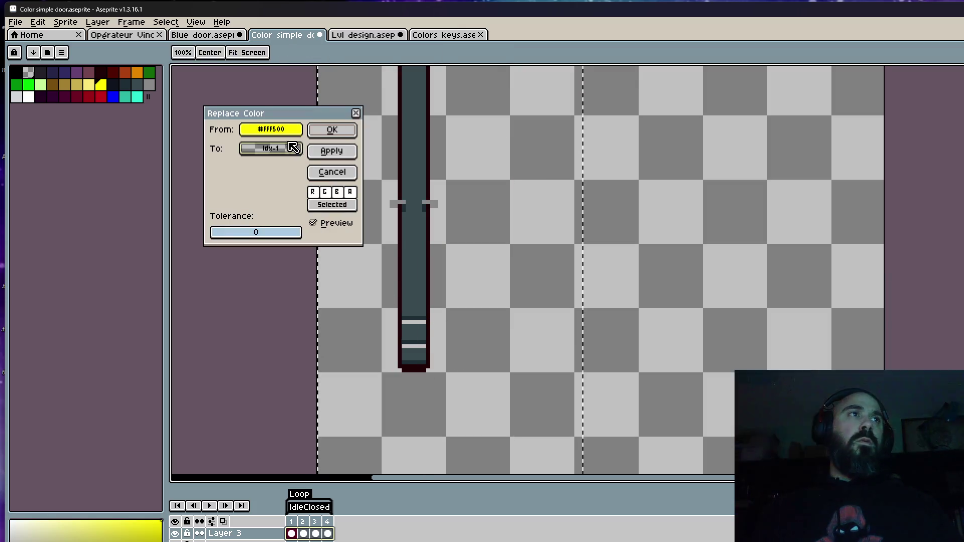
pyautogui.click(282, 145)
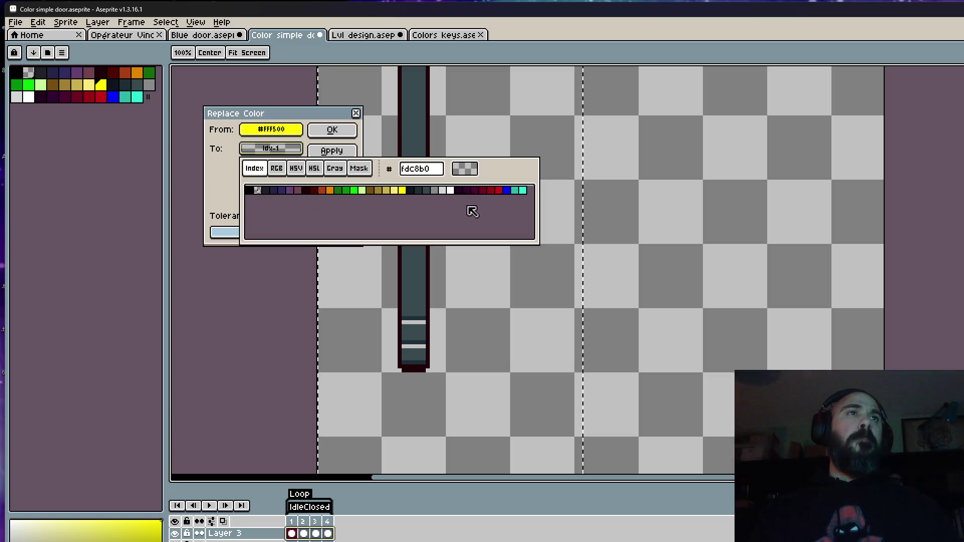
pyautogui.click(506, 191)
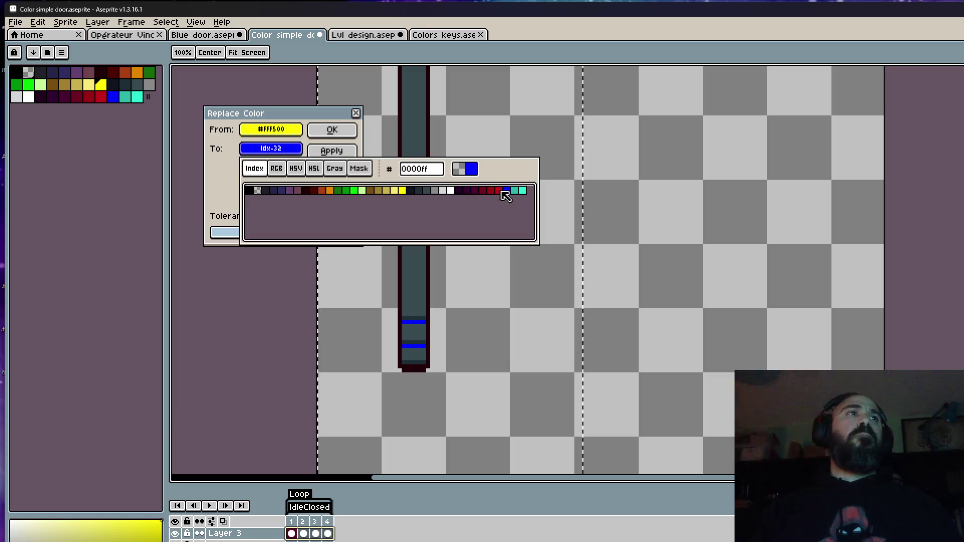
pyautogui.click(351, 129)
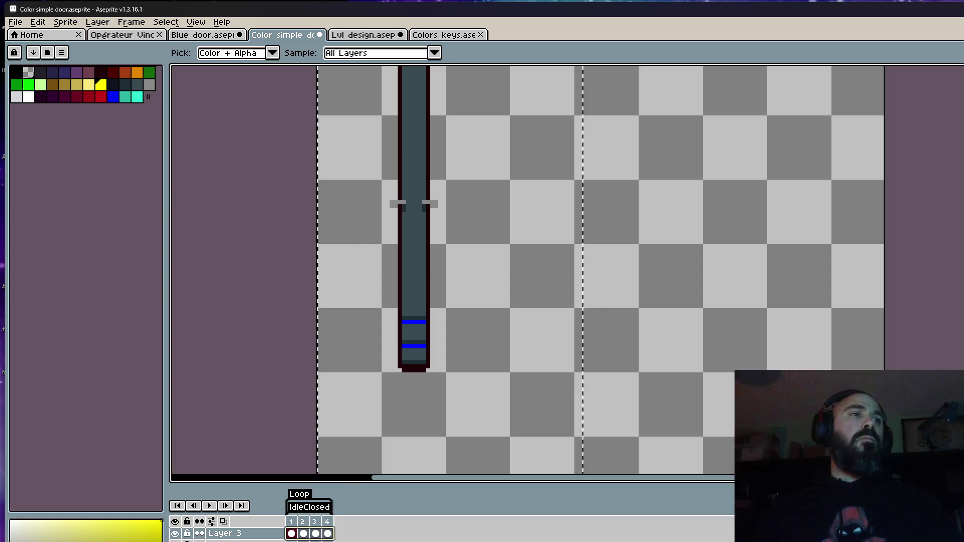
# Step: Replace the yellow stripes with bright green, then start another #FFF500 replacement
pyautogui.click(174, 521)
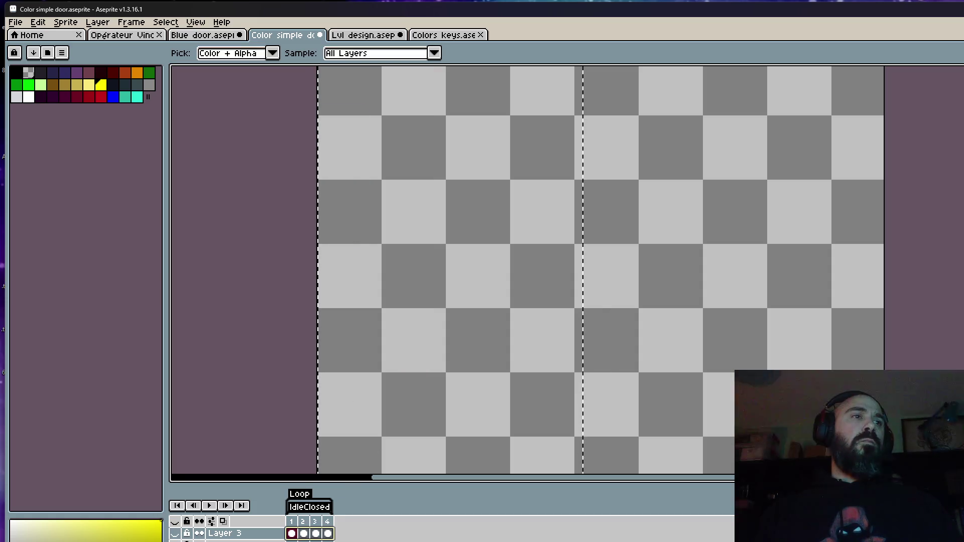
pyautogui.click(174, 522)
pyautogui.scroll(-1, 409, 301)
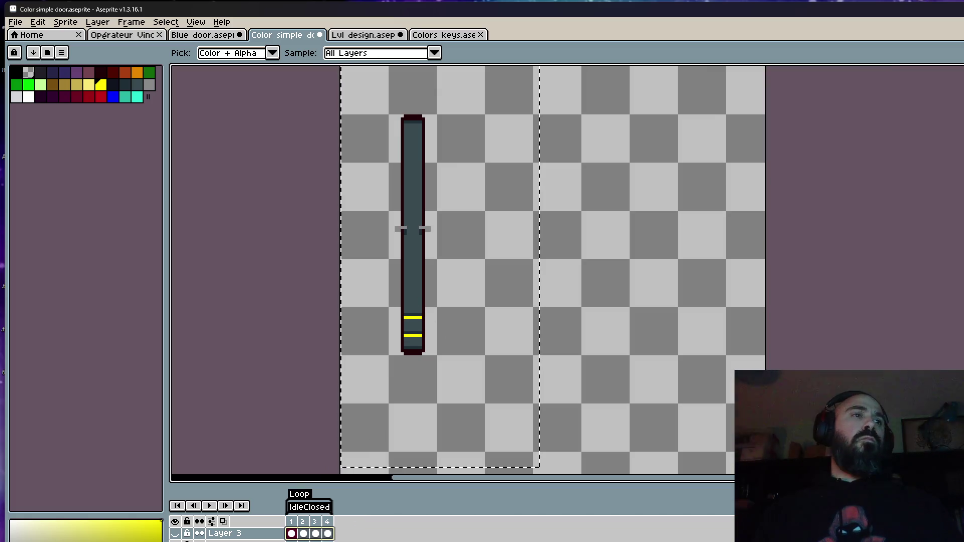
pyautogui.scroll(2, 417, 311)
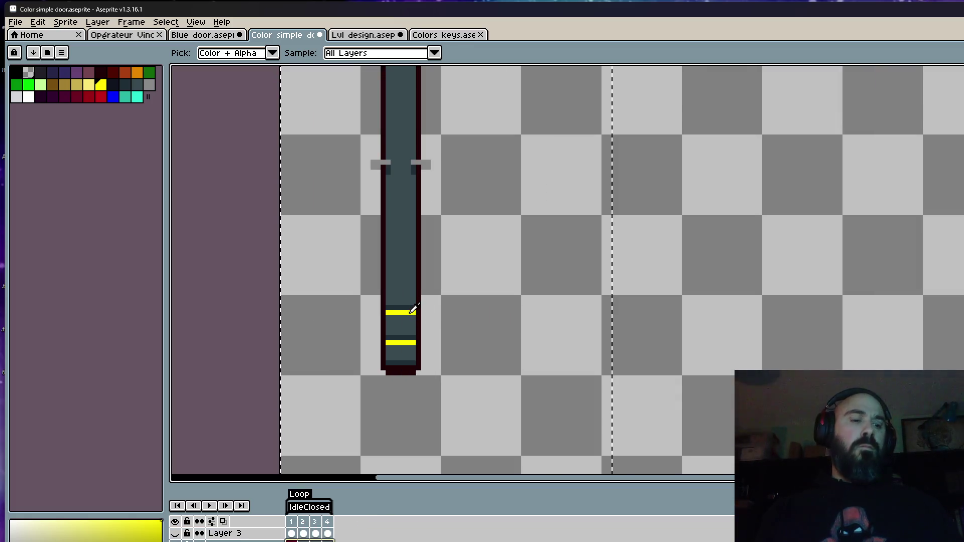
pyautogui.hotkey('shift', 'r')
pyautogui.click(271, 148)
pyautogui.click(354, 190)
pyautogui.click(332, 130)
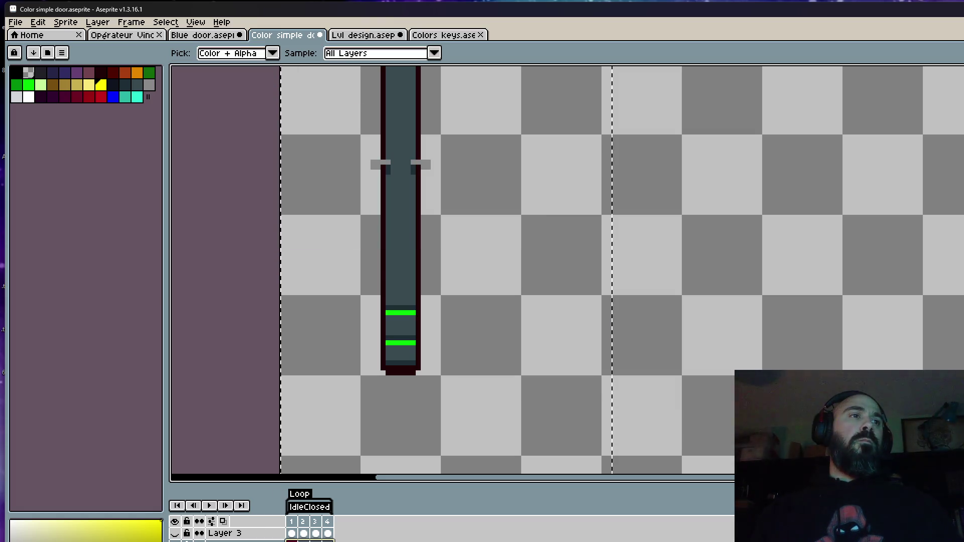
pyautogui.press('Return')
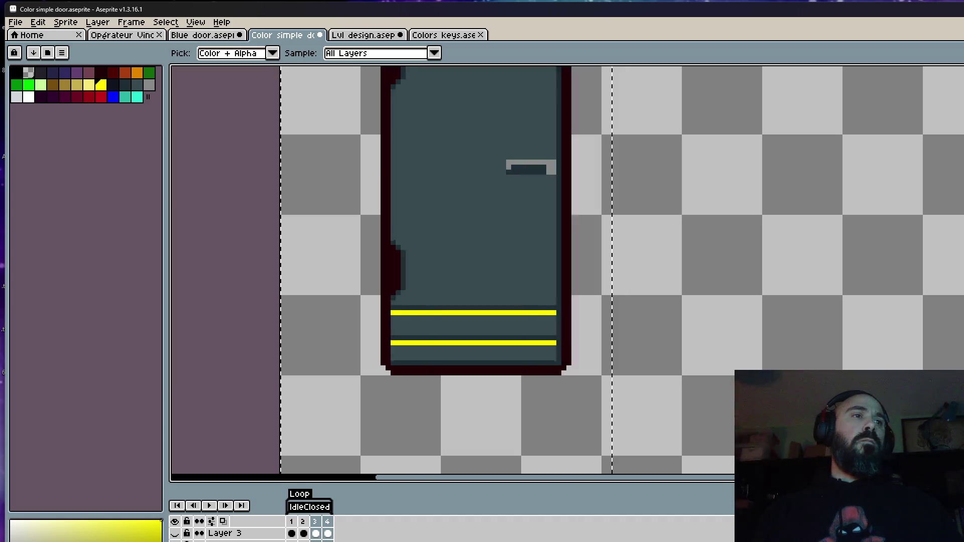
pyautogui.hotkey('shift', 'r')
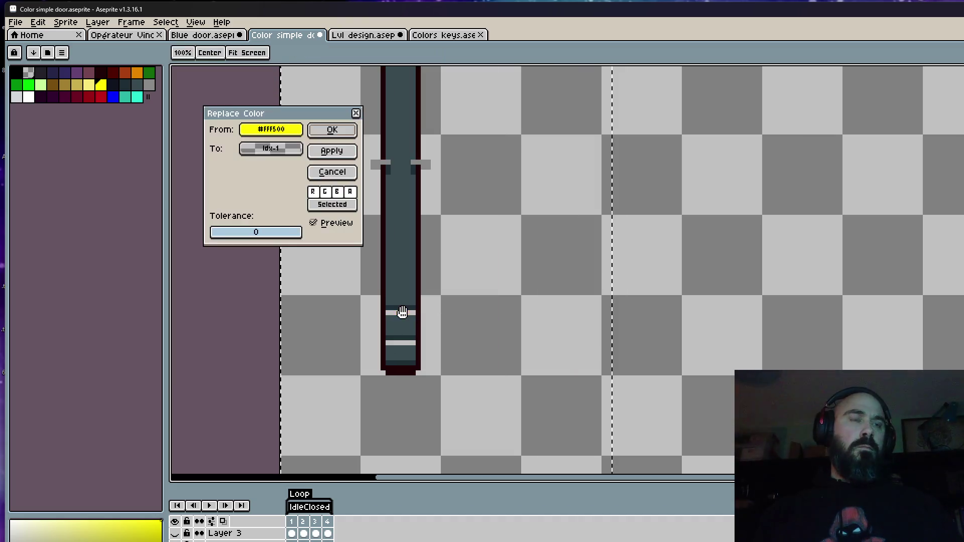
# Step: Cancel the pending red replacement and bring the door back into view
pyautogui.click(270, 150)
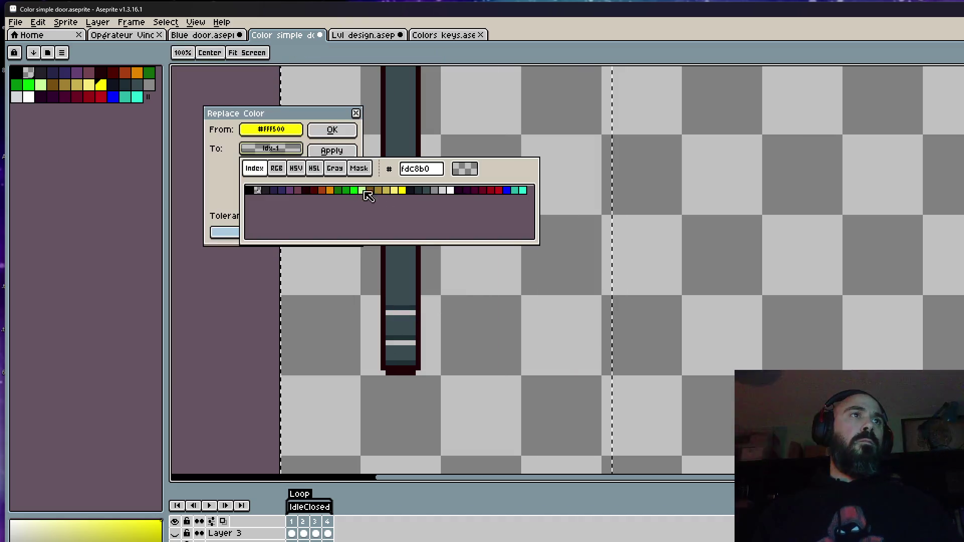
pyautogui.click(505, 196)
pyautogui.press('Escape')
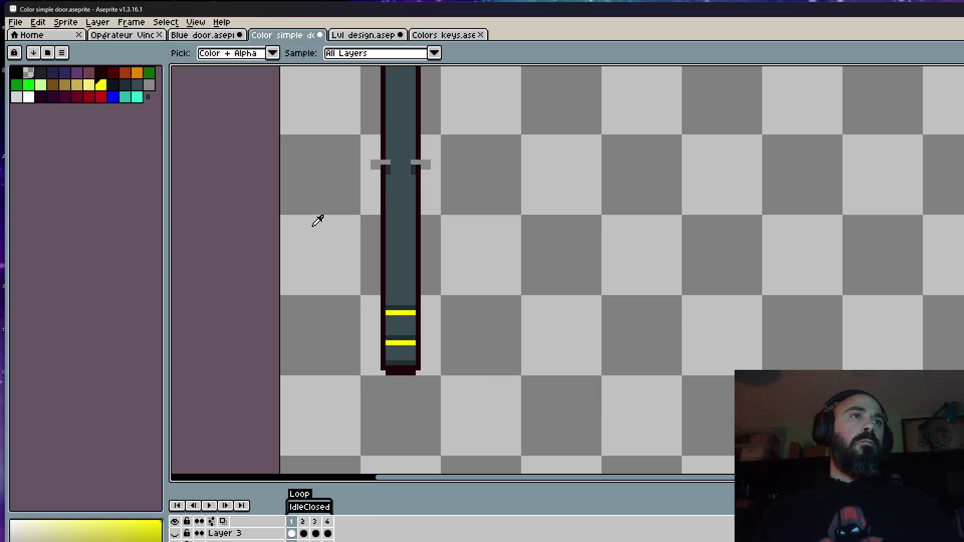
pyautogui.scroll(-2, 319, 224)
pyautogui.moveTo(262, 104); pyautogui.dragTo(289, 184)
# Step: Select the door across all frames and replace its yellow stripes with red Idx-31
pyautogui.press('m')
pyautogui.moveTo(312, 95); pyautogui.dragTo(605, 437)
pyautogui.moveTo(327, 533); pyautogui.dragTo(292, 533)
pyautogui.scroll(2, 401, 372)
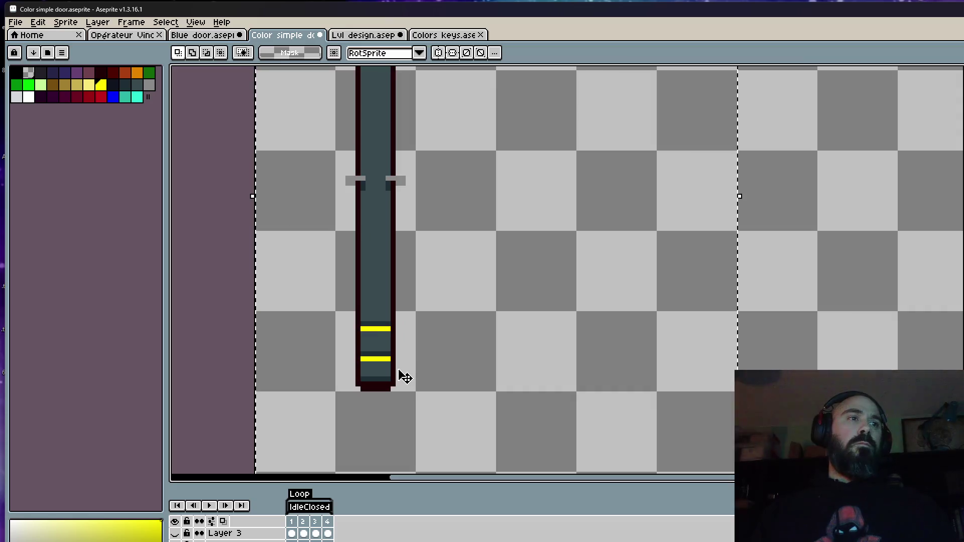
pyautogui.press('i')
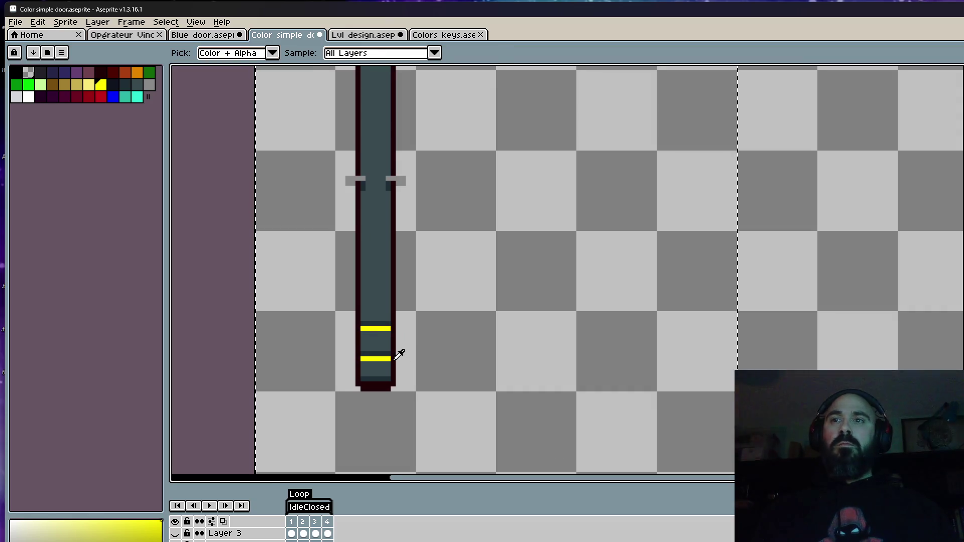
pyautogui.scroll(1, 397, 364)
pyautogui.hotkey('shift', 'r')
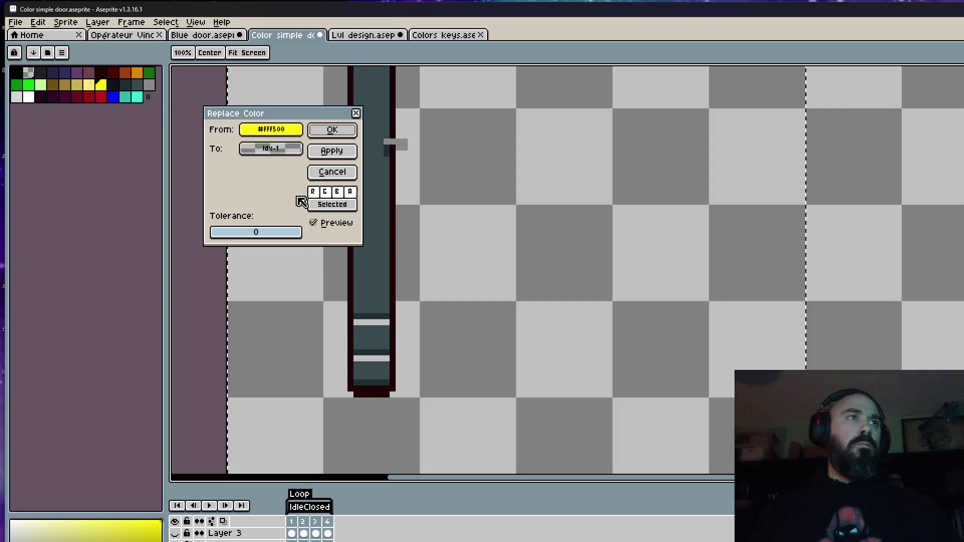
pyautogui.click(292, 151)
pyautogui.click(500, 193)
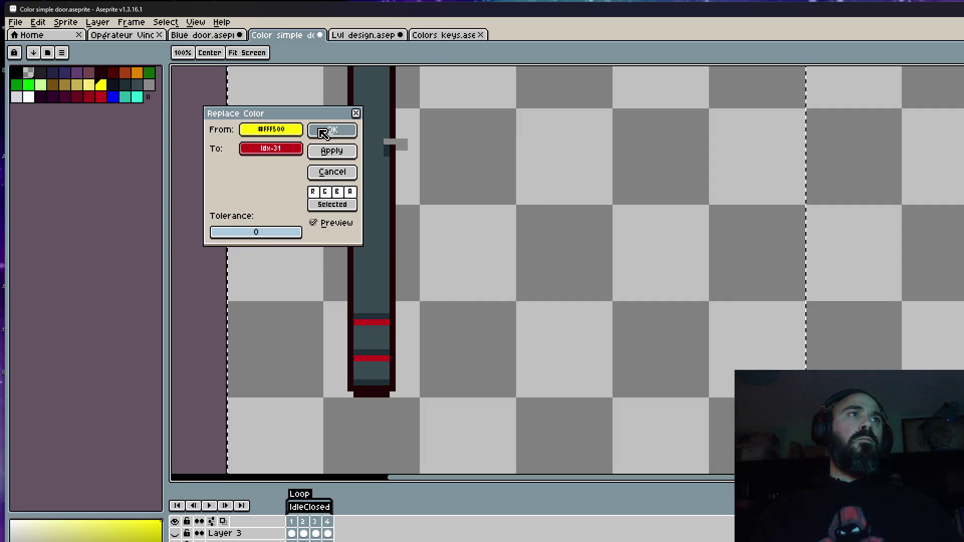
pyautogui.click(332, 129)
pyautogui.scroll(-2, 399, 236)
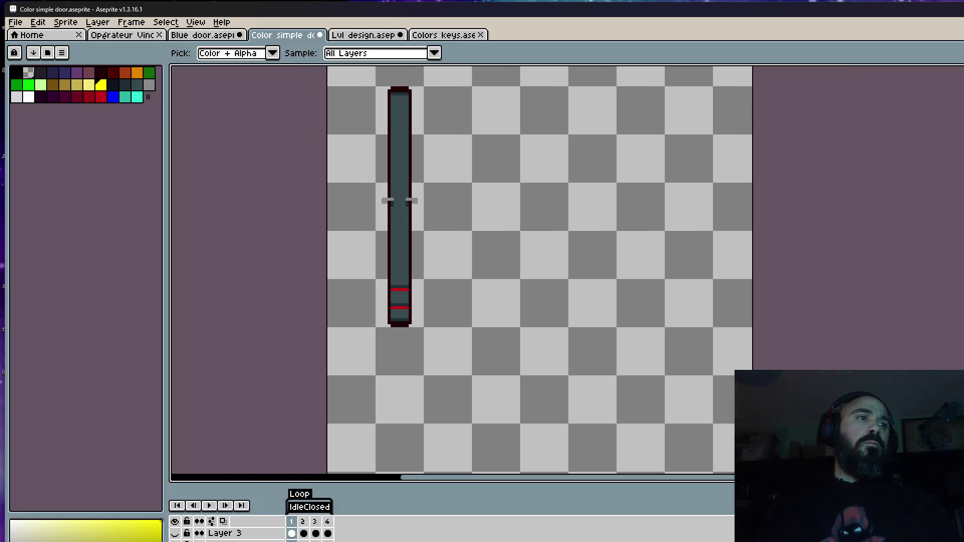
# Step: Toggle layer visibility to compare stripe colours and open Layer Properties
pyautogui.click(176, 534)
pyautogui.click(174, 521)
pyautogui.click(175, 521)
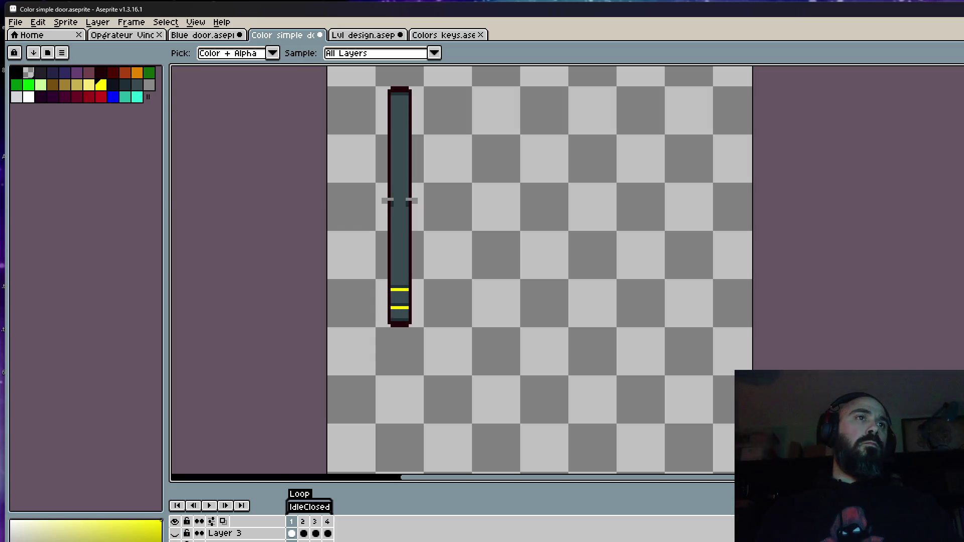
pyautogui.hotkey('shift', 'p')
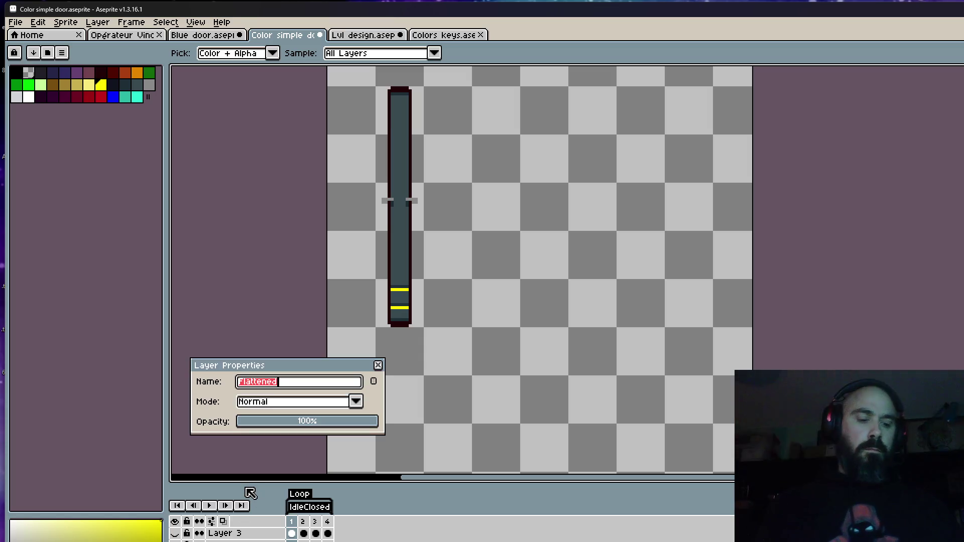
# Step: Check each stripe layer's properties and visibility without renaming them yet
pyautogui.write('Yellow')
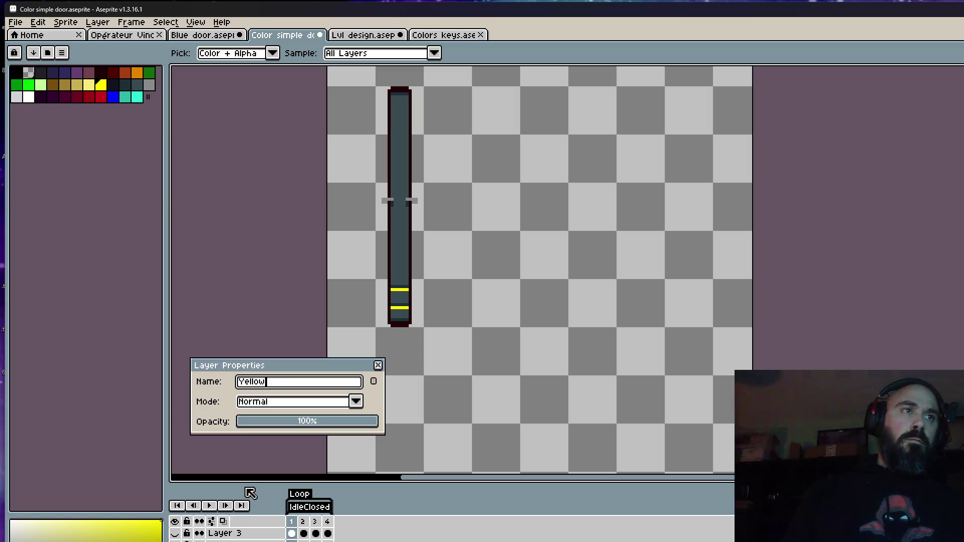
pyautogui.click(378, 366)
pyautogui.hotkey('shift', 'p')
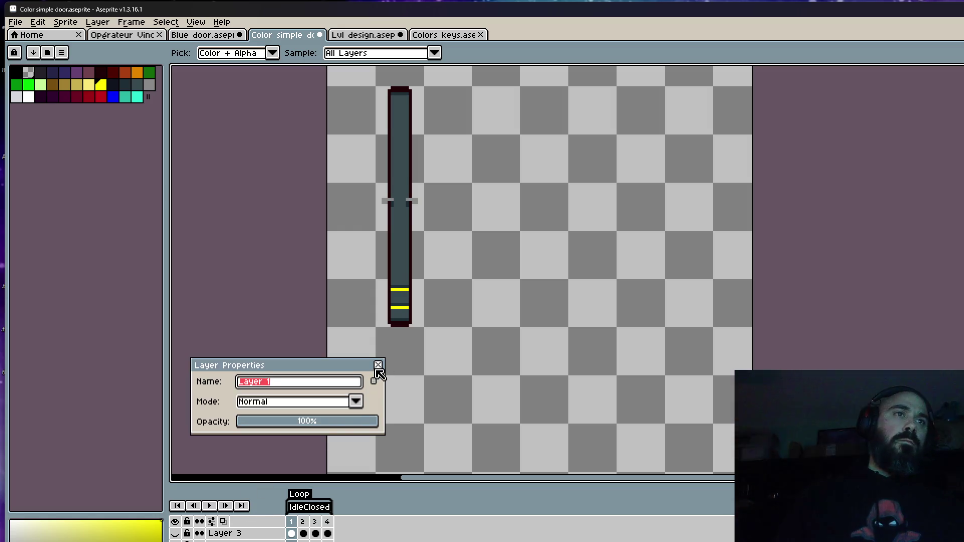
pyautogui.click(378, 365)
pyautogui.click(174, 522)
pyautogui.click(174, 521)
pyautogui.hotkey('shift', 'p')
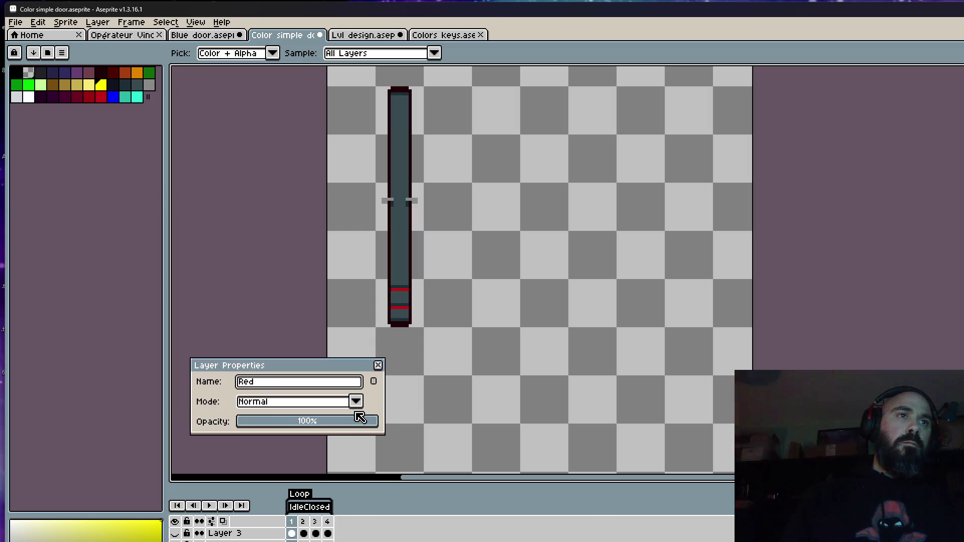
pyautogui.click(378, 365)
pyautogui.click(175, 521)
pyautogui.click(174, 522)
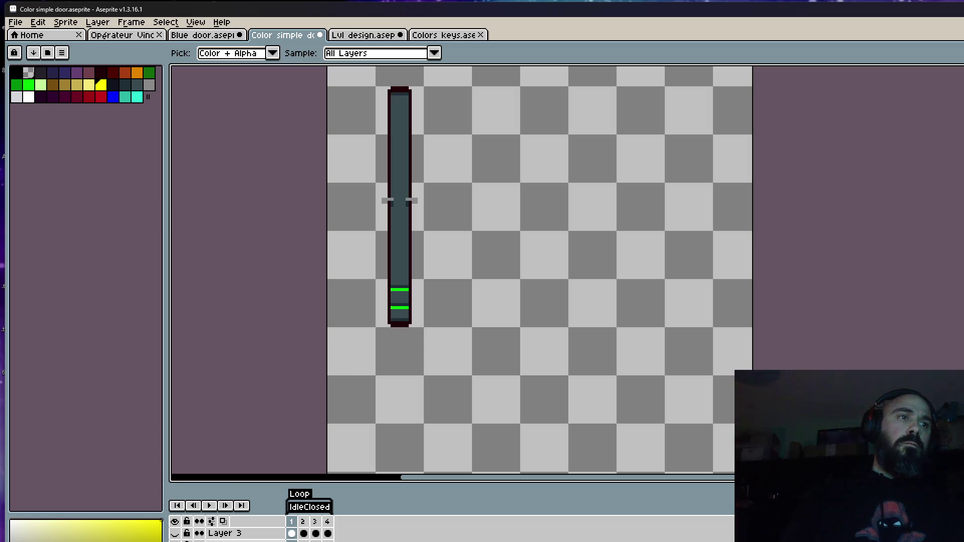
# Step: Rename the stripe layers Green and Blue, then open Canvas Size
pyautogui.doubleClick(223, 541)
pyautogui.write('Green')
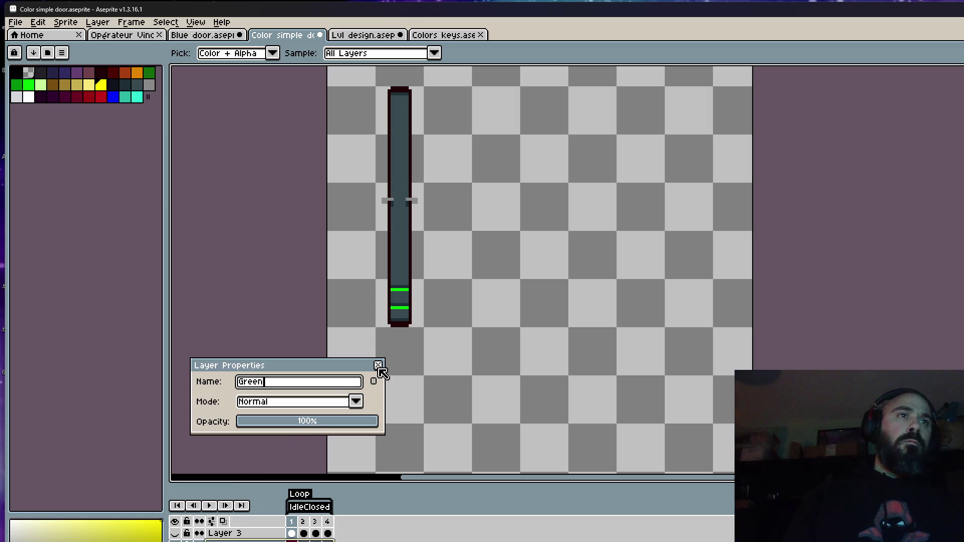
pyautogui.click(378, 366)
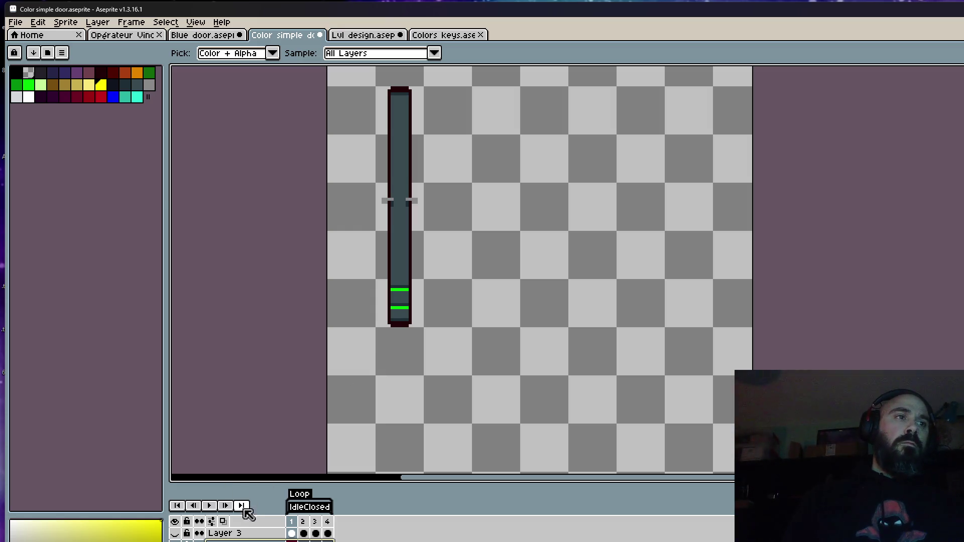
pyautogui.click(174, 534)
pyautogui.doubleClick(221, 533)
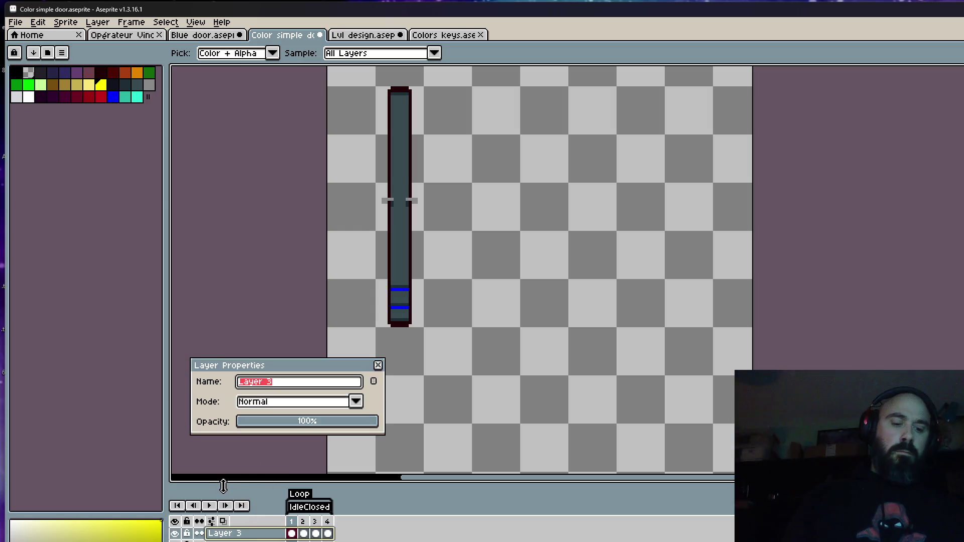
pyautogui.click(381, 365)
pyautogui.scroll(-4, 393, 319)
pyautogui.hotkey('ctrl', 'alt', 'c')
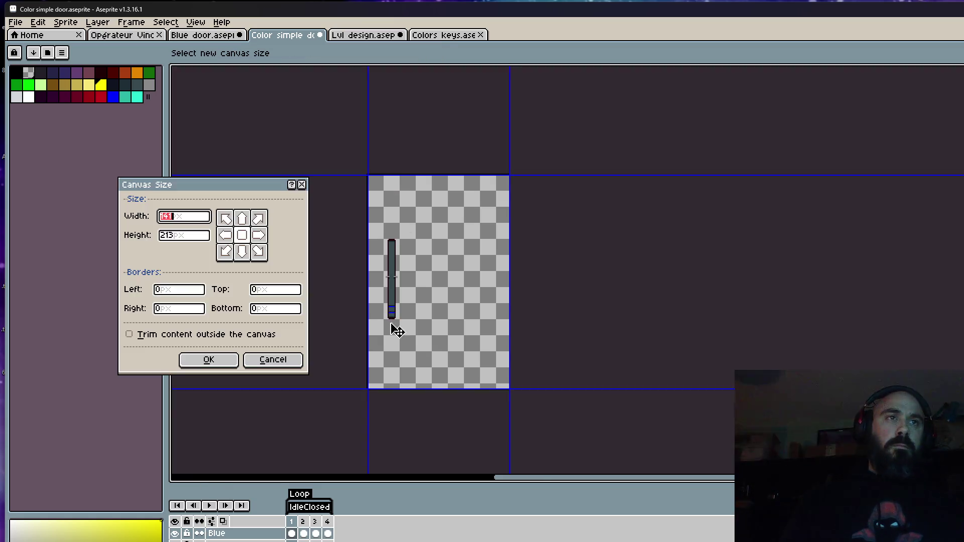
# Step: Trim the empty canvas space around the door to 80×115 pixels
pyautogui.scroll(4, 456, 318)
pyautogui.moveTo(512, 388)
pyautogui.mouseDown()
pyautogui.moveTo(456, 318)
pyautogui.moveTo(445, 359)
pyautogui.moveTo(430, 370)
pyautogui.mouseUp()
pyautogui.scroll(-4, 429, 352)
pyautogui.scroll(2, 393, 203)
pyautogui.moveTo(390, 180); pyautogui.dragTo(389, 276)
pyautogui.click(191, 360)
# Step: Play the cropped door animation with the Blue layer hidden, then stop it
pyautogui.scroll(-2, 321, 327)
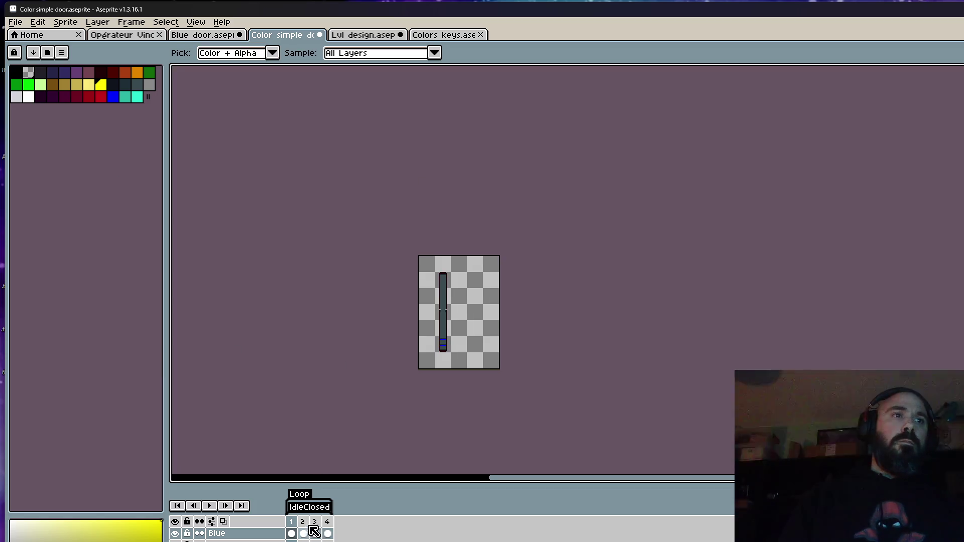
pyautogui.click(315, 523)
pyautogui.press('Return')
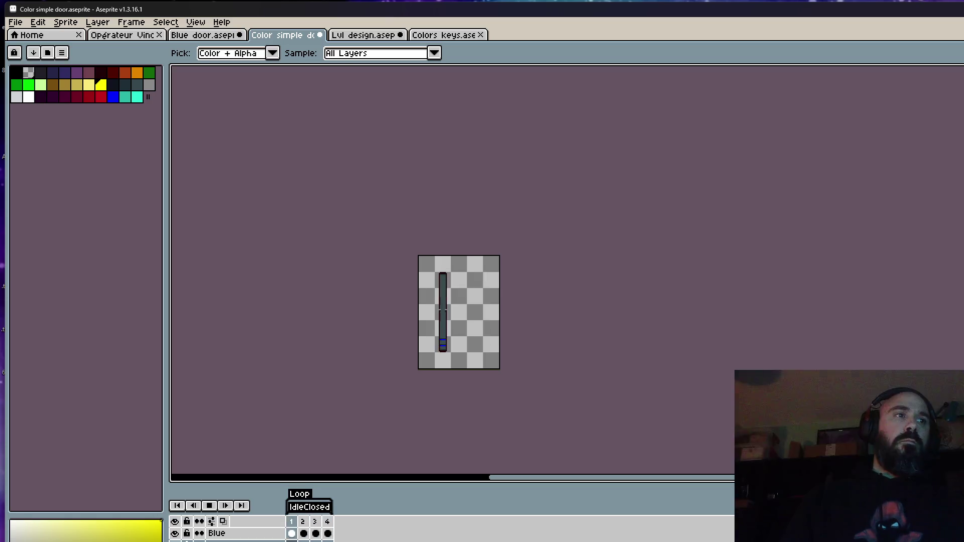
pyautogui.click(177, 534)
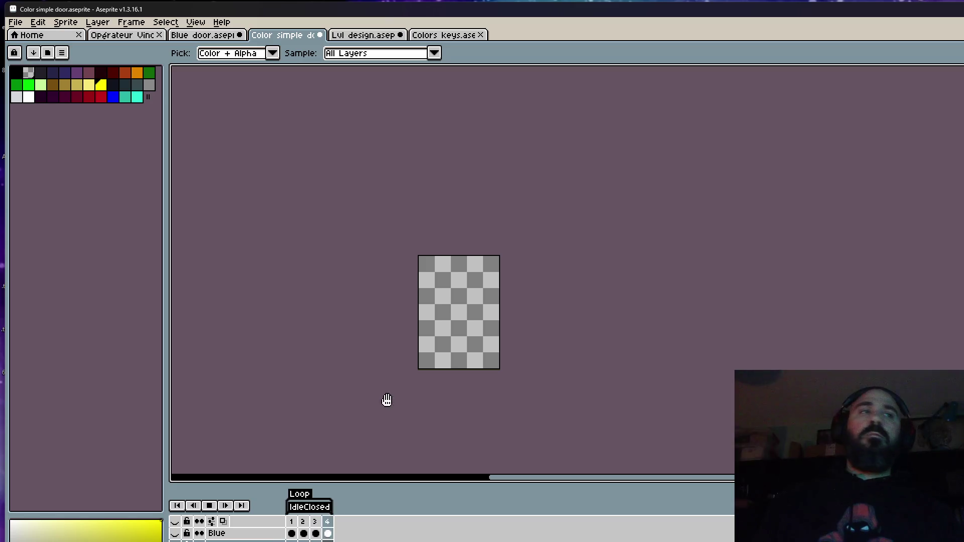
pyautogui.click(211, 506)
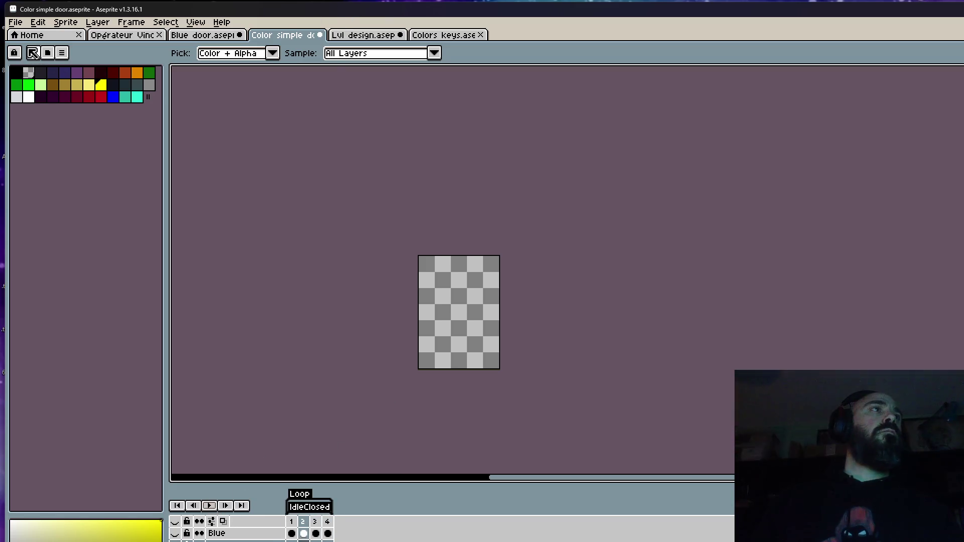
# Step: Save the door sprite and return to its frame 1
pyautogui.click(15, 22)
pyautogui.click(32, 70)
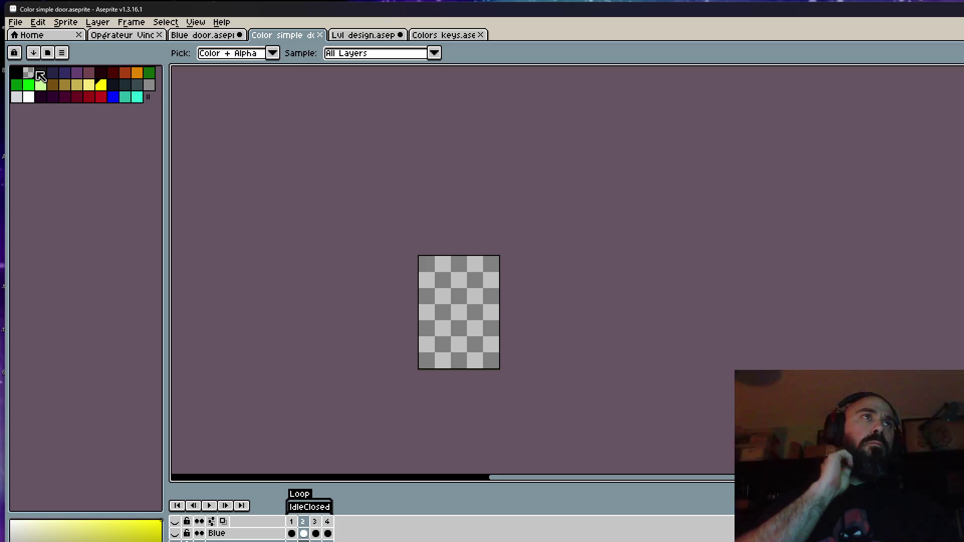
pyautogui.click(360, 36)
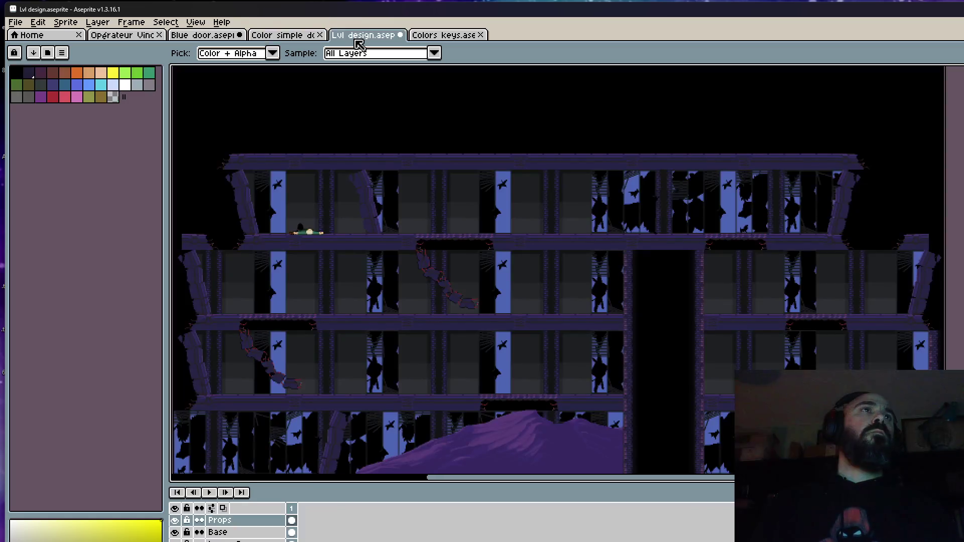
pyautogui.click(284, 35)
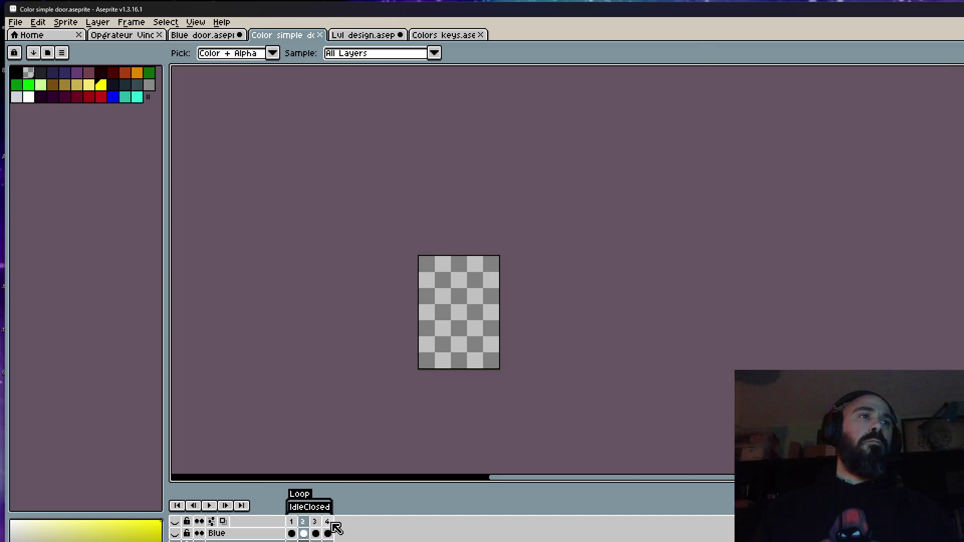
pyautogui.click(292, 534)
pyautogui.scroll(3, 445, 324)
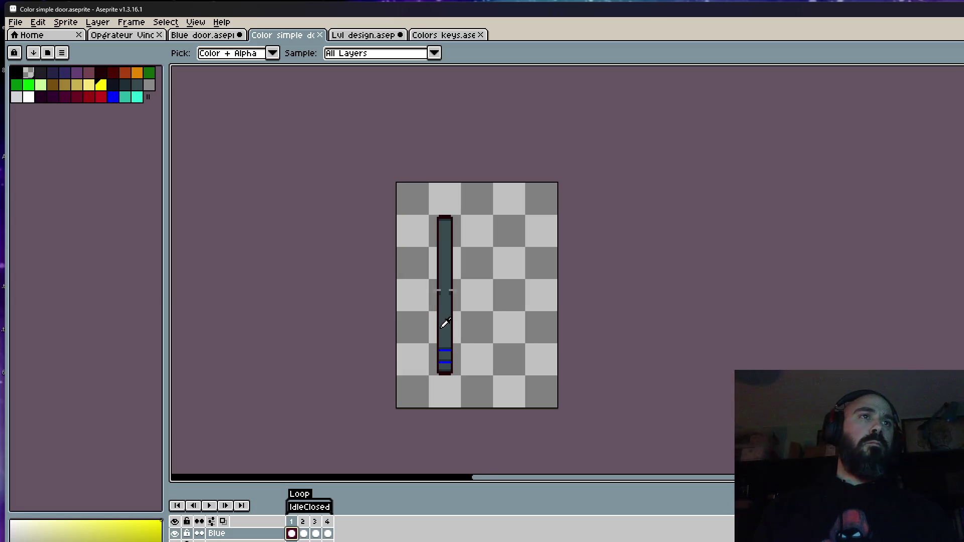
pyautogui.press('m')
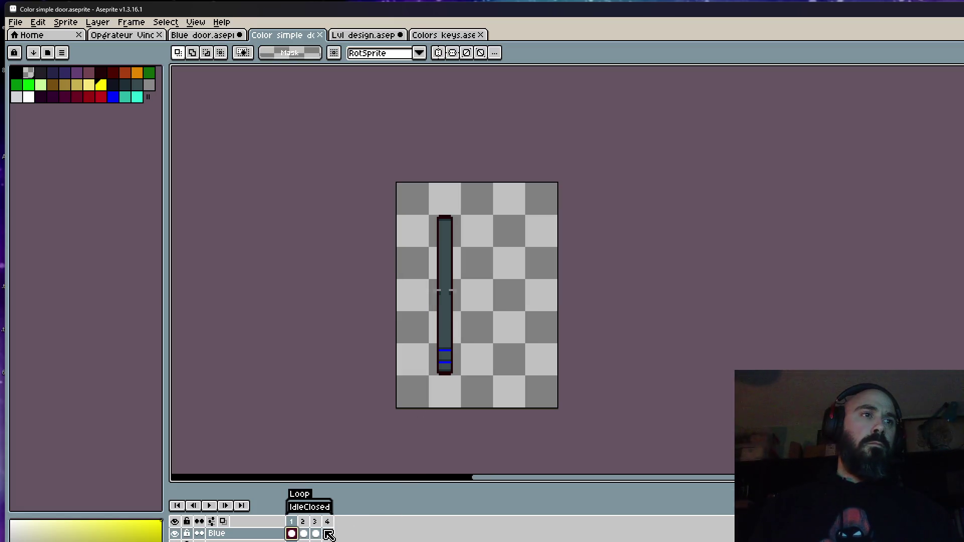
# Step: Paste the four door frames onto a new level layer on the building's middle floor
pyautogui.moveTo(292, 534); pyautogui.dragTo(328, 534)
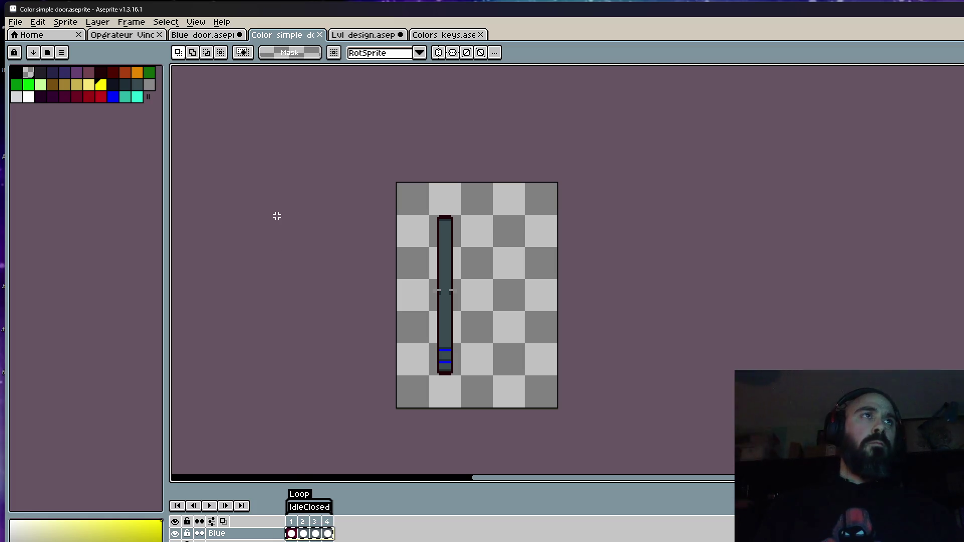
pyautogui.click(393, 39)
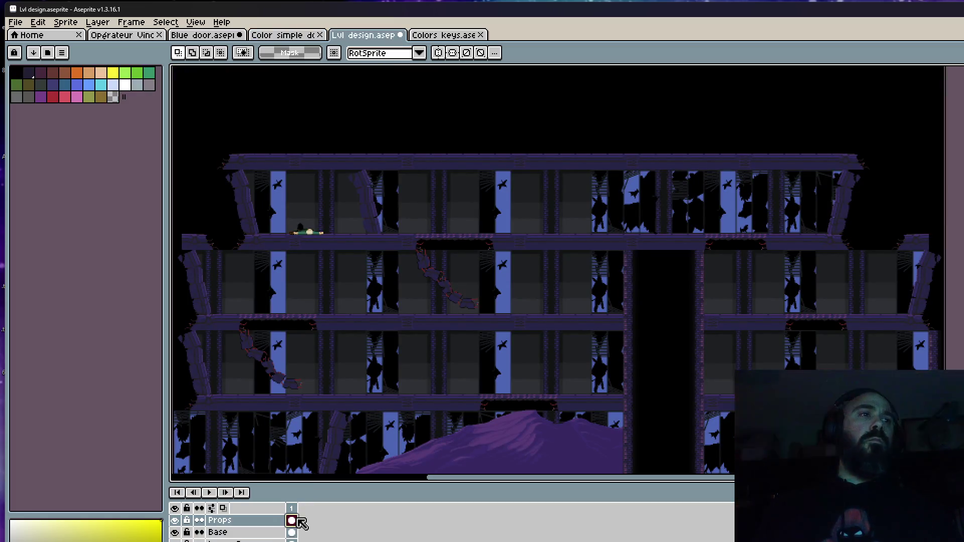
pyautogui.hotkey('shift', 'n')
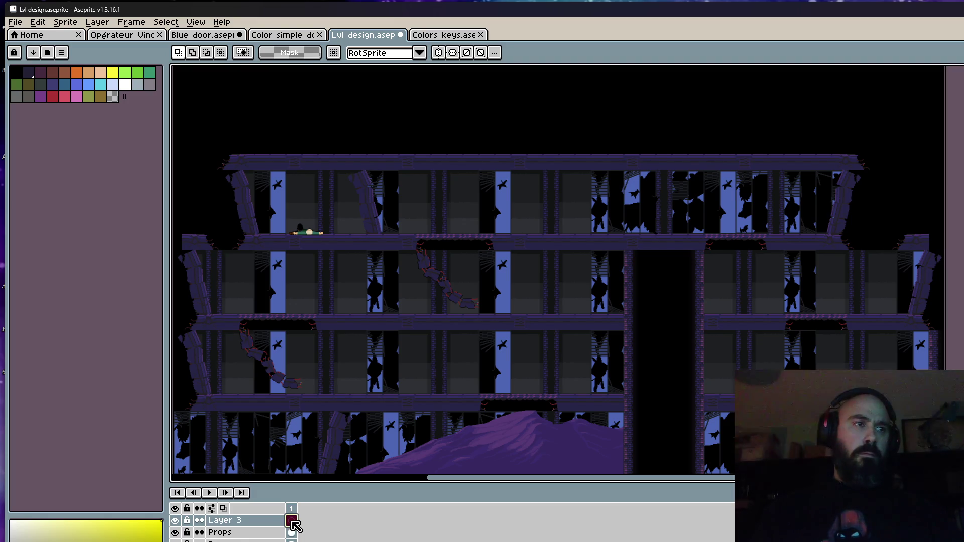
pyautogui.hotkey('ctrl', 'v')
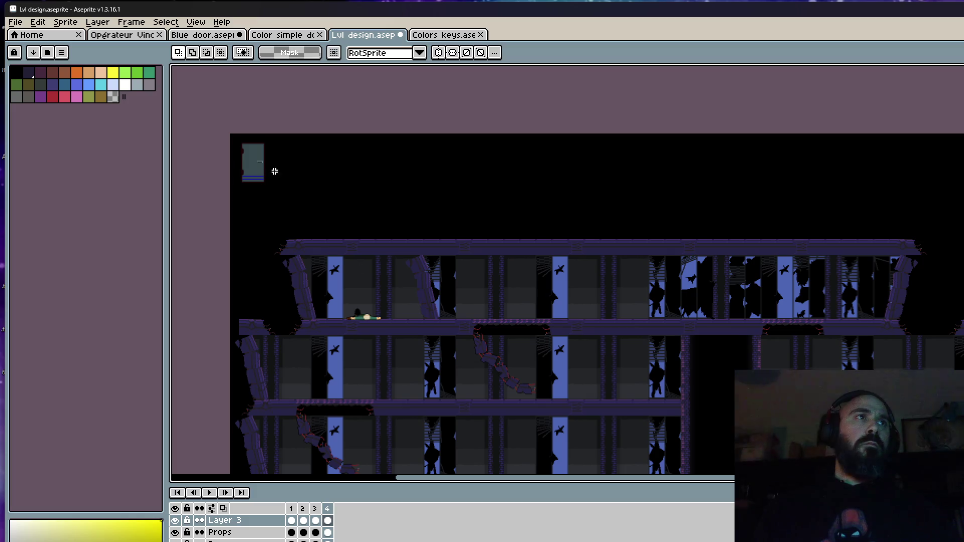
pyautogui.moveTo(215, 131); pyautogui.dragTo(352, 282)
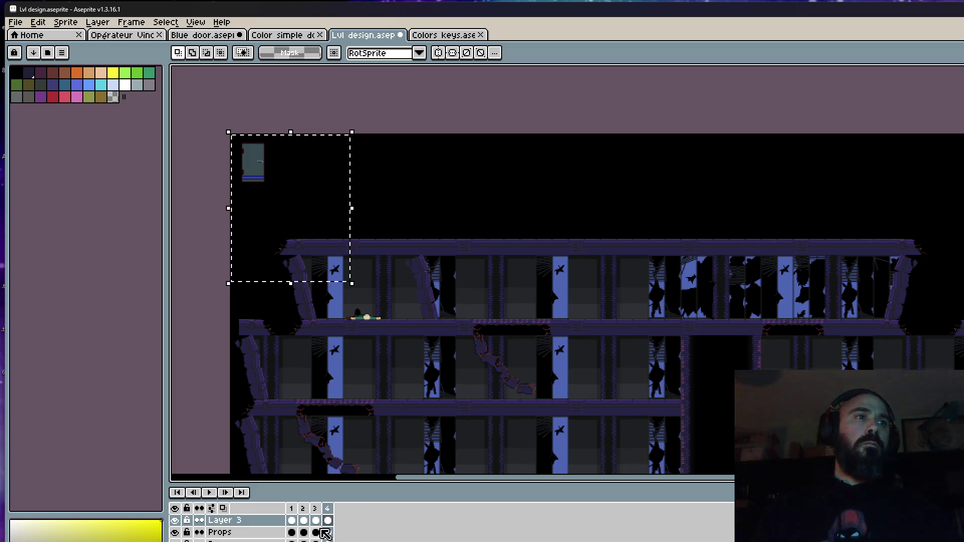
pyautogui.click(292, 521)
pyautogui.moveTo(258, 216)
pyautogui.mouseDown()
pyautogui.moveTo(517, 345)
pyautogui.moveTo(560, 327)
pyautogui.moveTo(507, 349)
pyautogui.mouseUp()
pyautogui.scroll(5, 608, 393)
pyautogui.scroll(-3, 582, 382)
pyautogui.scroll(3, 565, 338)
pyautogui.scroll(-4, 507, 345)
pyautogui.hotkey('ctrl', 'd')
# Step: Play the door animation within the level, then switch to the Colors keys sprite
pyautogui.click(291, 520)
pyautogui.scroll(-4, 317, 372)
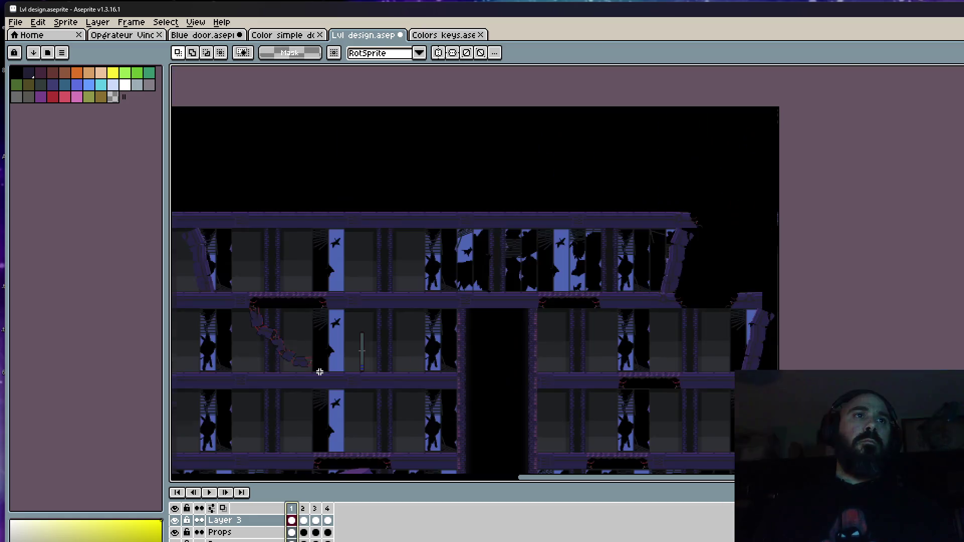
pyautogui.scroll(2, 296, 365)
pyautogui.press('Return')
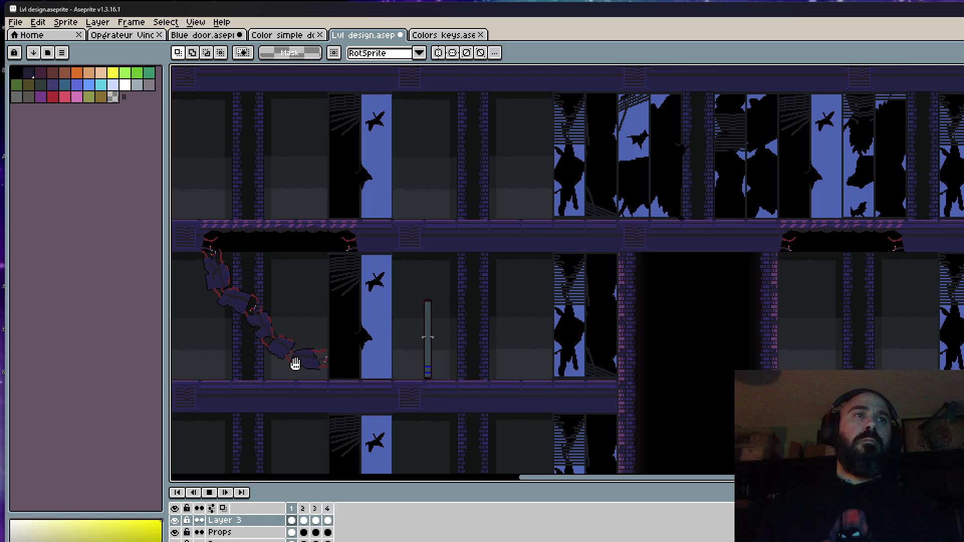
pyautogui.scroll(-2, 296, 365)
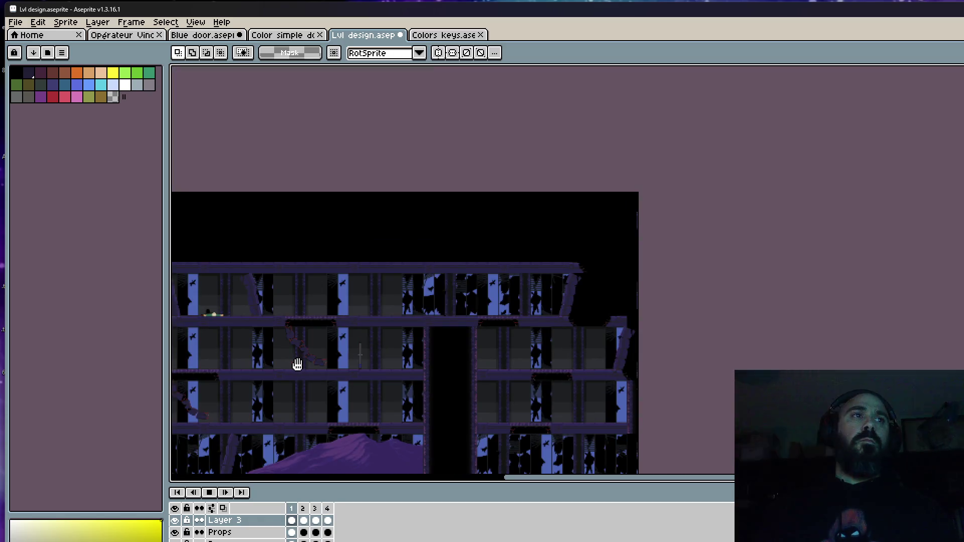
pyautogui.scroll(1, 297, 364)
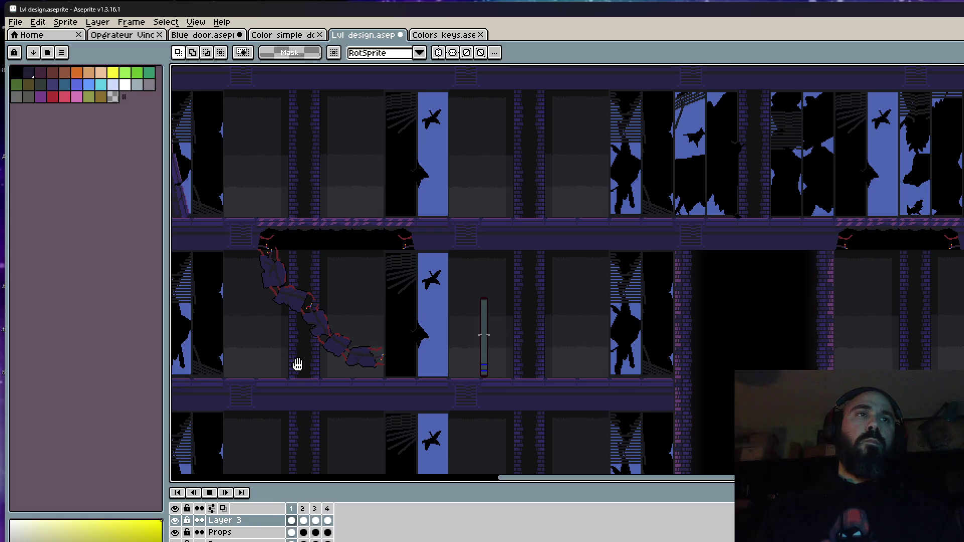
pyautogui.press('Return')
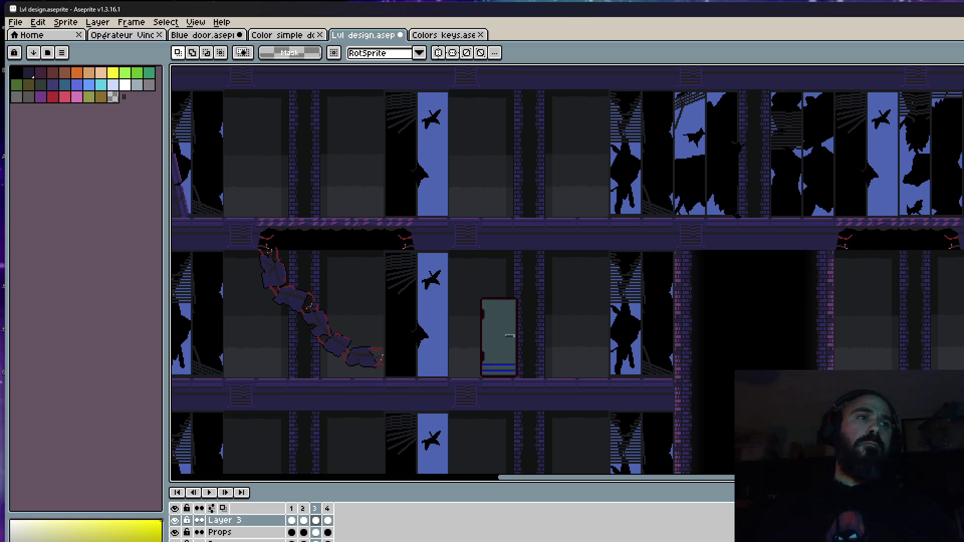
pyautogui.scroll(-3, 554, 305)
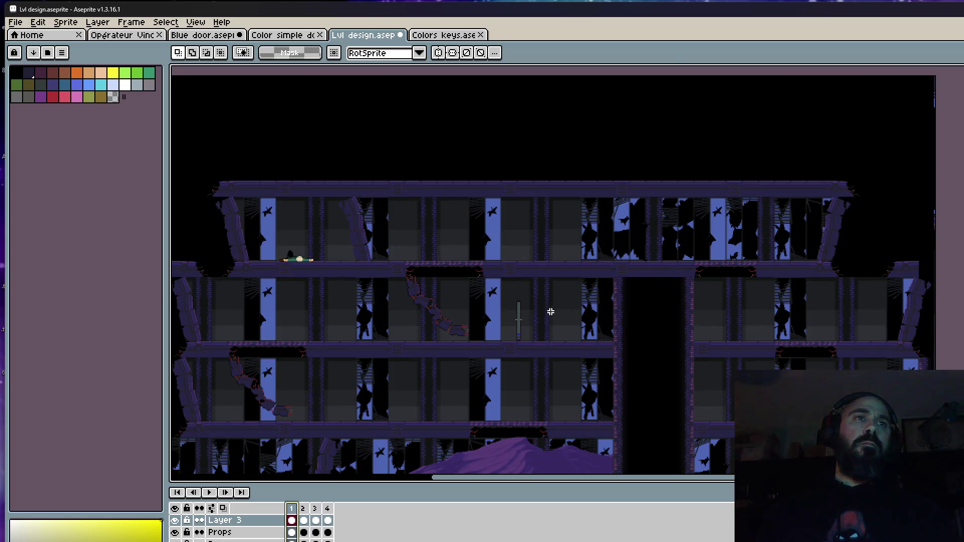
pyautogui.scroll(2, 463, 328)
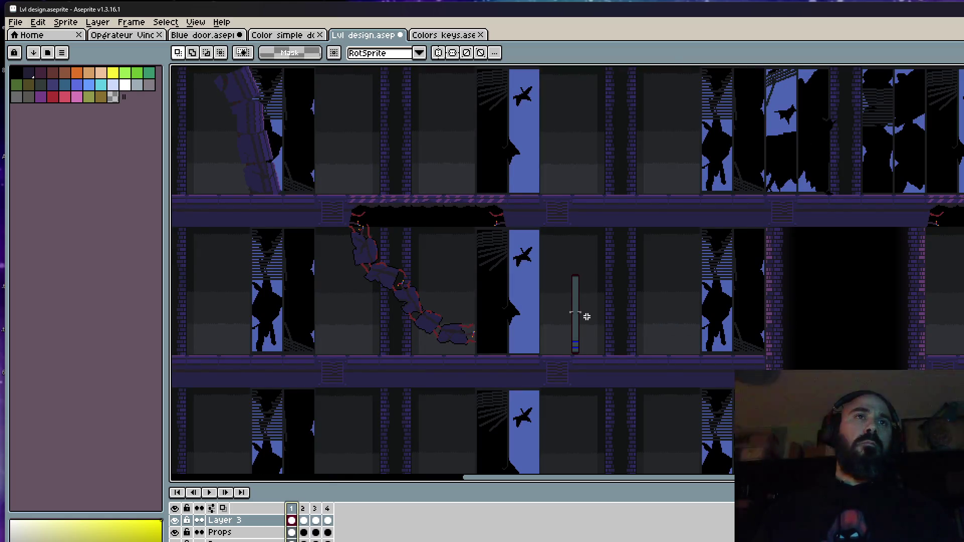
pyautogui.scroll(2, 587, 316)
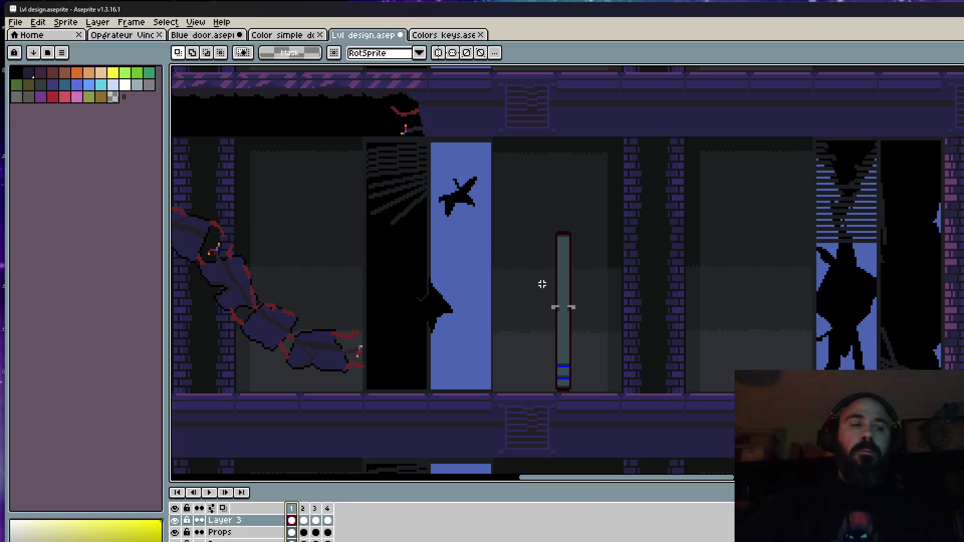
pyautogui.scroll(-2, 542, 285)
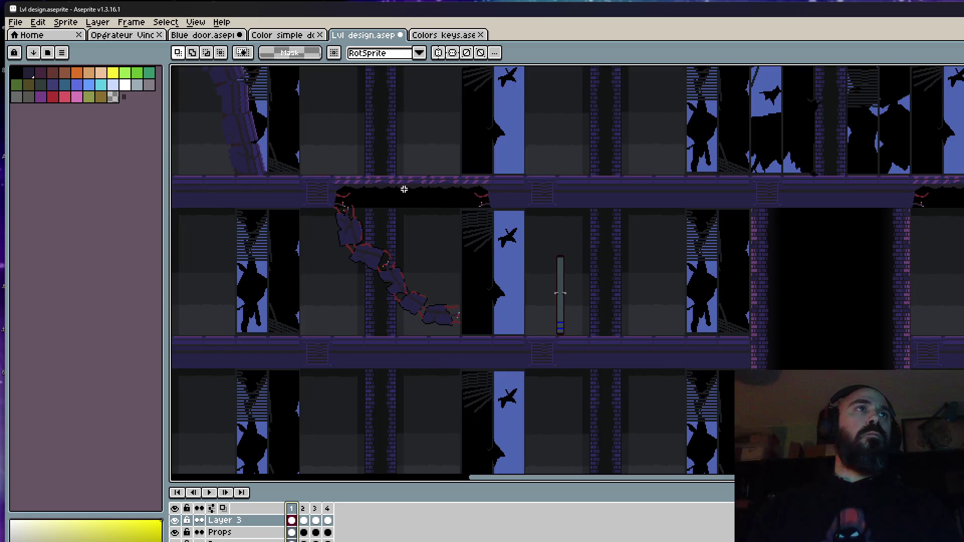
pyautogui.click(444, 35)
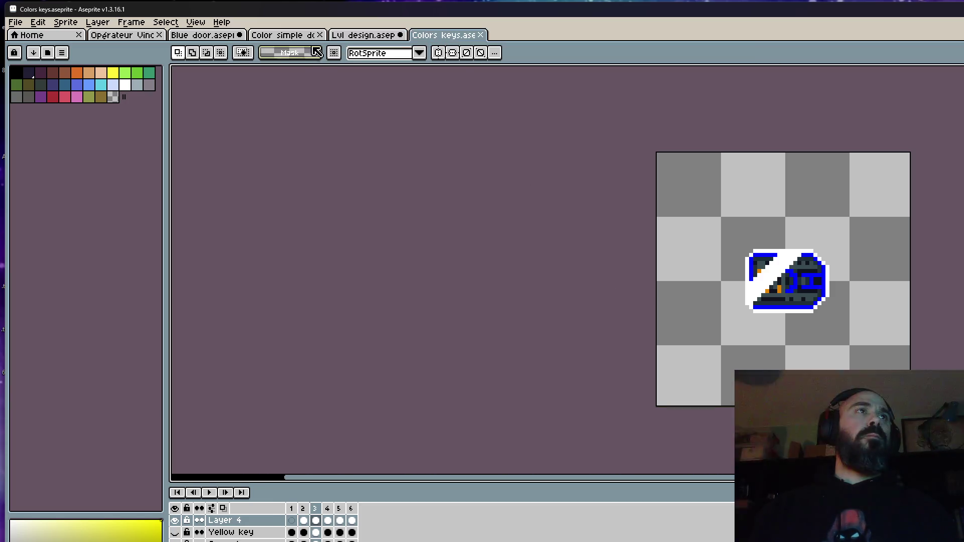
# Step: View the Color simple door, Blue door and Opérateur Vince sprites, then return to Colors keys
pyautogui.click(281, 35)
pyautogui.click(216, 36)
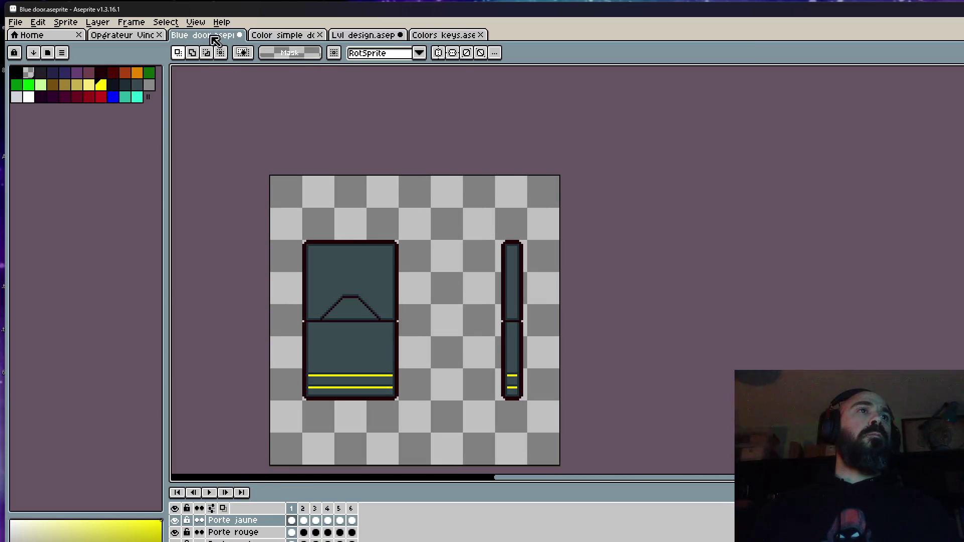
pyautogui.click(112, 40)
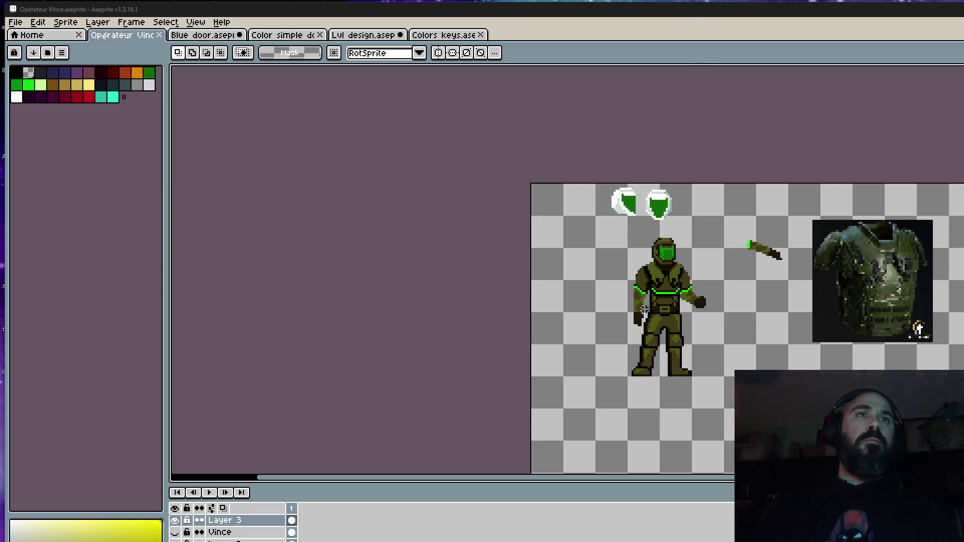
pyautogui.scroll(1, 665, 285)
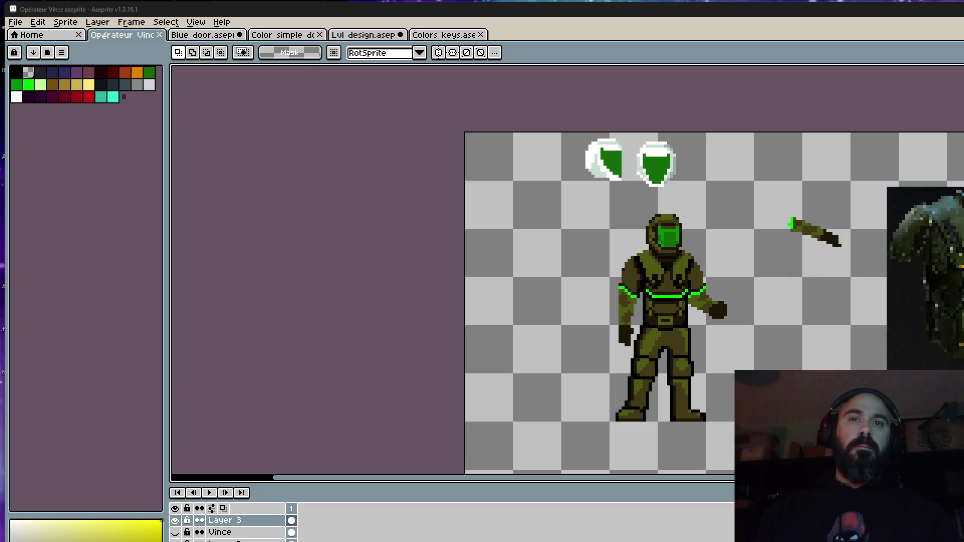
pyautogui.click(430, 35)
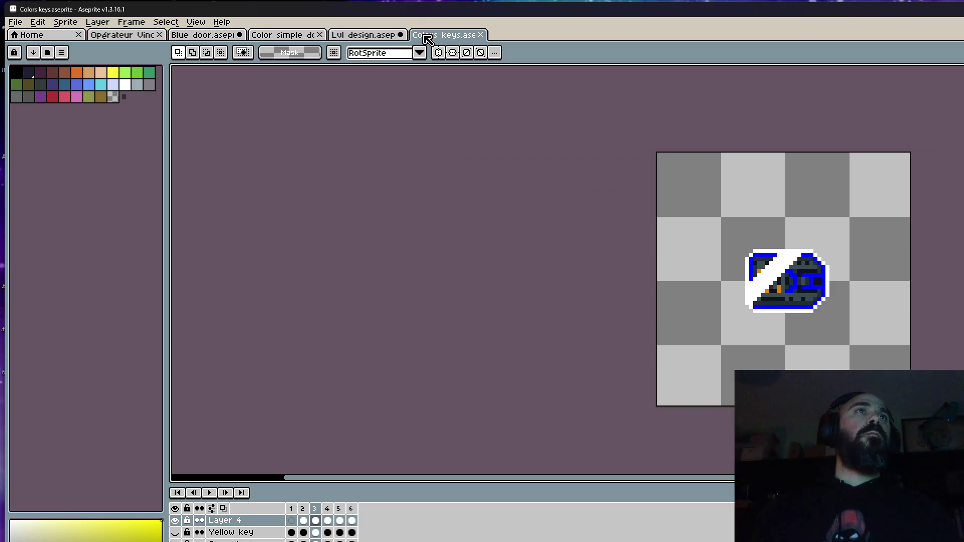
# Step: Close Colors keys, Lvl design without saving, and Blue door with saving
pyautogui.click(481, 35)
pyautogui.click(402, 36)
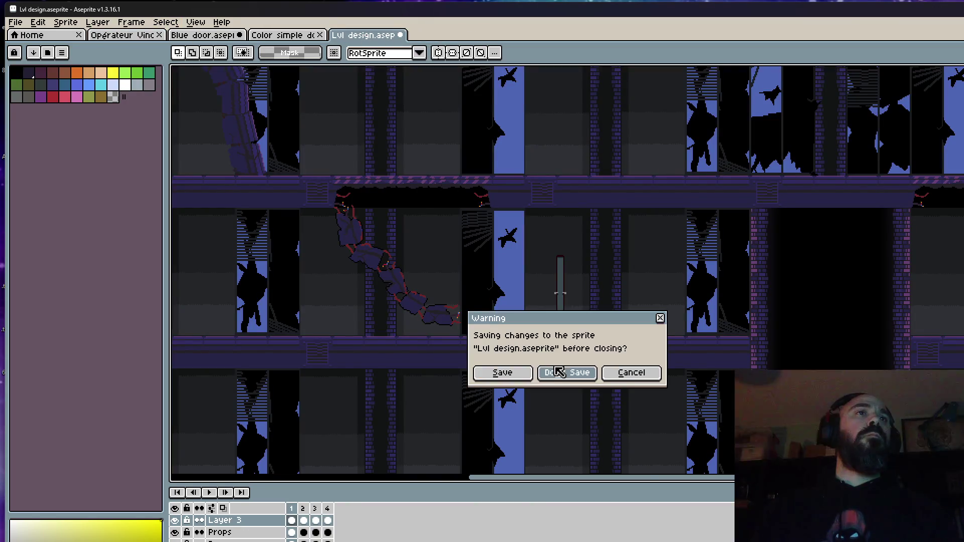
pyautogui.click(558, 371)
pyautogui.click(239, 34)
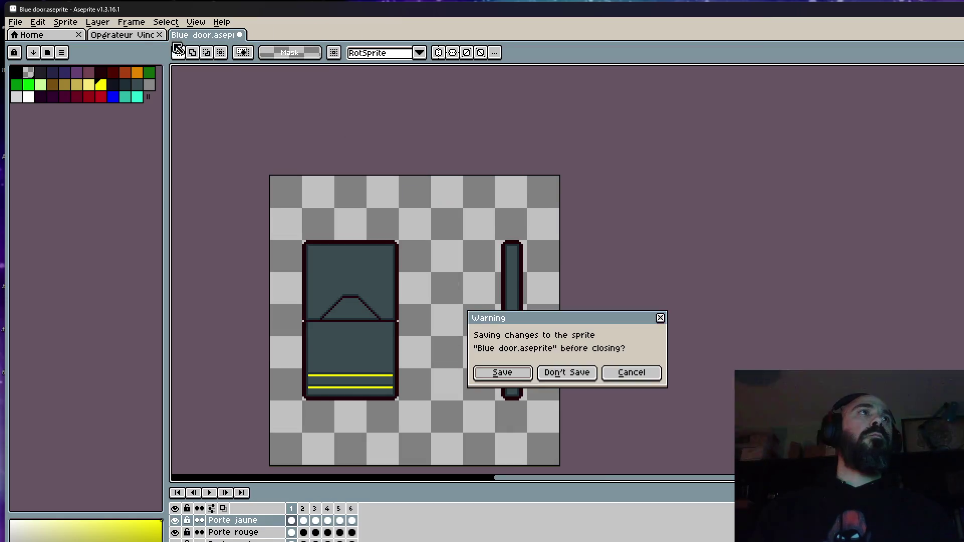
pyautogui.click(509, 378)
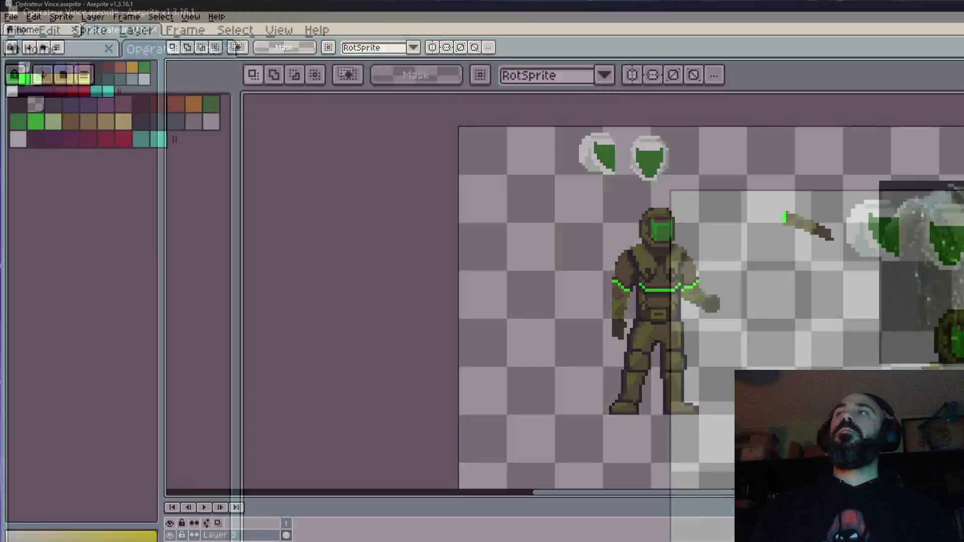
# Step: Check the Power ups folder, then open the Flamethrower sprite from Void Operators
pyautogui.hotkey('ctrl', 'q')
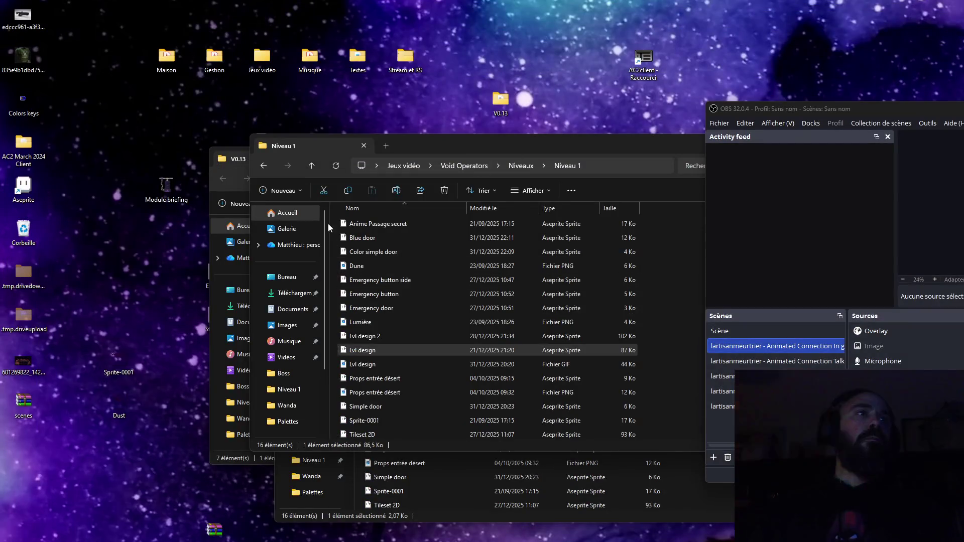
pyautogui.click(267, 170)
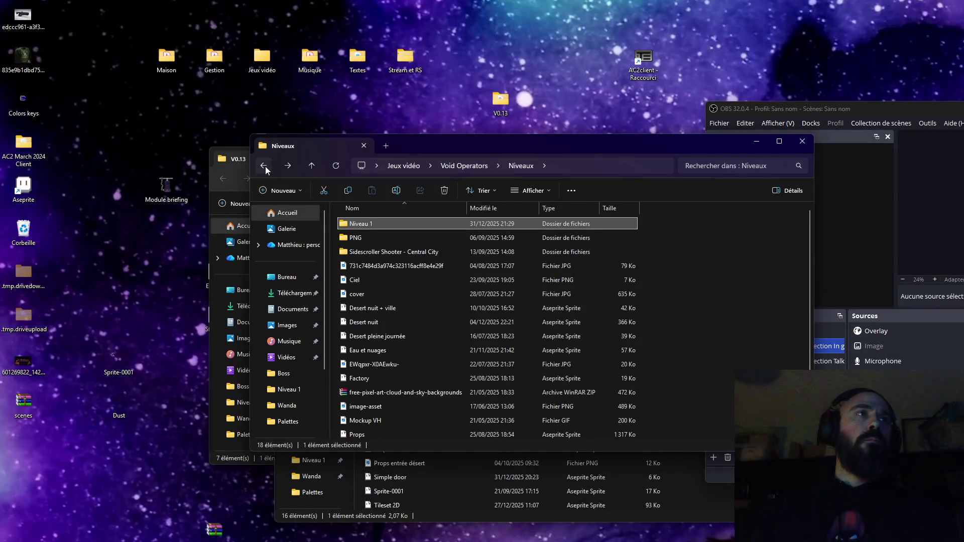
pyautogui.doubleClick(634, 224)
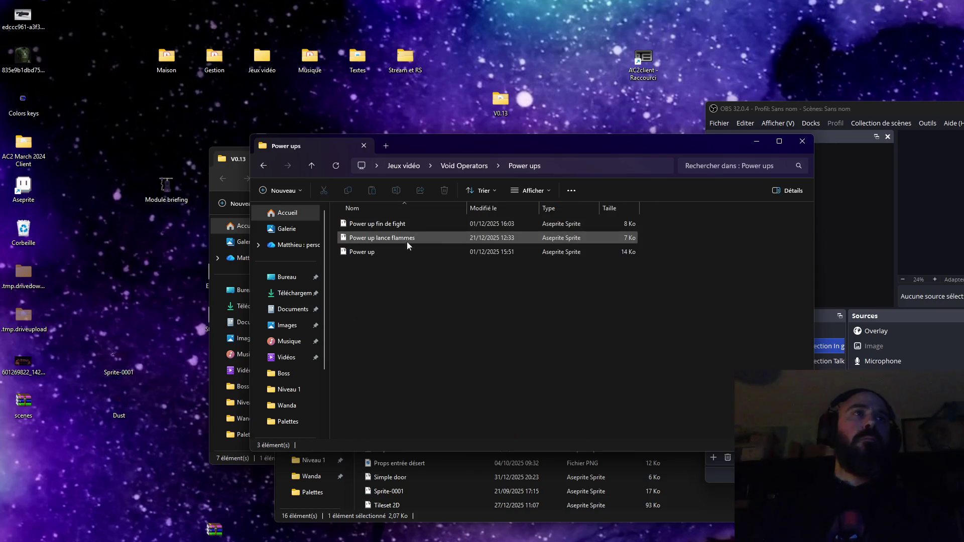
pyautogui.click(363, 253)
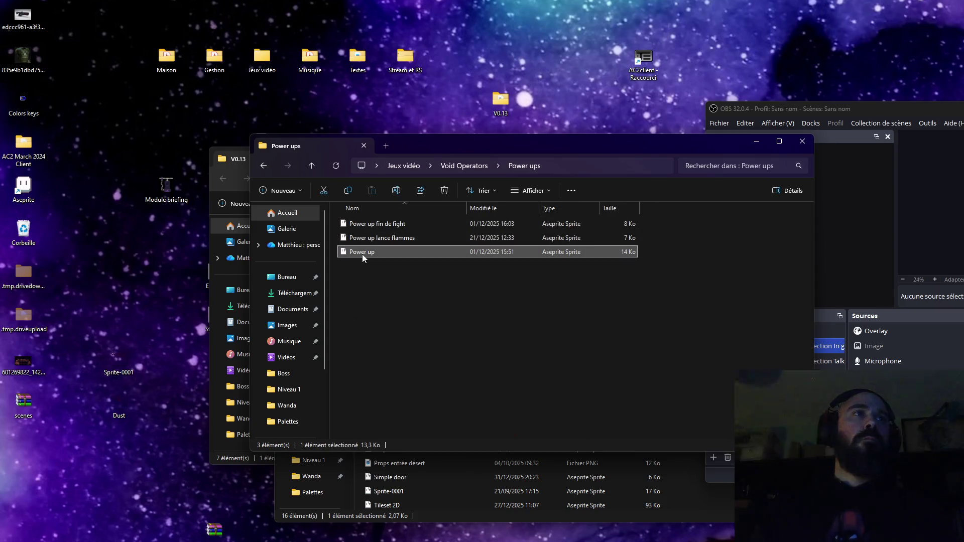
pyautogui.click(262, 168)
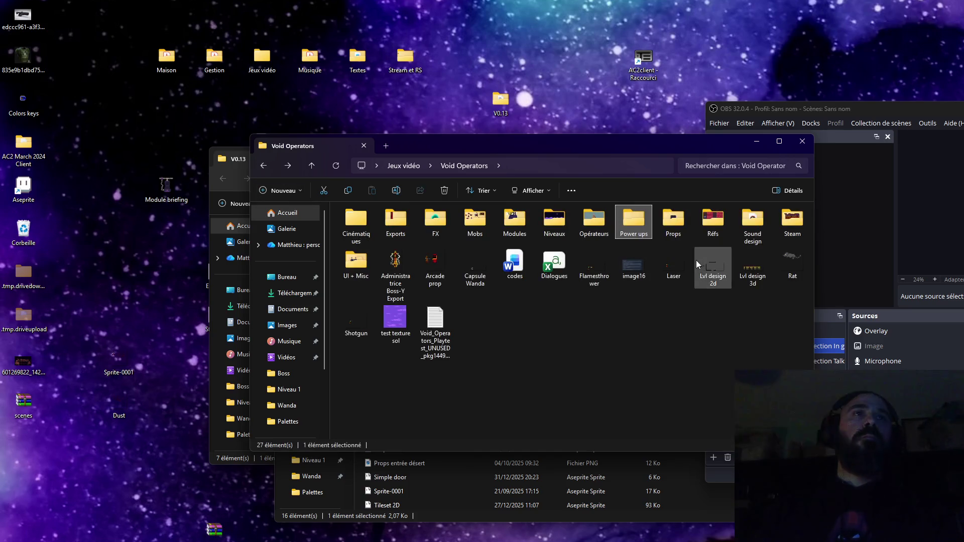
pyautogui.click(674, 267)
pyautogui.click(713, 268)
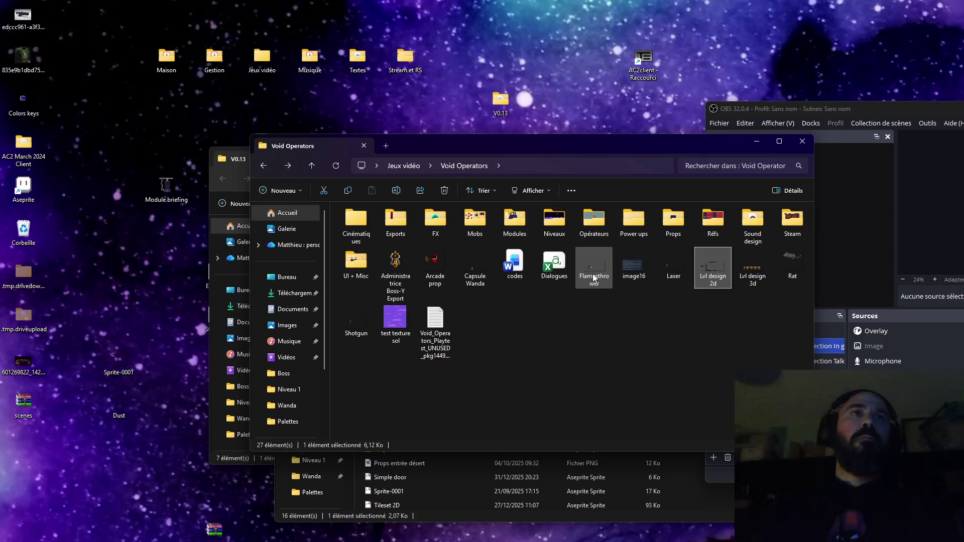
pyautogui.click(594, 277)
pyautogui.doubleClick(595, 278)
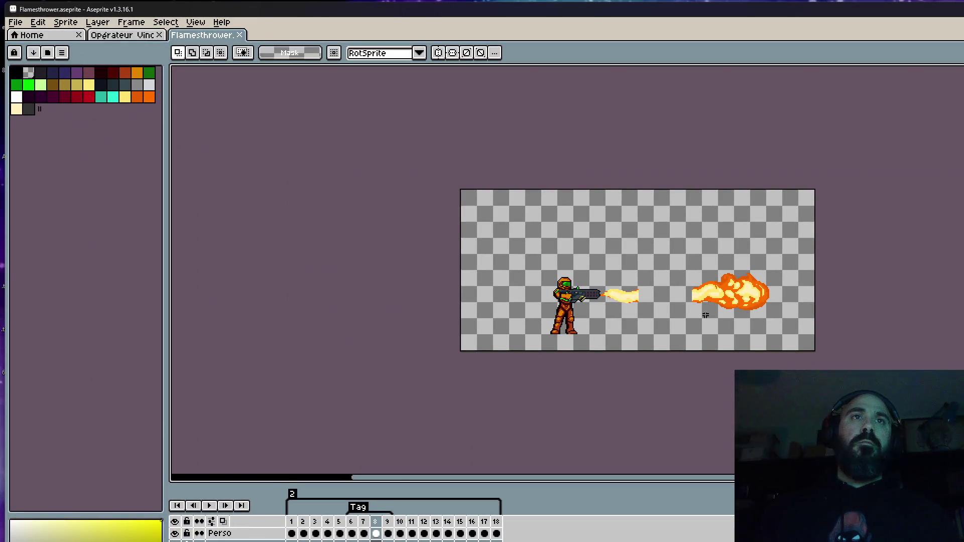
# Step: Play the Flamethrower animation from frame 1, stop on the smoke frames, then return to frame 1
pyautogui.scroll(2, 714, 334)
pyautogui.press('Home')
pyautogui.scroll(-2, 400, 404)
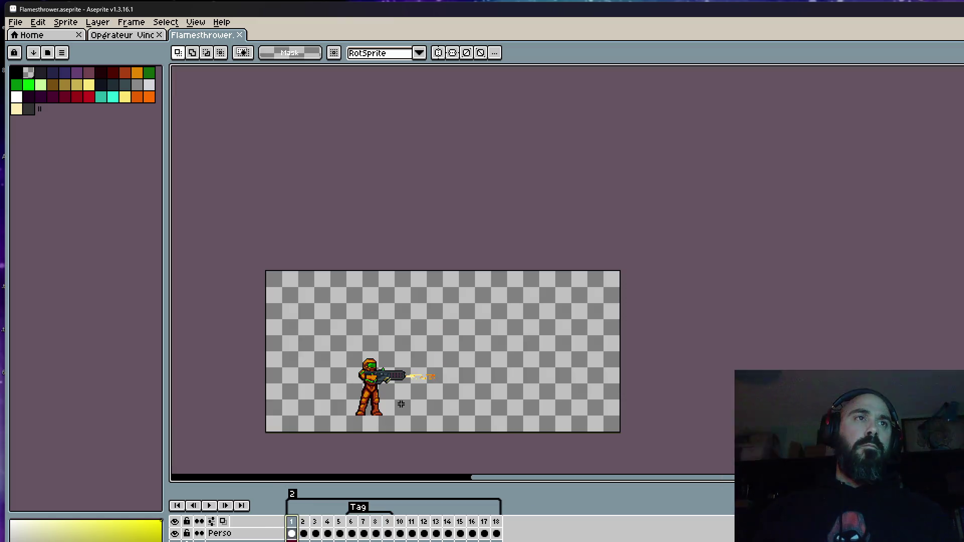
pyautogui.press('Return')
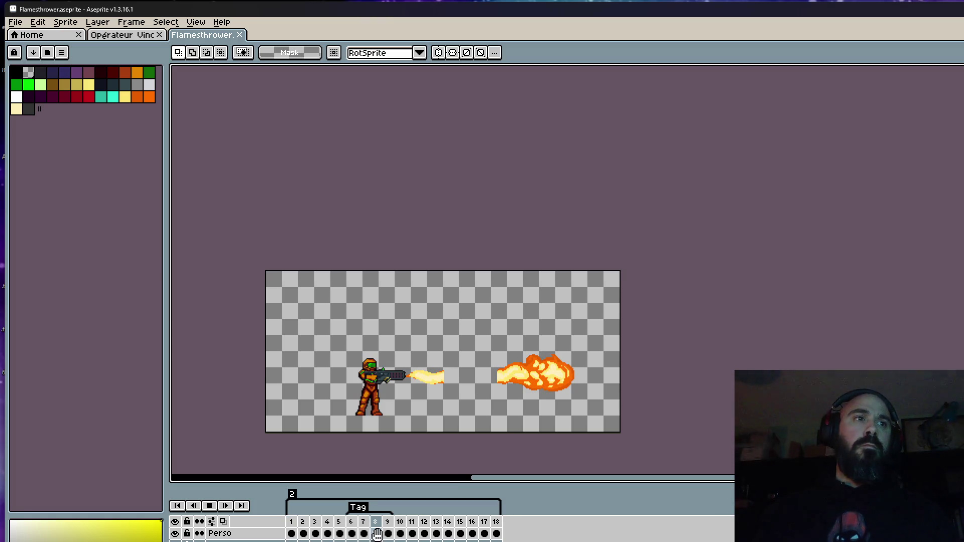
pyautogui.click(448, 523)
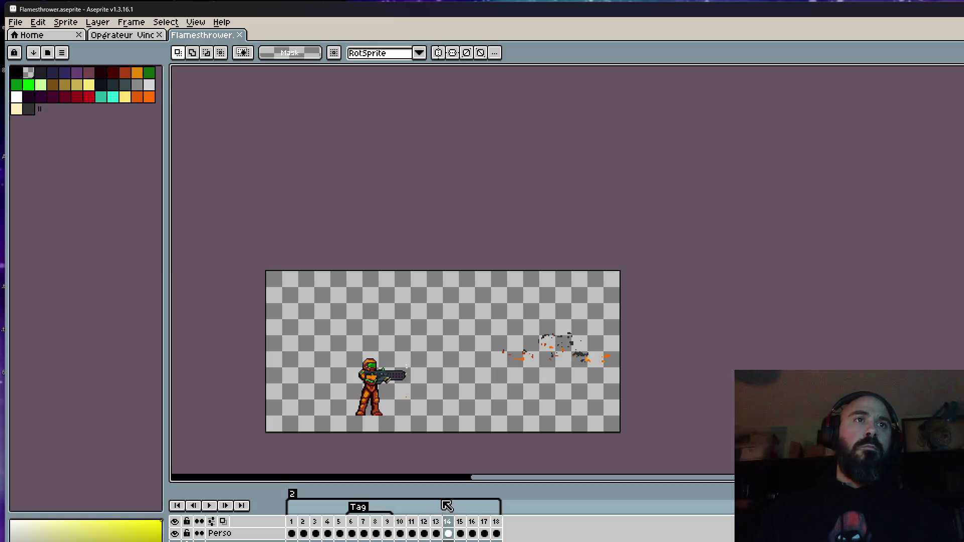
pyautogui.press('Left')
pyautogui.press('Left')
pyautogui.press('Left')
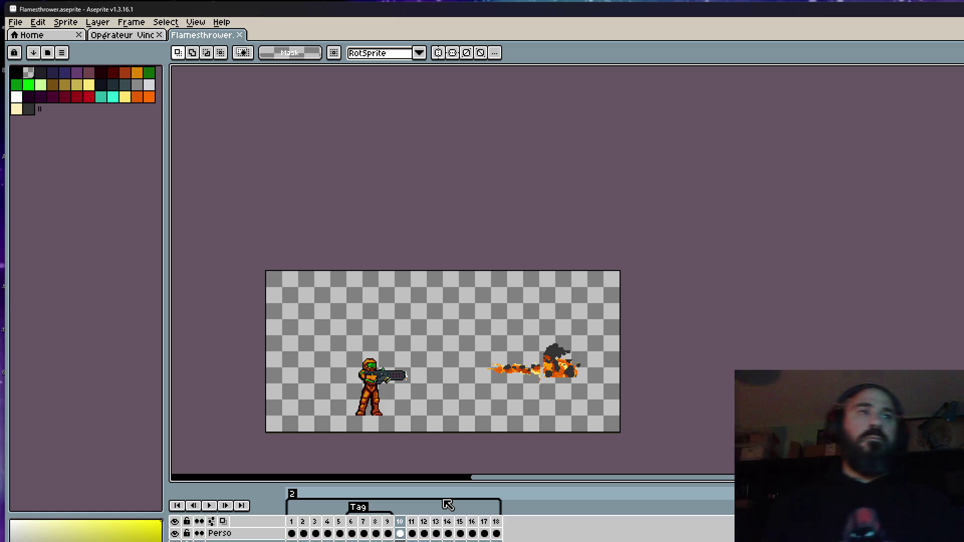
pyautogui.click(291, 533)
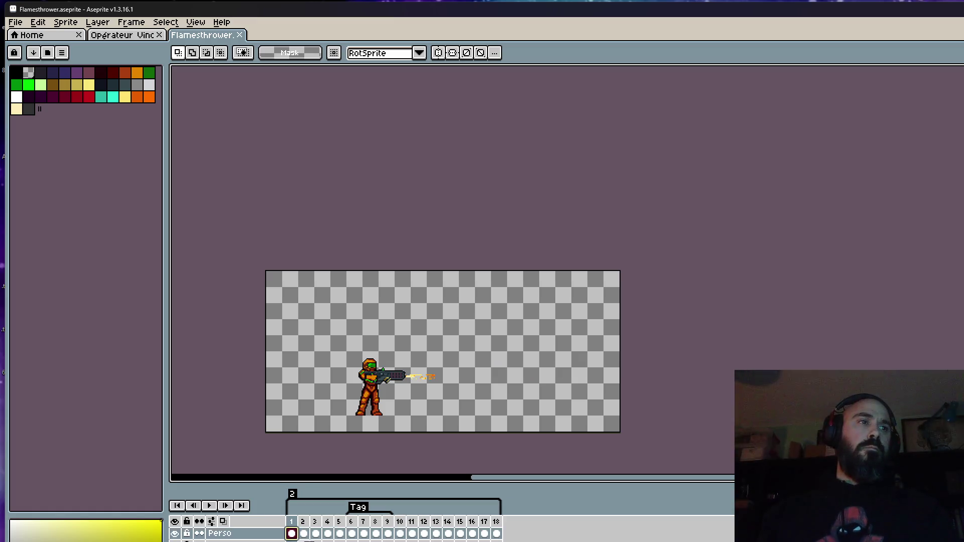
pyautogui.moveTo(400, 534)
pyautogui.mouseDown()
pyautogui.moveTo(448, 533)
pyautogui.moveTo(425, 533)
pyautogui.mouseUp()
pyautogui.click(292, 523)
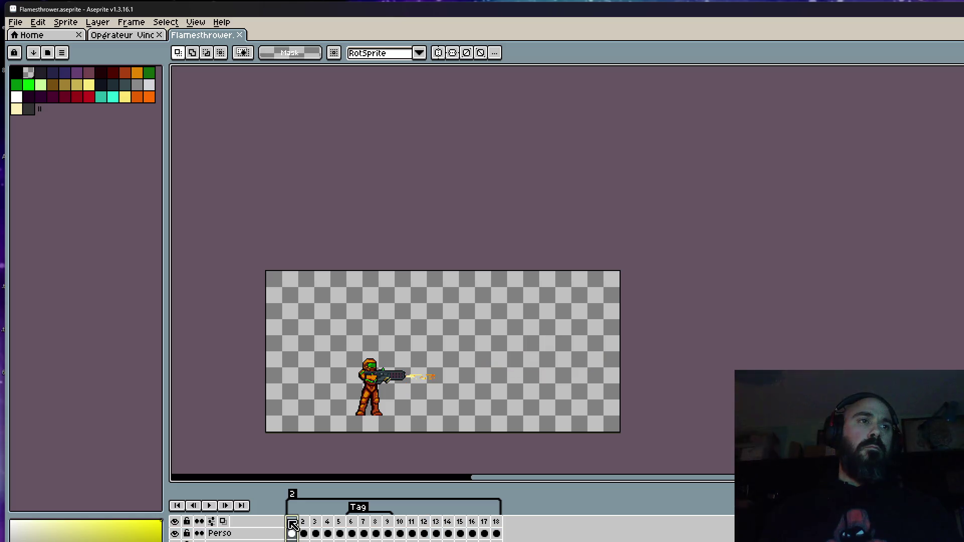
# Step: Step back and forth through frames 2 to 6 to compare the growing flame
pyautogui.press('Right')
pyautogui.click(317, 523)
pyautogui.press('Right')
pyautogui.press('Right')
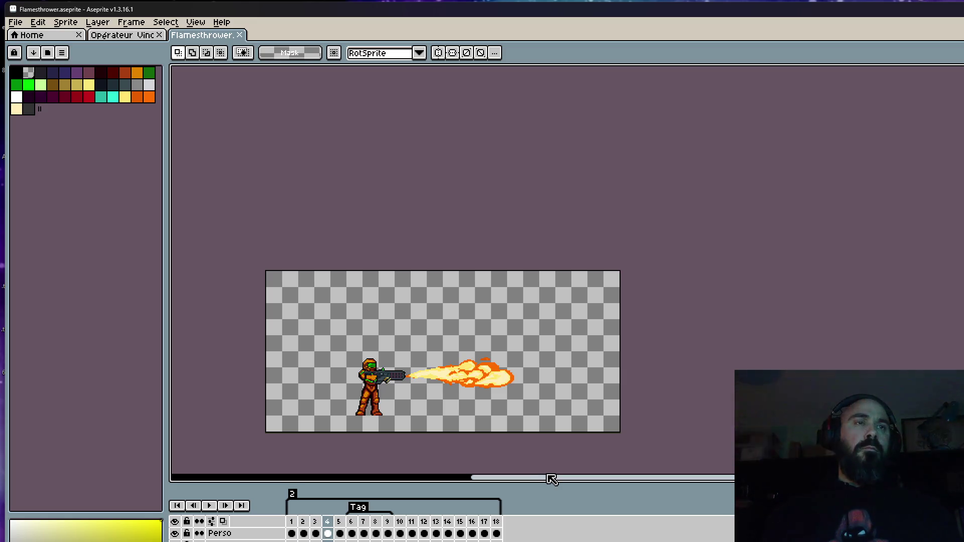
pyautogui.press('Right')
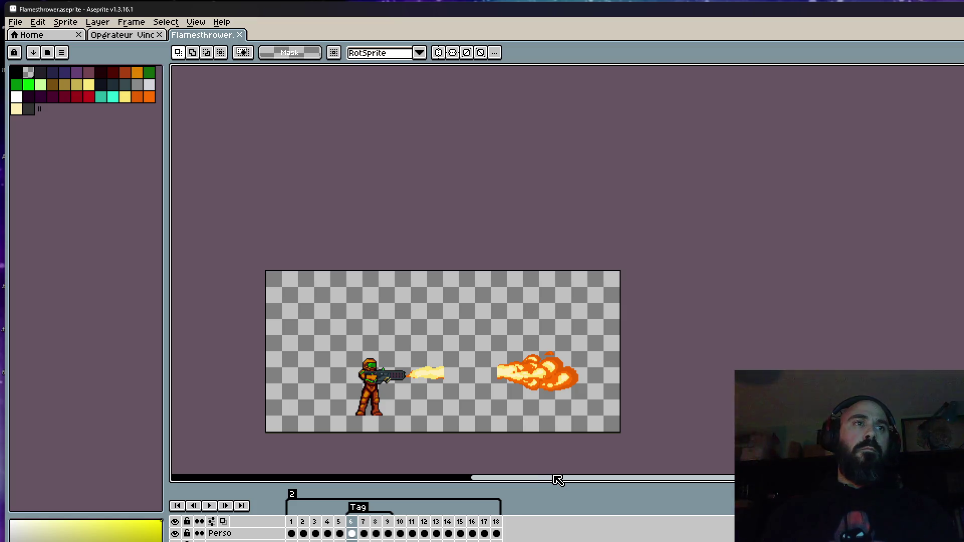
pyautogui.press('Right')
pyautogui.press('Left')
pyautogui.press('Left')
pyautogui.press('Left')
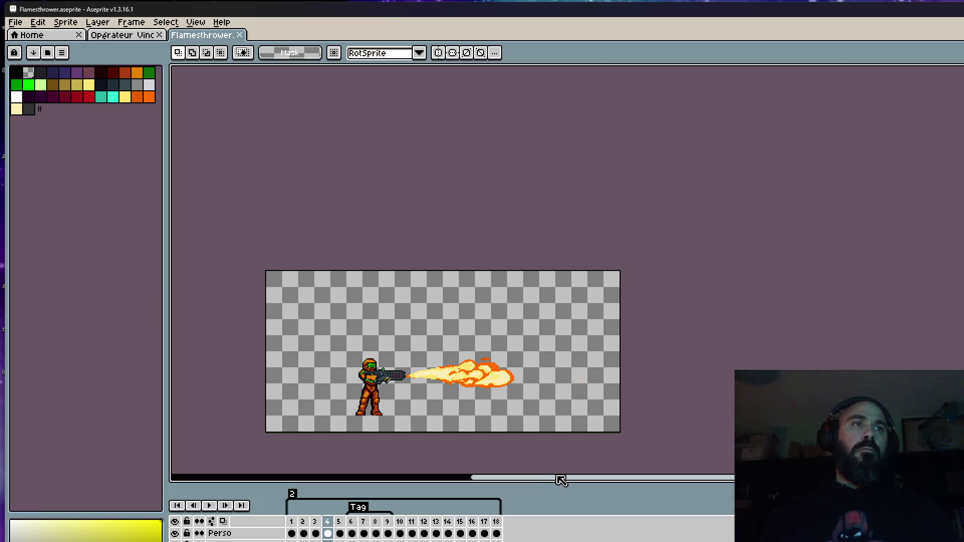
pyautogui.press('Left')
pyautogui.press('Right')
pyautogui.press('Right')
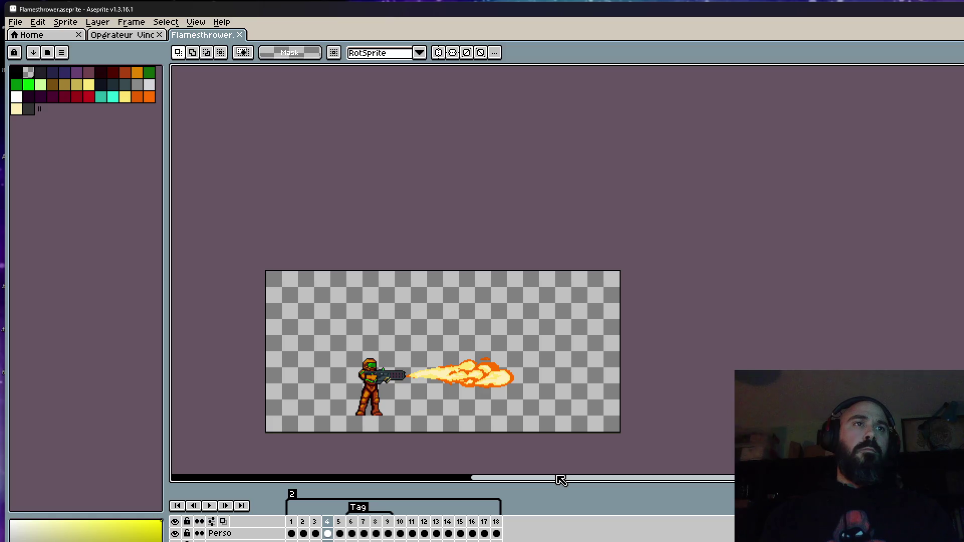
pyautogui.press('Right')
pyautogui.press('Left')
pyautogui.press('Left')
pyautogui.press('Left')
pyautogui.press('Right')
pyautogui.press('Right')
pyautogui.press('Right')
pyautogui.press('Right')
pyautogui.press('Left')
pyautogui.press('Left')
pyautogui.press('Right')
# Step: Sample the pale yellow flame colour for the Pencil and hide the Perso layer
pyautogui.scroll(3, 431, 369)
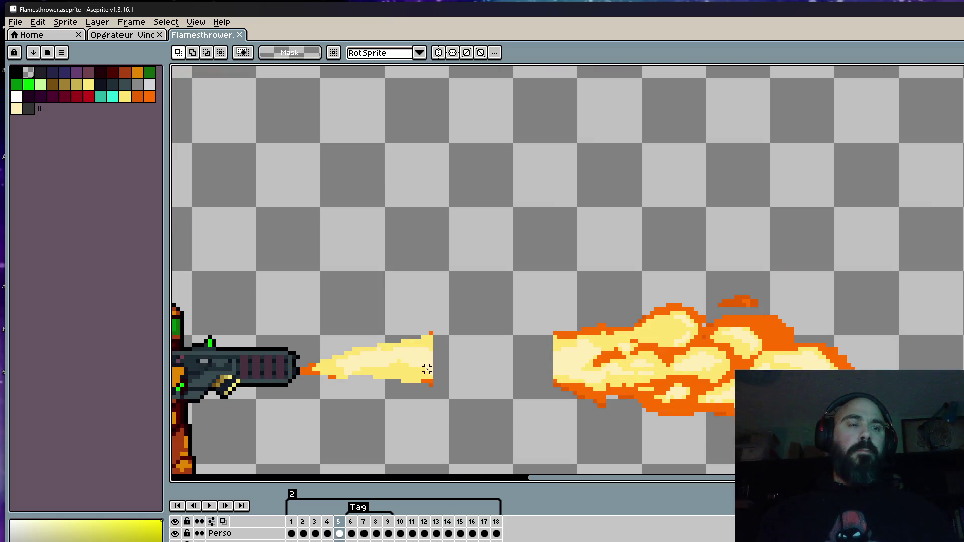
pyautogui.scroll(1, 450, 370)
pyautogui.press('i')
pyautogui.click(410, 327)
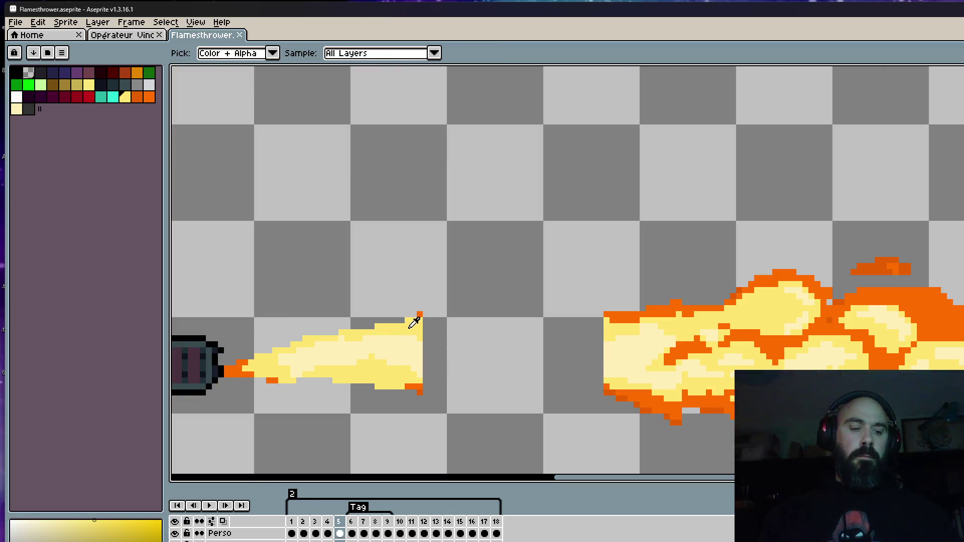
pyautogui.press('b')
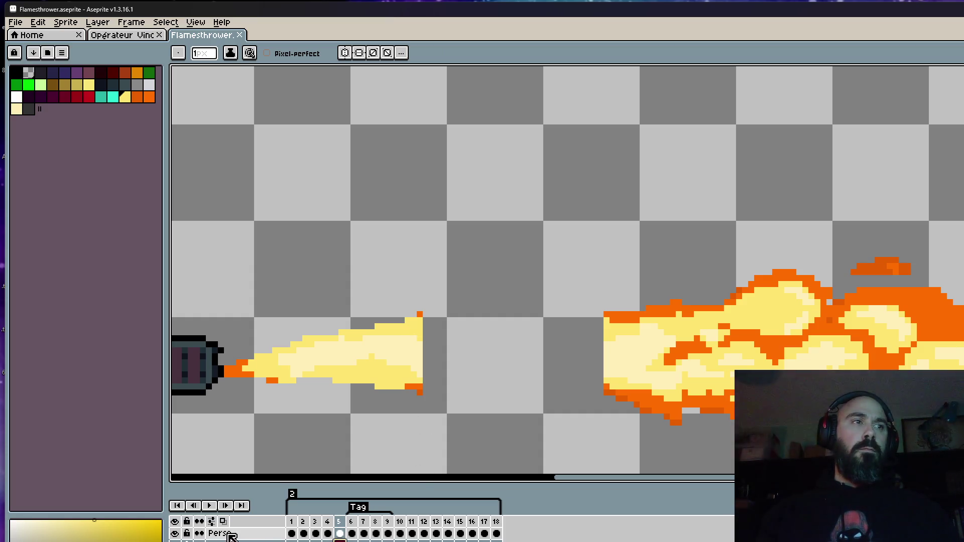
pyautogui.click(174, 533)
# Step: Join frame 5's two flames with yellow upper and lower lines and fill the hollow between them
pyautogui.scroll(1, 372, 382)
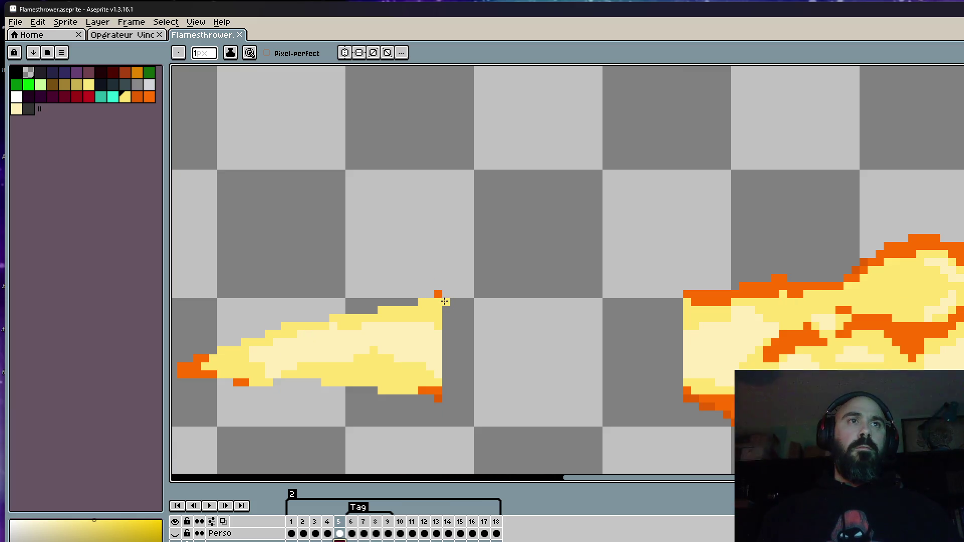
pyautogui.moveTo(445, 301)
pyautogui.mouseDown()
pyautogui.moveTo(578, 317)
pyautogui.moveTo(678, 305)
pyautogui.moveTo(473, 313)
pyautogui.mouseUp()
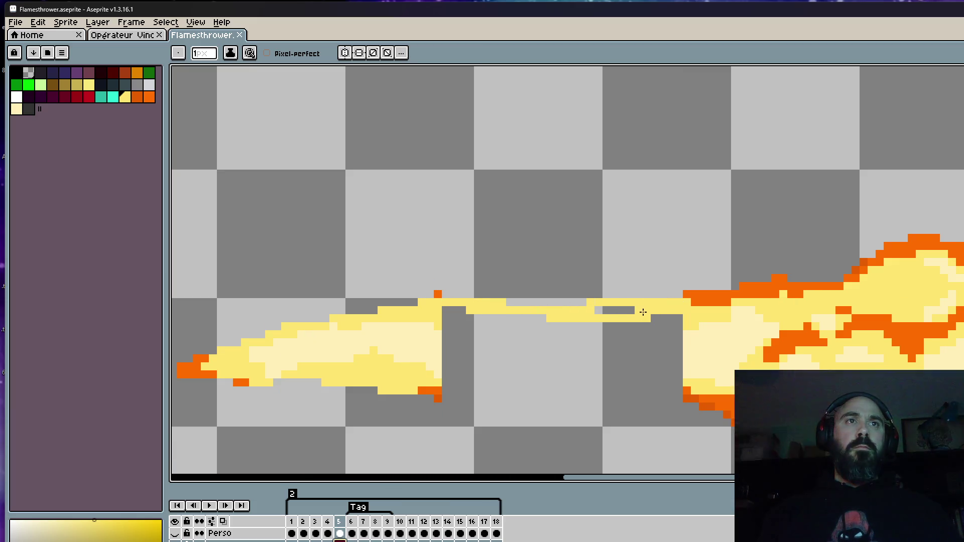
pyautogui.moveTo(645, 313); pyautogui.dragTo(543, 318)
pyautogui.moveTo(443, 383)
pyautogui.mouseDown()
pyautogui.moveTo(581, 399)
pyautogui.moveTo(680, 384)
pyautogui.mouseUp()
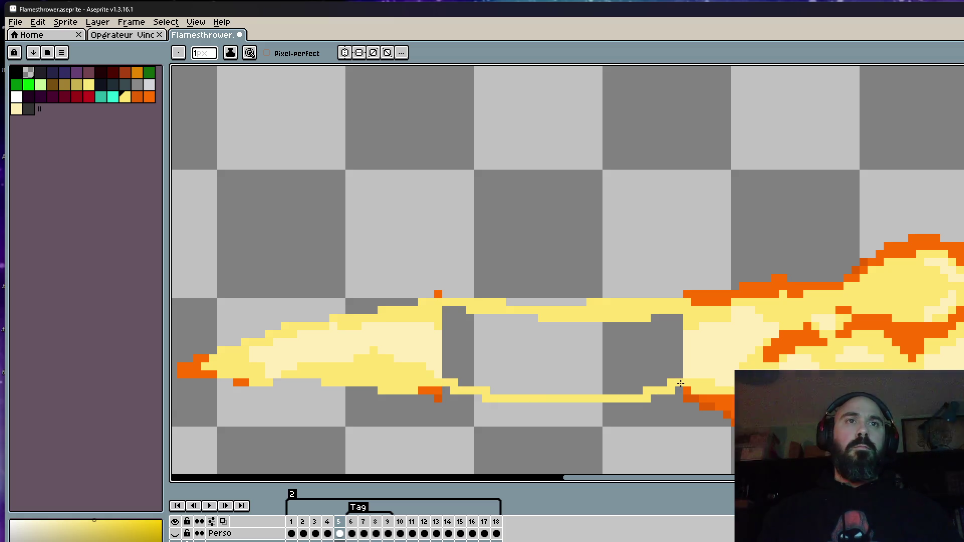
pyautogui.press('g')
pyautogui.click(629, 356)
pyautogui.scroll(-3, 630, 356)
pyautogui.scroll(2, 624, 357)
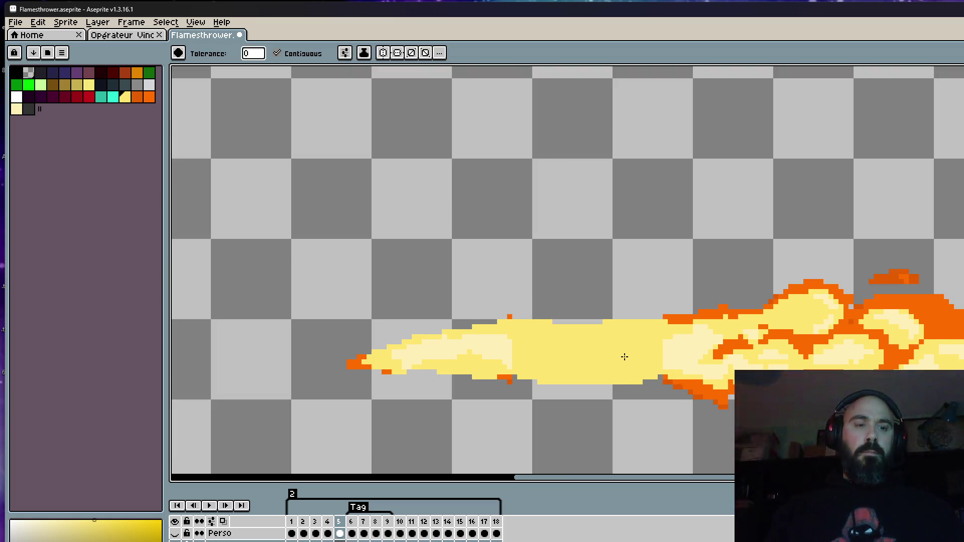
# Step: Paint a pale yellow band through the flame core, widening it and brightening the upper core
pyautogui.press('i')
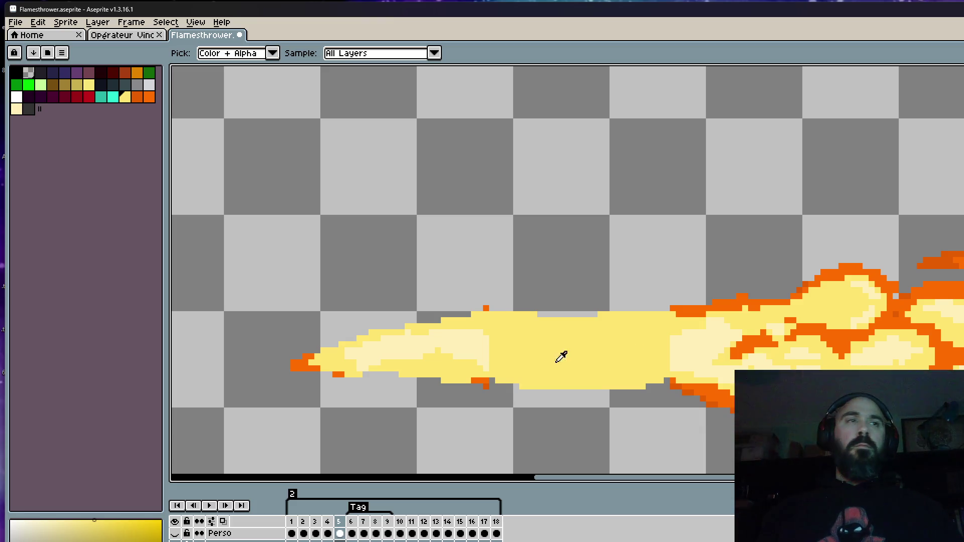
pyautogui.press('b')
pyautogui.scroll(2, 494, 354)
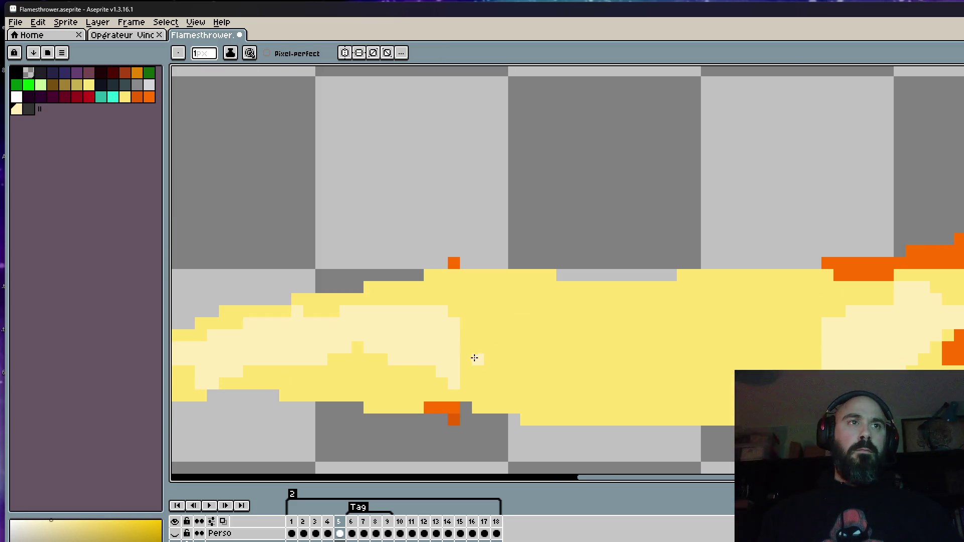
pyautogui.moveTo(485, 376); pyautogui.dragTo(839, 374)
pyautogui.moveTo(497, 396)
pyautogui.mouseDown()
pyautogui.moveTo(693, 408)
pyautogui.moveTo(596, 400)
pyautogui.mouseUp()
pyautogui.moveTo(842, 334)
pyautogui.mouseDown()
pyautogui.moveTo(450, 312)
pyautogui.moveTo(807, 337)
pyautogui.moveTo(648, 364)
pyautogui.moveTo(665, 376)
pyautogui.moveTo(454, 344)
pyautogui.moveTo(603, 370)
pyautogui.moveTo(619, 353)
pyautogui.mouseUp()
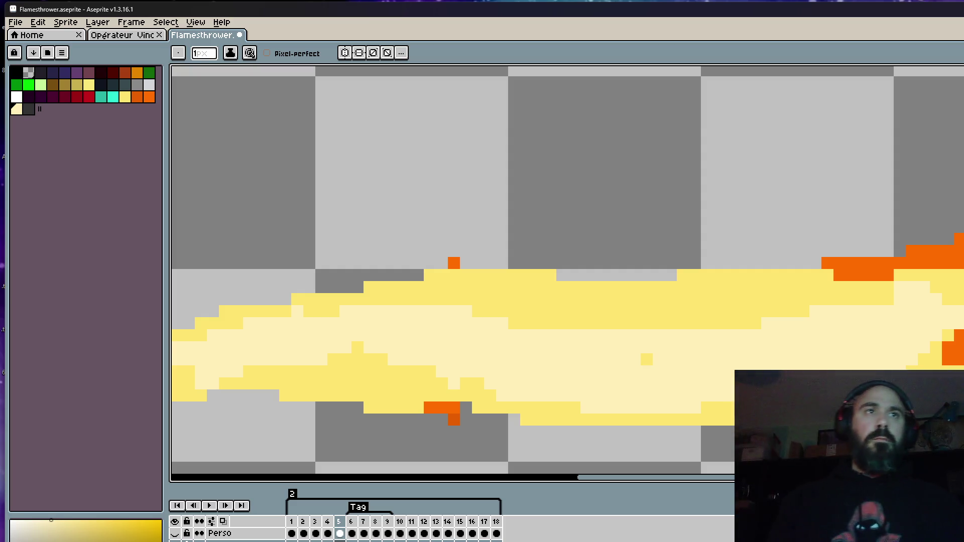
pyautogui.moveTo(489, 304)
pyautogui.mouseDown()
pyautogui.moveTo(864, 321)
pyautogui.moveTo(548, 324)
pyautogui.mouseUp()
# Step: Cover darker yellow spots in the core and turn pale lower-edge pixels back to yellow
pyautogui.scroll(-3, 694, 336)
pyautogui.scroll(-1, 693, 335)
pyautogui.scroll(2, 699, 334)
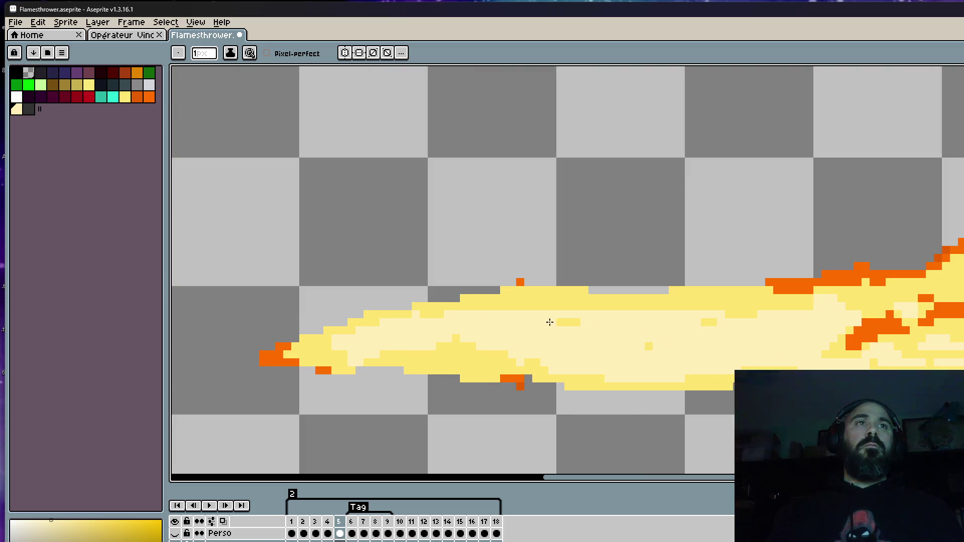
pyautogui.moveTo(684, 336); pyautogui.dragTo(676, 319)
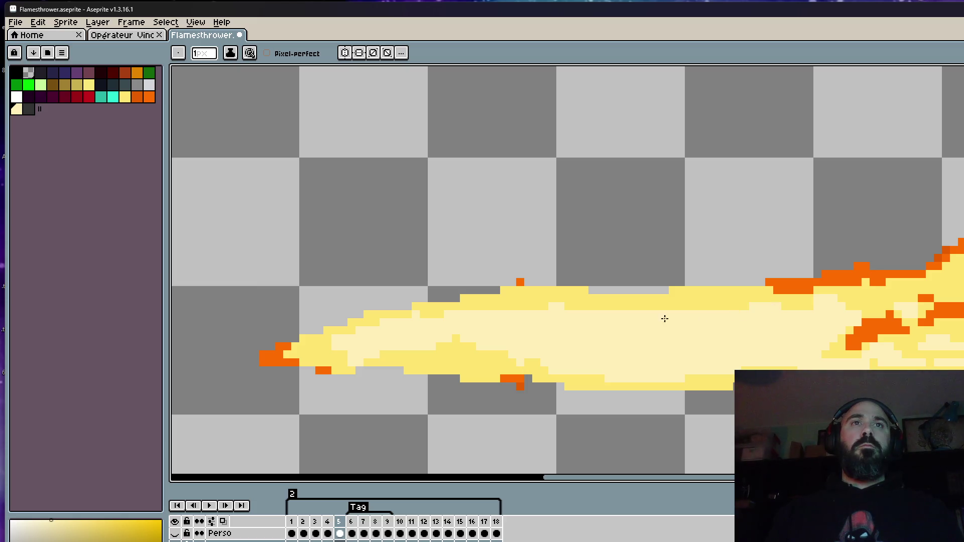
pyautogui.scroll(-3, 736, 347)
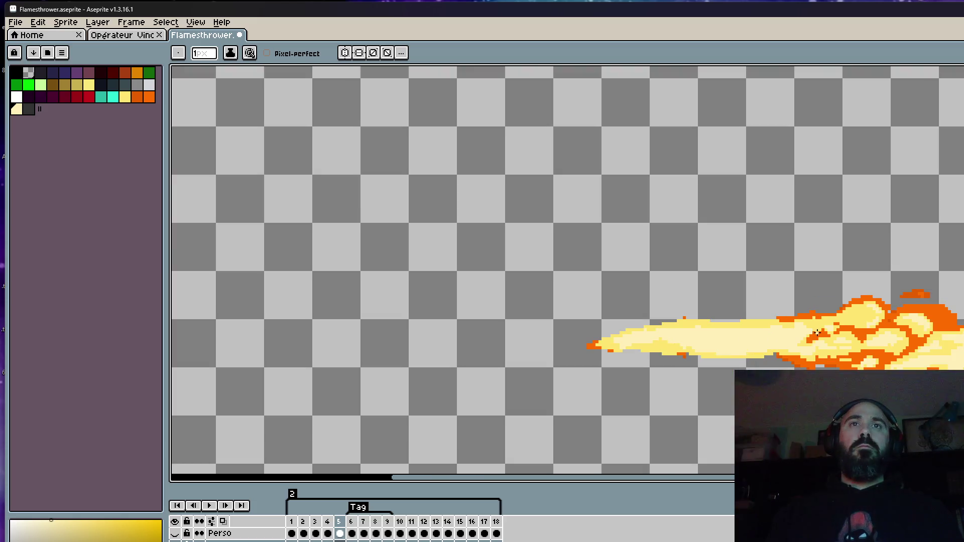
pyautogui.scroll(3, 773, 338)
pyautogui.press('alt')
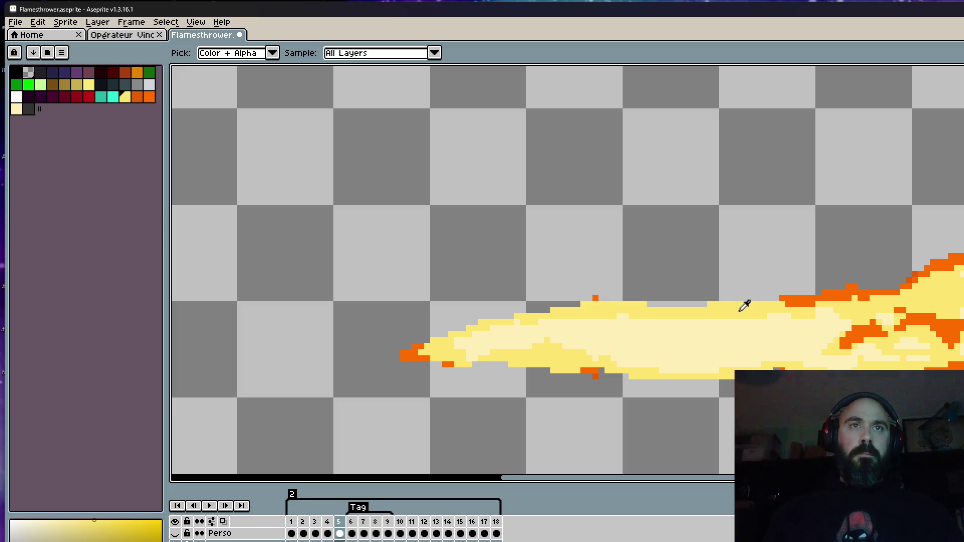
pyautogui.scroll(2, 729, 370)
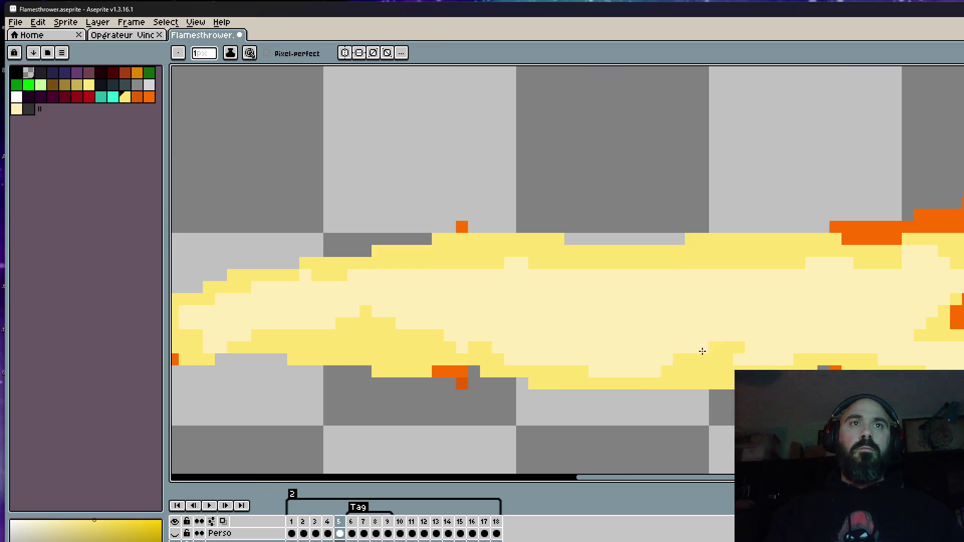
pyautogui.moveTo(703, 360)
pyautogui.mouseDown()
pyautogui.moveTo(626, 365)
pyautogui.moveTo(701, 357)
pyautogui.mouseUp()
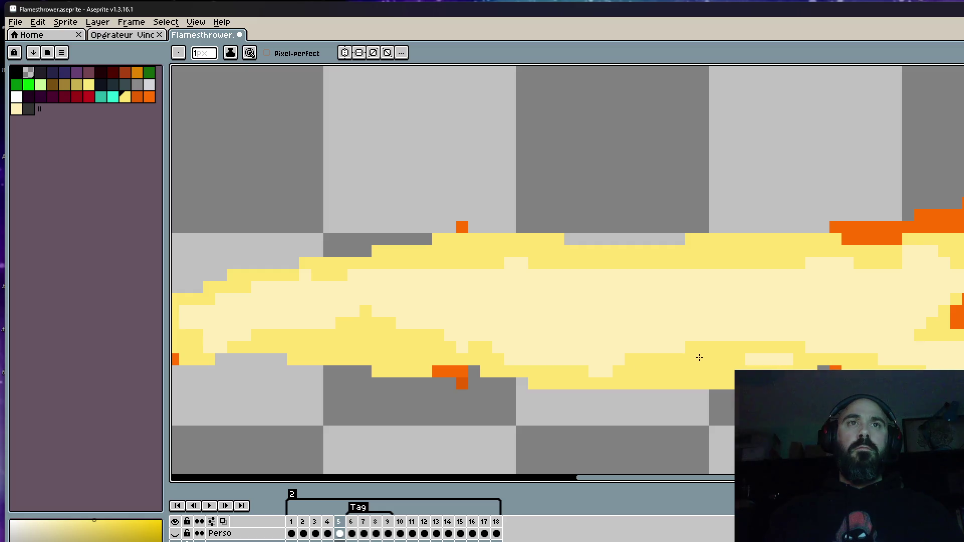
pyautogui.moveTo(647, 265)
pyautogui.mouseDown()
pyautogui.moveTo(758, 290)
pyautogui.moveTo(624, 286)
pyautogui.mouseUp()
pyautogui.scroll(-5, 758, 291)
pyautogui.scroll(2, 723, 287)
pyautogui.scroll(-3, 709, 291)
# Step: Go to frame 6 and sample the yellow flame colour for the Pencil
pyautogui.scroll(-2, 736, 287)
pyautogui.press('Right')
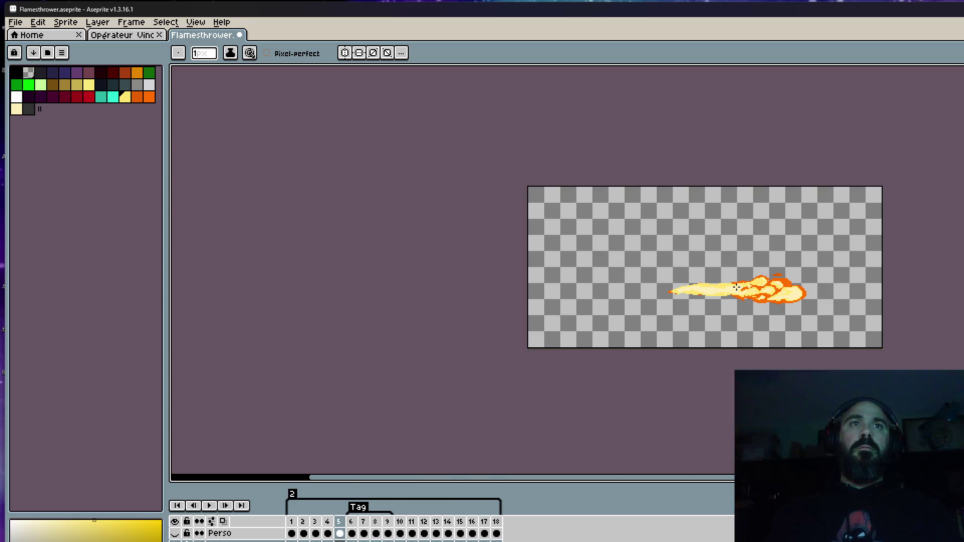
pyautogui.scroll(4, 737, 287)
pyautogui.press('Left')
pyautogui.press('Right')
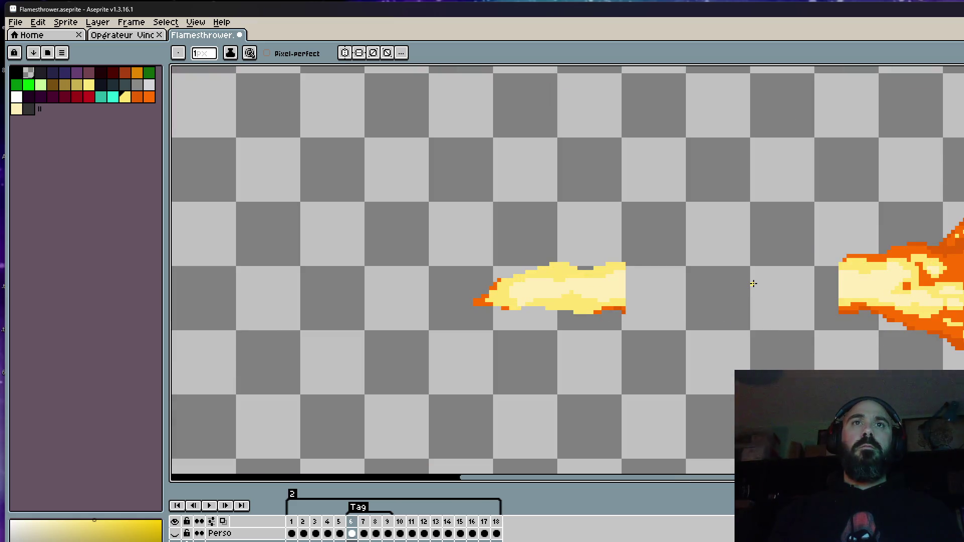
pyautogui.scroll(1, 753, 284)
pyautogui.press('i')
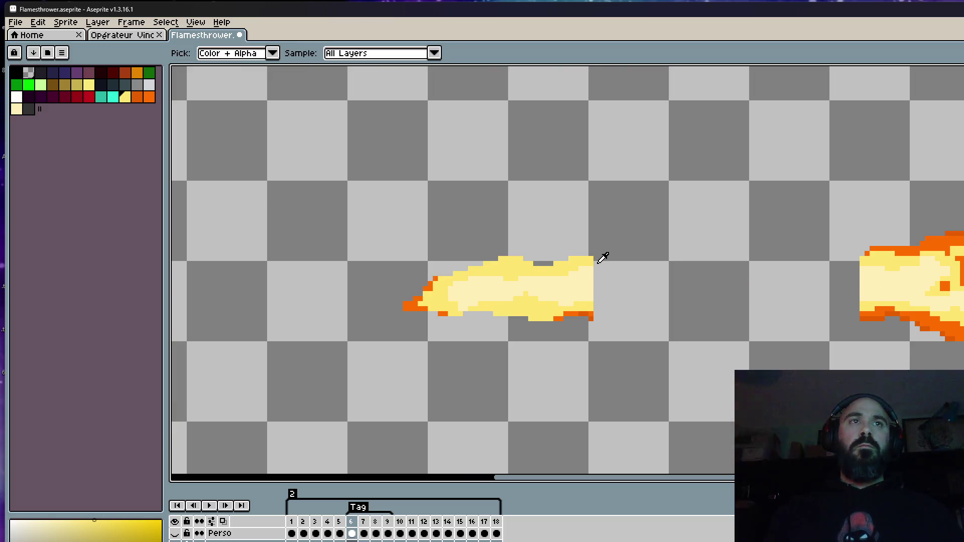
pyautogui.press('b')
pyautogui.scroll(1, 598, 265)
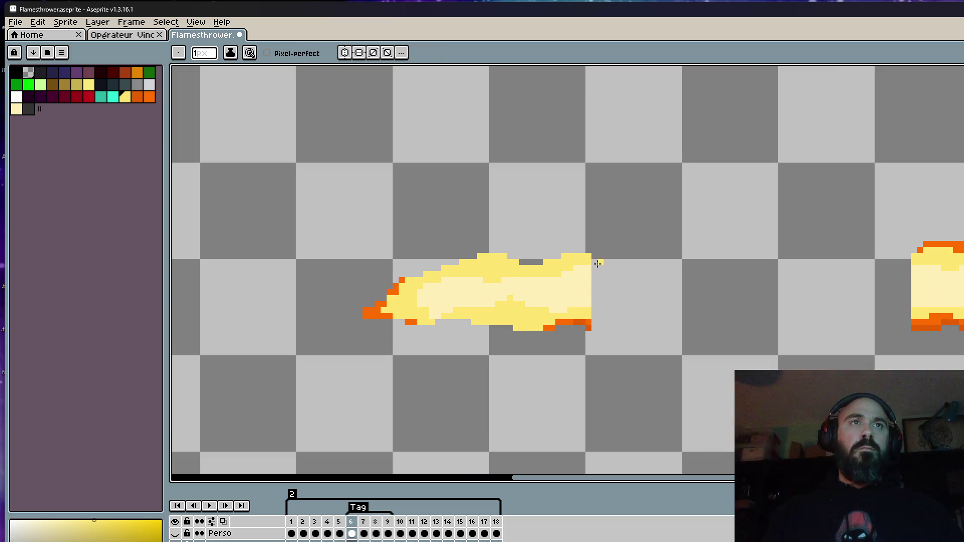
# Step: Draw yellow top and bottom edges across frame 6's flame gap and fill it yellow
pyautogui.moveTo(615, 256); pyautogui.dragTo(911, 256)
pyautogui.moveTo(916, 317)
pyautogui.mouseDown()
pyautogui.moveTo(709, 324)
pyautogui.moveTo(598, 315)
pyautogui.mouseUp()
pyautogui.scroll(-1, 660, 298)
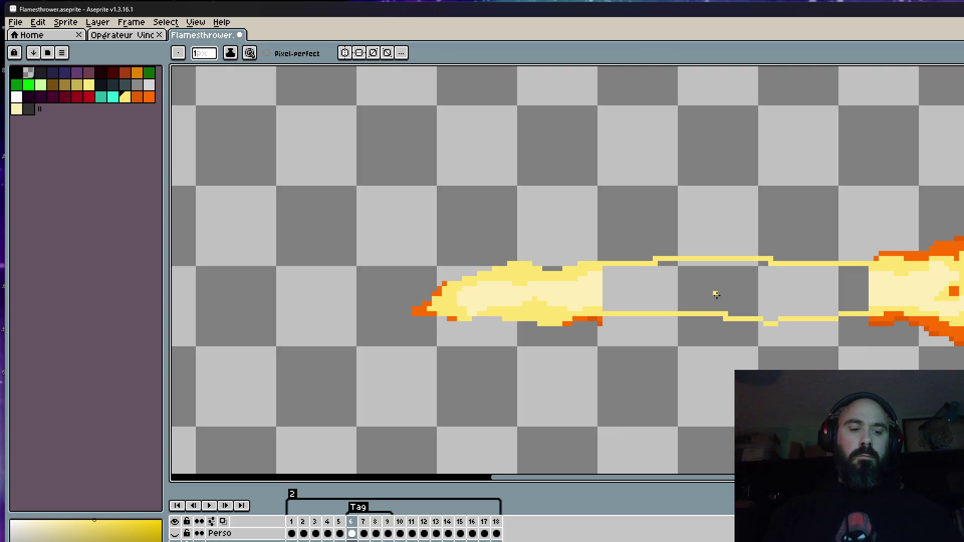
pyautogui.press('g')
pyautogui.click(716, 295)
pyautogui.scroll(-5, 729, 294)
# Step: Step through frames 1 to 5, comparing frame 5 with its neighbouring frames
pyautogui.press('Left')
pyautogui.press('Left')
pyautogui.press('Right')
pyautogui.press('Left')
pyautogui.press('Left')
pyautogui.press('Left')
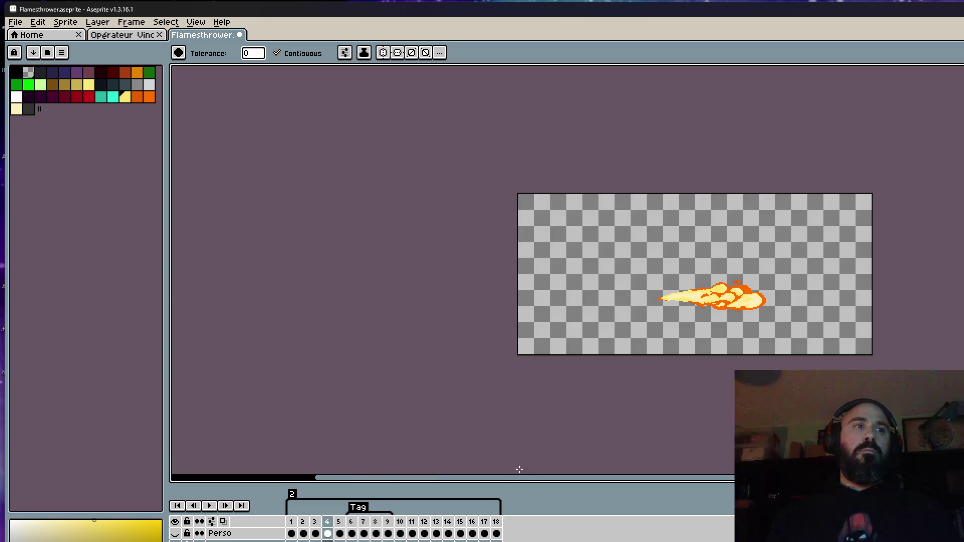
pyautogui.press('Right')
pyautogui.press('Right')
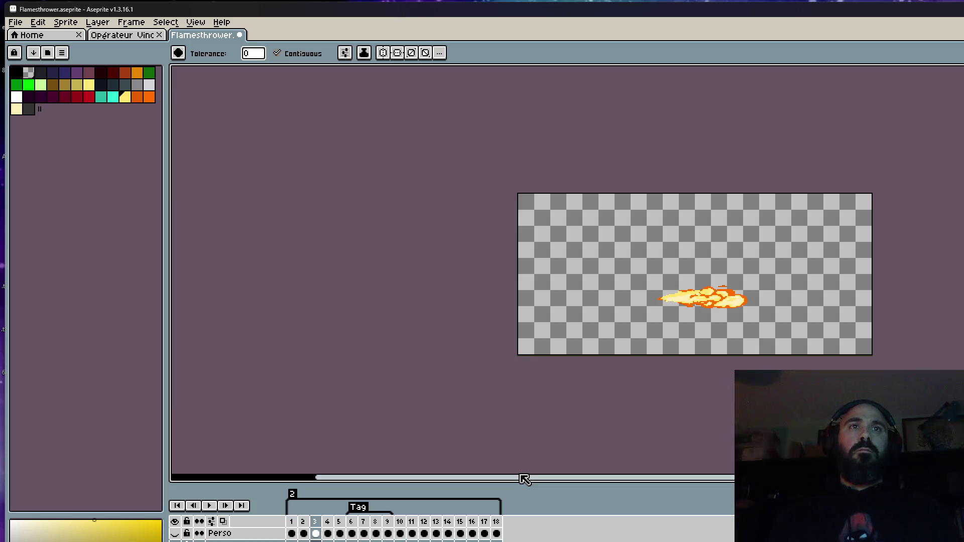
pyautogui.press('Right')
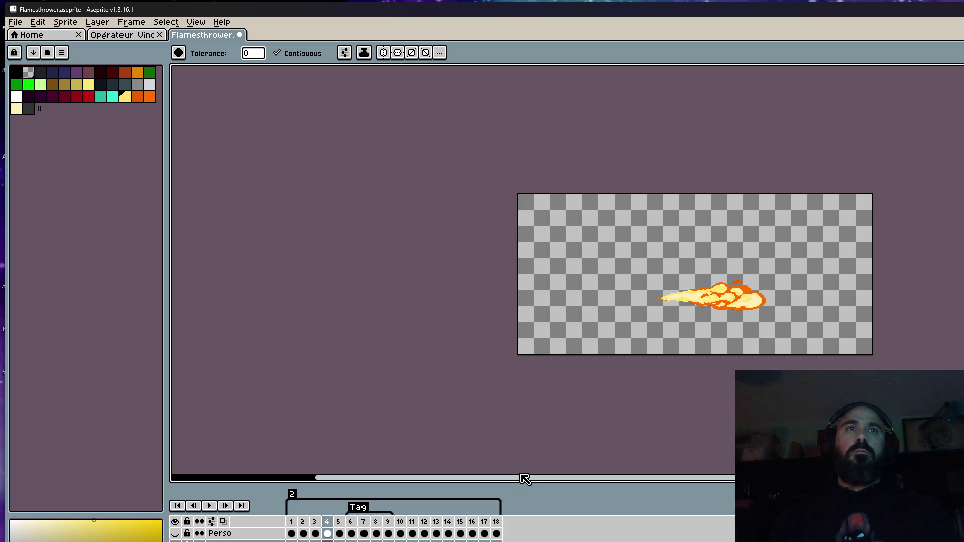
pyautogui.press('Right')
pyautogui.press('Right')
pyautogui.press('Left')
pyautogui.scroll(3, 736, 338)
pyautogui.press('Right')
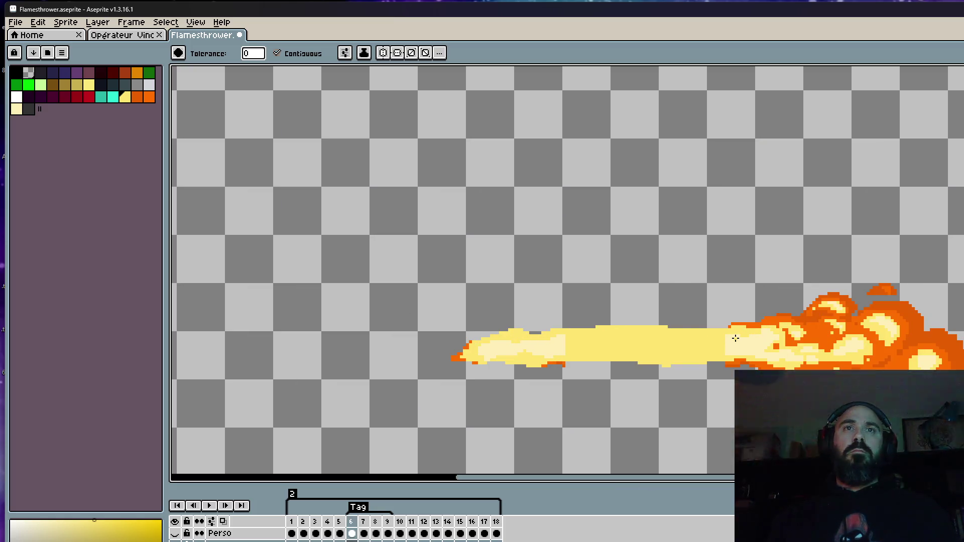
pyautogui.press('Left')
pyautogui.press('Left')
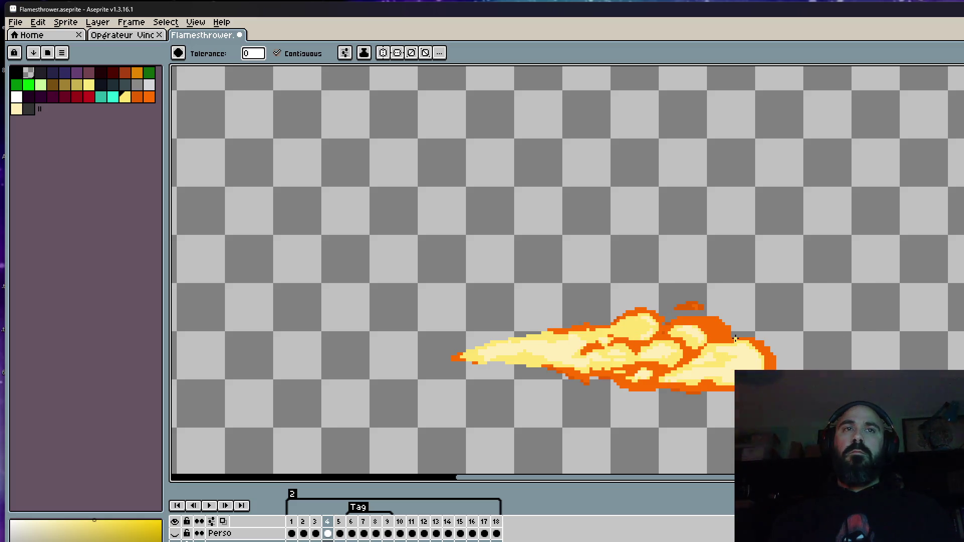
pyautogui.press('Right')
pyautogui.scroll(4, 743, 340)
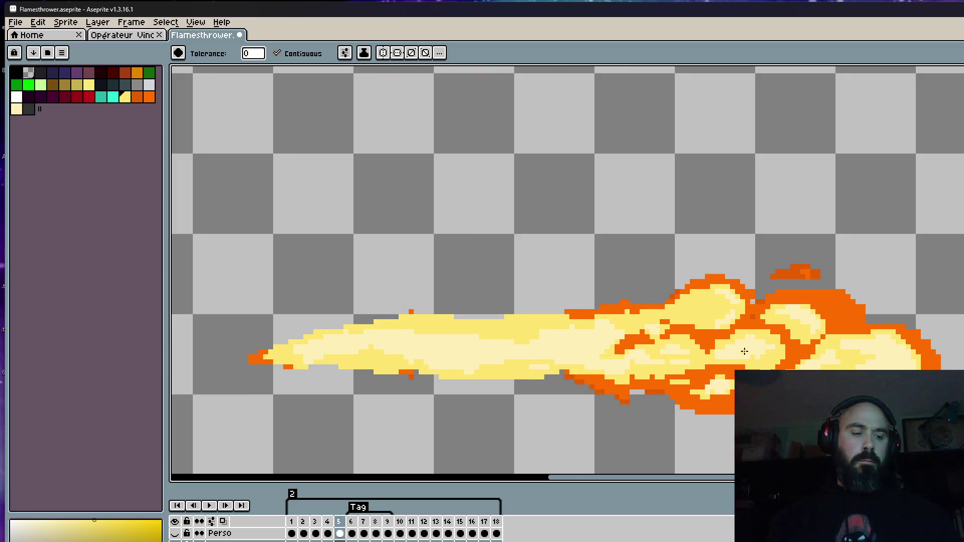
pyautogui.scroll(-1, 753, 341)
pyautogui.press('m')
pyautogui.scroll(2, 737, 327)
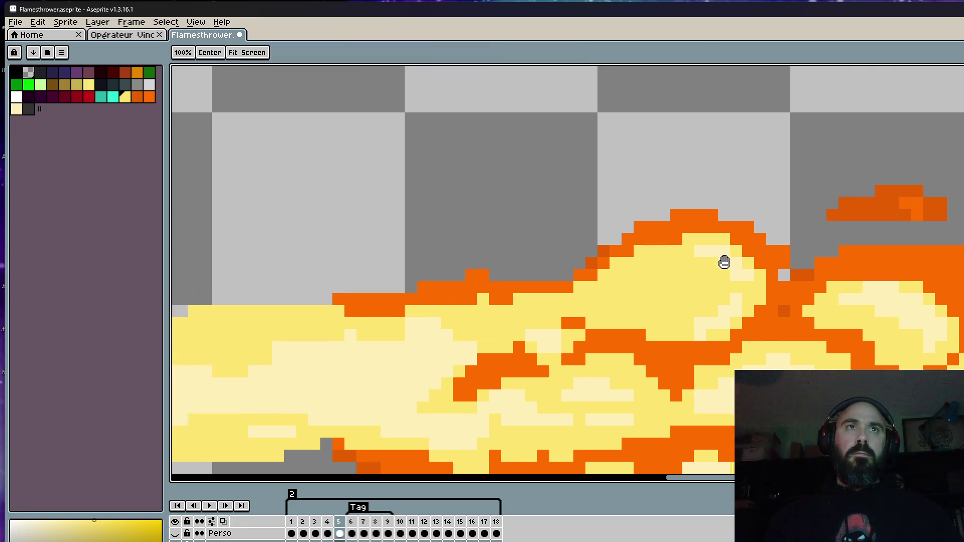
# Step: Lasso the top fire blob and the right flame tip on frame 5 and nudge each up one pixel
pyautogui.moveTo(677, 232); pyautogui.dragTo(652, 306)
pyautogui.hotkey('ctrl', 'z')
pyautogui.hotkey('ctrl', 'z')
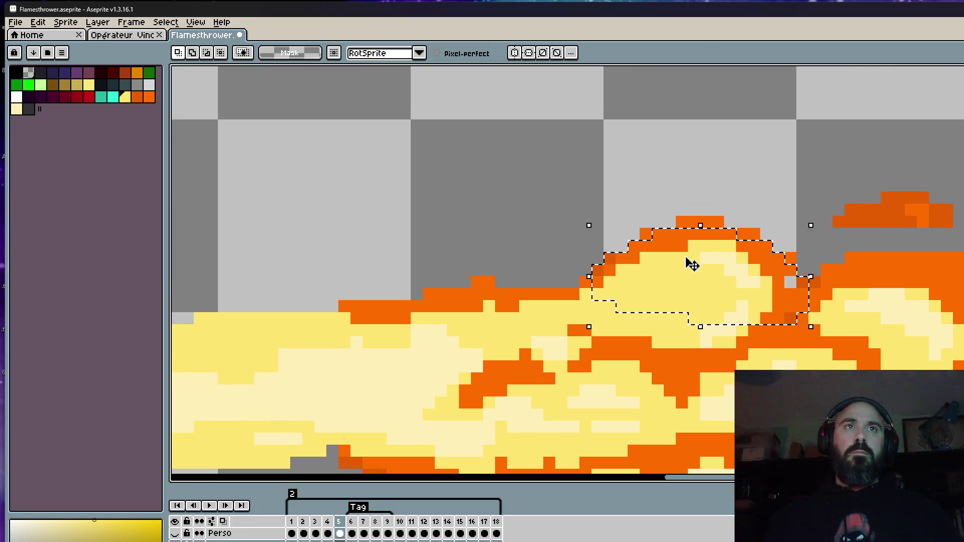
pyautogui.moveTo(708, 208)
pyautogui.mouseDown()
pyautogui.moveTo(583, 316)
pyautogui.moveTo(779, 234)
pyautogui.mouseUp()
pyautogui.moveTo(721, 243); pyautogui.dragTo(722, 231)
pyautogui.press('Return')
pyautogui.moveTo(898, 254)
pyautogui.mouseDown()
pyautogui.moveTo(957, 347)
pyautogui.moveTo(943, 278)
pyautogui.mouseUp()
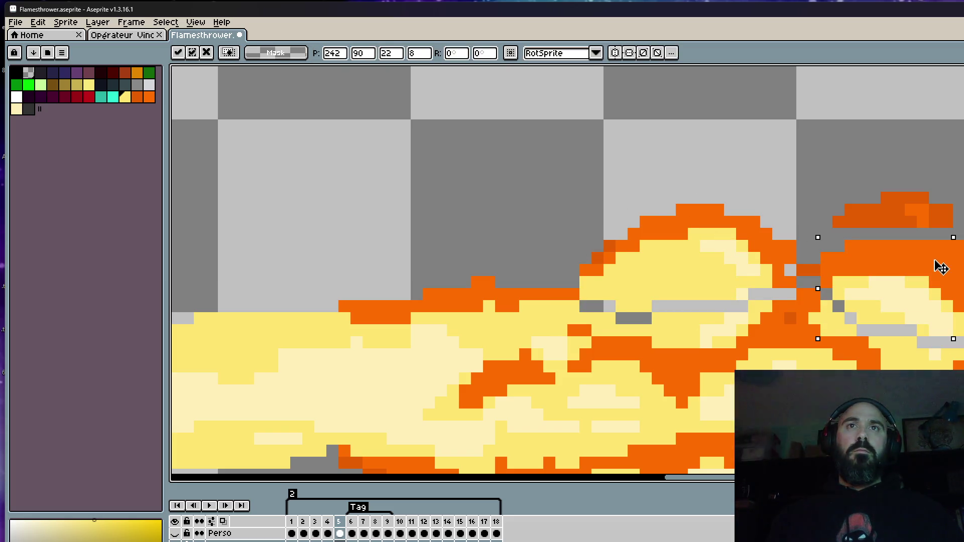
pyautogui.scroll(-2, 934, 259)
pyautogui.scroll(1, 879, 254)
pyautogui.moveTo(888, 240)
pyautogui.mouseDown()
pyautogui.moveTo(954, 236)
pyautogui.moveTo(927, 300)
pyautogui.mouseUp()
pyautogui.press('Return')
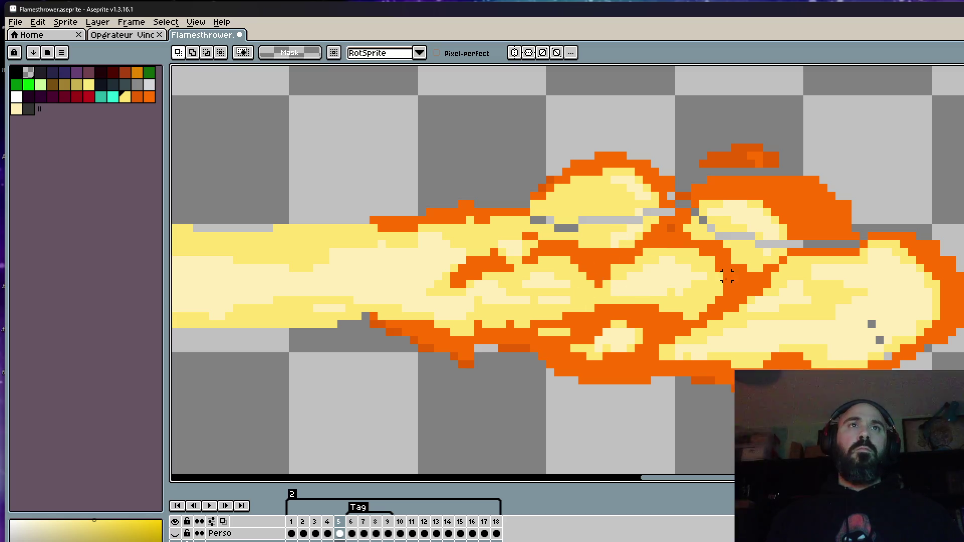
# Step: Shift two more lower fire chunks upward and deselect
pyautogui.moveTo(695, 317)
pyautogui.mouseDown()
pyautogui.moveTo(708, 242)
pyautogui.moveTo(492, 296)
pyautogui.moveTo(627, 365)
pyautogui.moveTo(694, 316)
pyautogui.mouseUp()
pyautogui.moveTo(735, 291)
pyautogui.mouseDown()
pyautogui.moveTo(656, 366)
pyautogui.moveTo(485, 372)
pyautogui.moveTo(523, 254)
pyautogui.moveTo(683, 241)
pyautogui.moveTo(723, 314)
pyautogui.moveTo(700, 323)
pyautogui.mouseUp()
pyautogui.hotkey('ctrl', 'd')
pyautogui.moveTo(962, 309)
pyautogui.mouseDown()
pyautogui.moveTo(719, 351)
pyautogui.moveTo(753, 307)
pyautogui.mouseUp()
pyautogui.hotkey('ctrl', 'd')
# Step: Flip between frames 4 to 6 to check the fire chunks' alignment
pyautogui.scroll(-3, 907, 312)
pyautogui.press('Left')
pyautogui.press('Right')
pyautogui.press('Right')
pyautogui.press('Left')
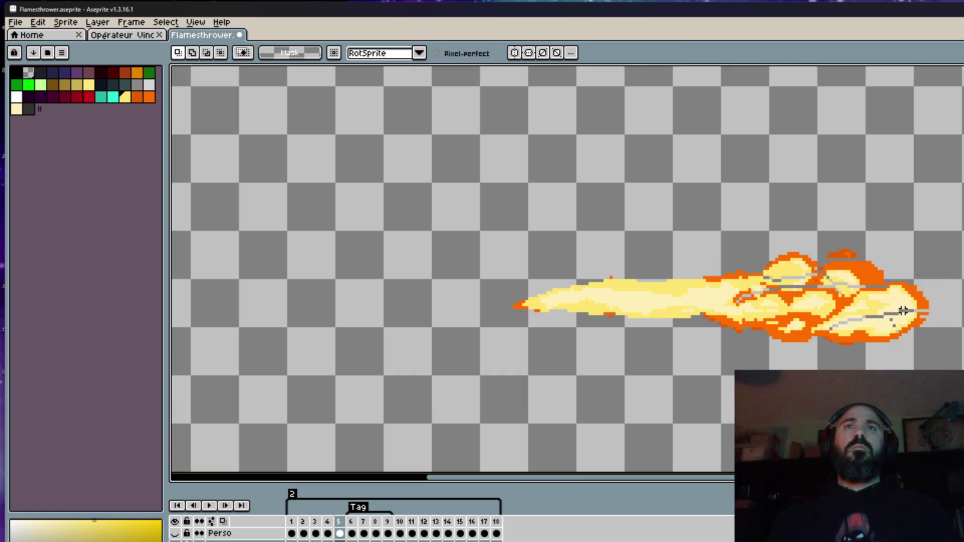
pyautogui.press('Right')
pyautogui.press('Right')
pyautogui.press('Left')
pyautogui.press('Left')
pyautogui.press('Left')
pyautogui.press('Right')
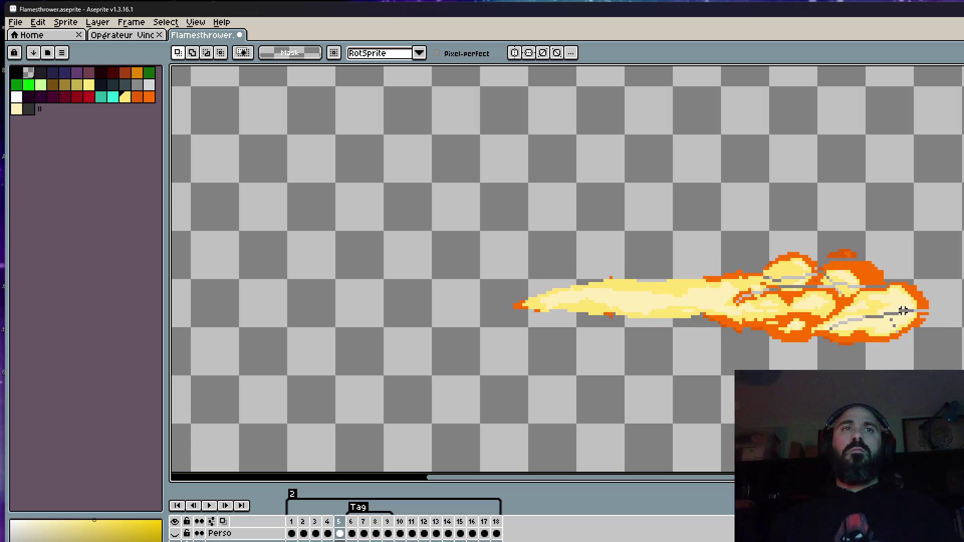
pyautogui.press('Right')
pyautogui.scroll(2, 642, 300)
pyautogui.scroll(1, 642, 300)
pyautogui.press('alt')
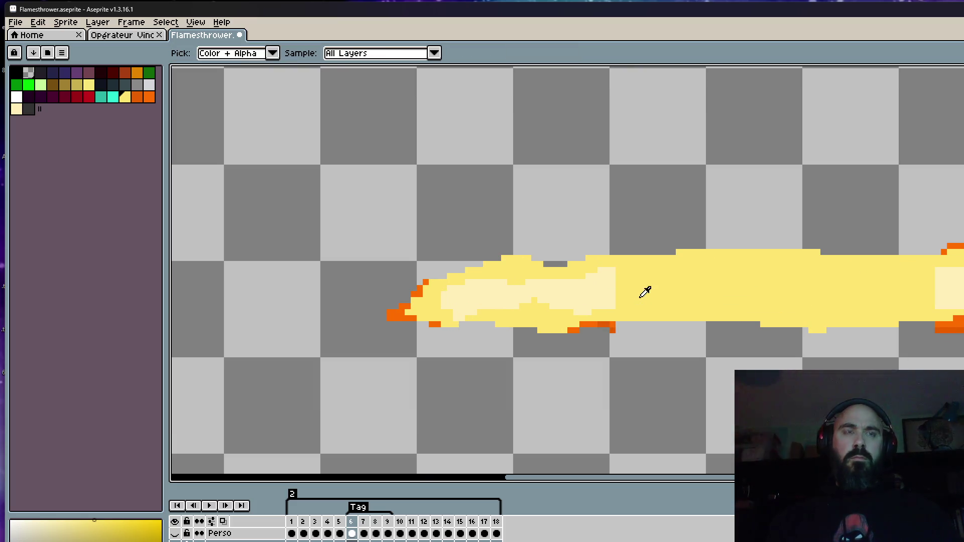
# Step: Touch up frame 6's flame lower edge and add yellow pixels along its top edge
pyautogui.scroll(1, 638, 264)
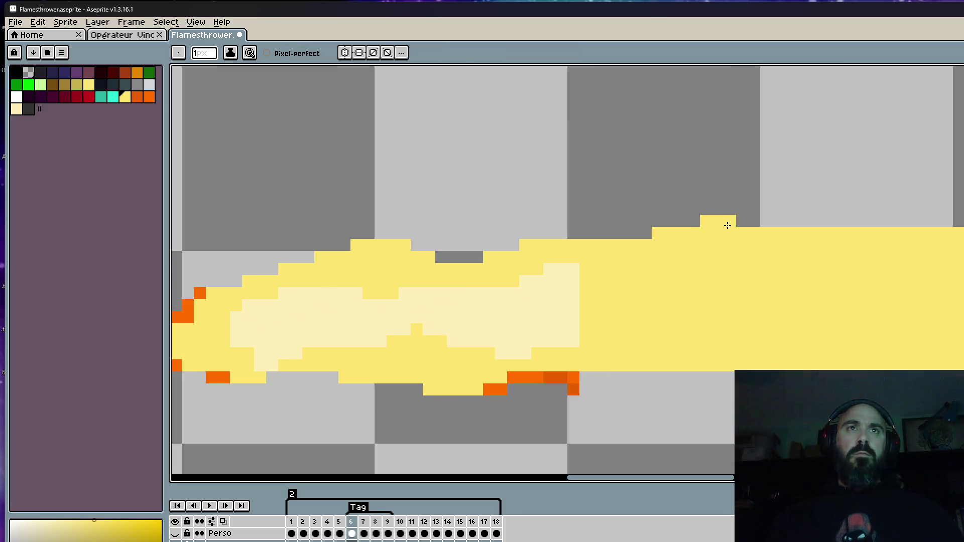
pyautogui.moveTo(805, 316)
pyautogui.mouseDown()
pyautogui.moveTo(460, 372)
pyautogui.moveTo(422, 363)
pyautogui.mouseUp()
pyautogui.moveTo(553, 324)
pyautogui.mouseDown()
pyautogui.moveTo(824, 324)
pyautogui.moveTo(506, 291)
pyautogui.moveTo(625, 338)
pyautogui.moveTo(645, 324)
pyautogui.mouseUp()
pyautogui.moveTo(611, 194); pyautogui.dragTo(955, 191)
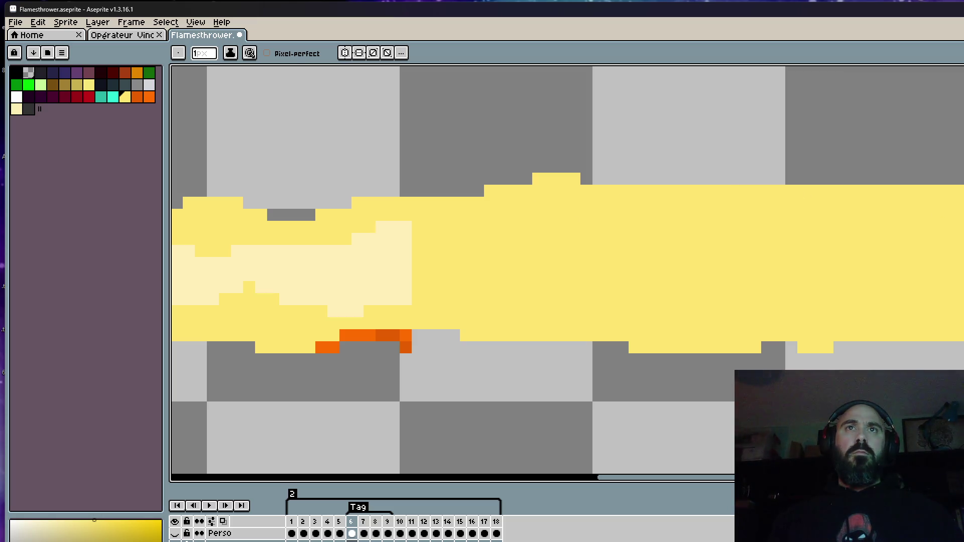
pyautogui.scroll(-2, 839, 207)
pyautogui.scroll(-2, 716, 197)
pyautogui.scroll(2, 804, 206)
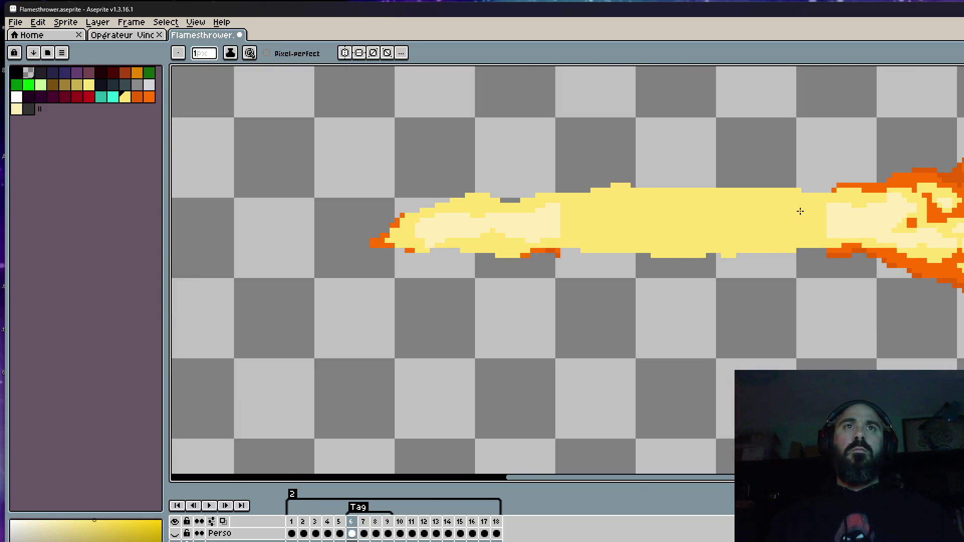
# Step: Trim stray pixels off the flame's top, lower edge and underside
pyautogui.moveTo(587, 259); pyautogui.dragTo(643, 257)
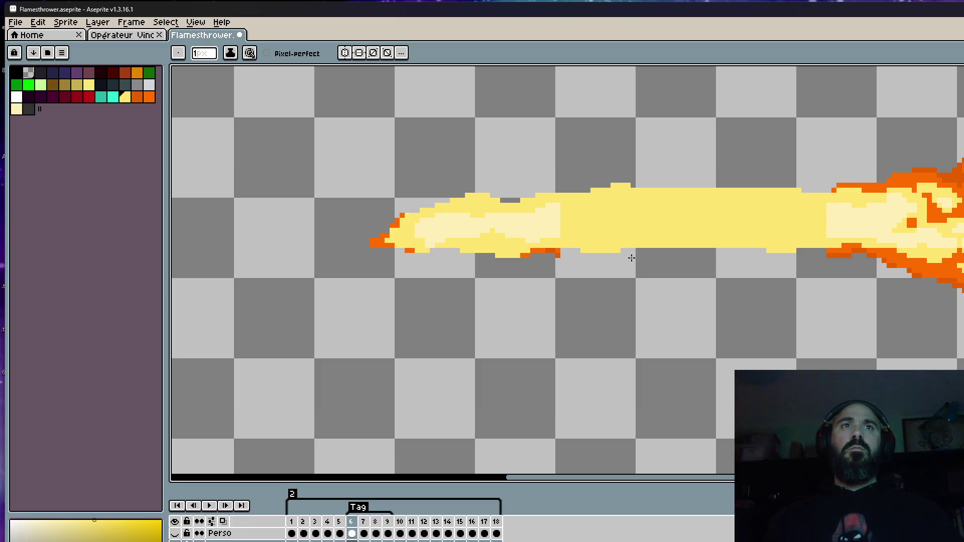
pyautogui.moveTo(568, 190); pyautogui.dragTo(774, 183)
pyautogui.moveTo(621, 189); pyautogui.dragTo(637, 190)
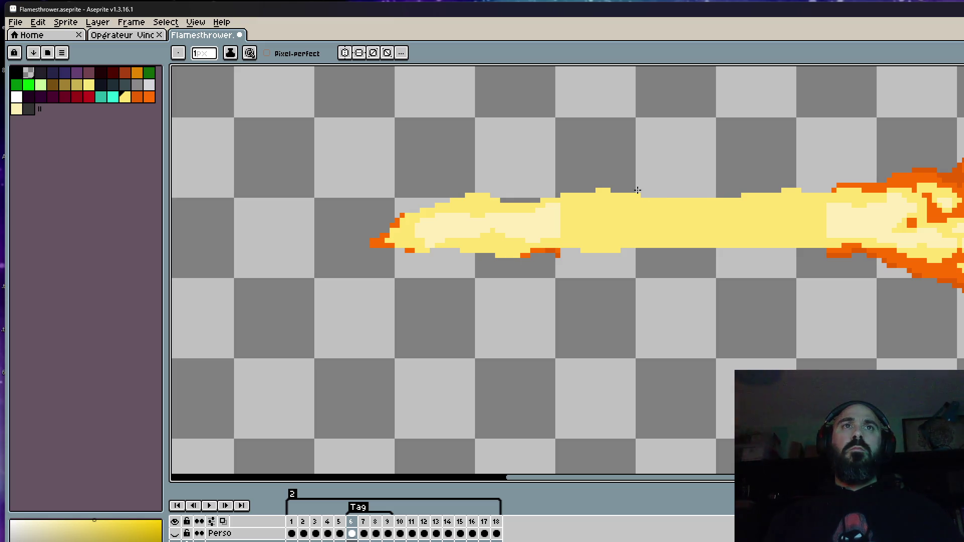
pyautogui.moveTo(646, 253)
pyautogui.mouseDown()
pyautogui.moveTo(756, 247)
pyautogui.moveTo(678, 251)
pyautogui.mouseUp()
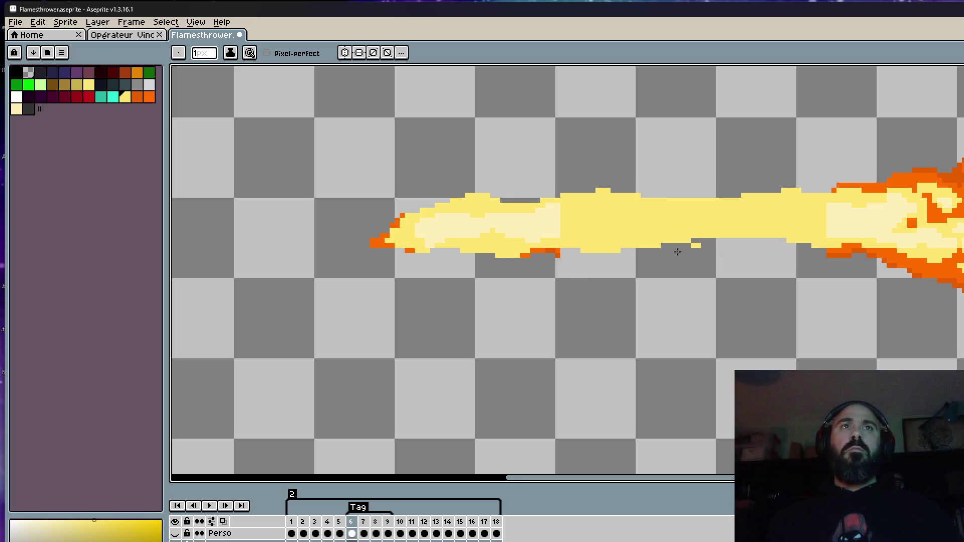
pyautogui.scroll(-5, 747, 264)
pyautogui.scroll(5, 747, 264)
pyautogui.moveTo(778, 271)
pyautogui.mouseDown()
pyautogui.moveTo(711, 269)
pyautogui.moveTo(768, 257)
pyautogui.moveTo(799, 287)
pyautogui.moveTo(694, 271)
pyautogui.moveTo(824, 290)
pyautogui.moveTo(718, 273)
pyautogui.moveTo(454, 269)
pyautogui.moveTo(678, 274)
pyautogui.moveTo(637, 291)
pyautogui.moveTo(680, 282)
pyautogui.moveTo(670, 293)
pyautogui.mouseUp()
pyautogui.scroll(-3, 504, 269)
pyautogui.scroll(3, 537, 258)
# Step: Undo the last two yellow strokes and erase pixels along the flame's bottom edge
pyautogui.hotkey('ctrl', 'z')
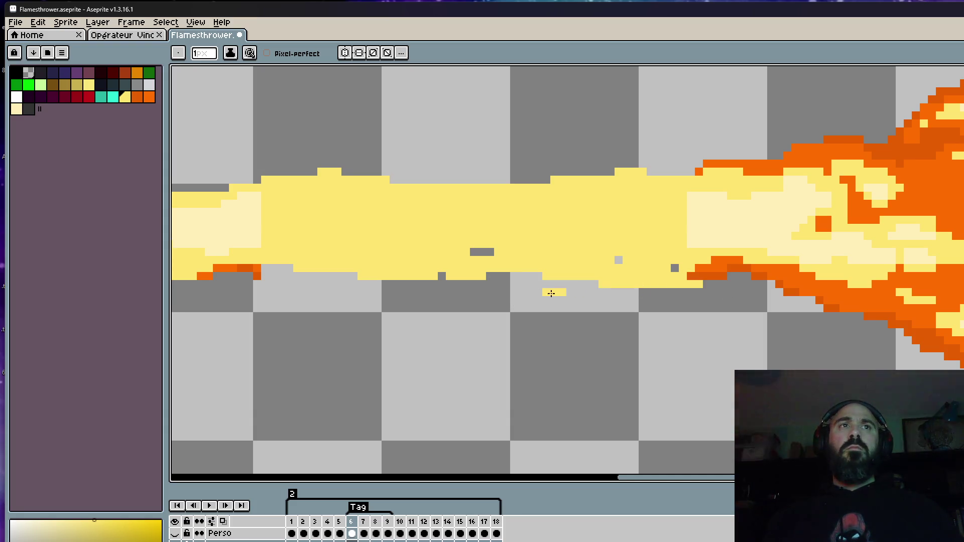
pyautogui.hotkey('ctrl', 'z')
pyautogui.scroll(-3, 553, 287)
pyautogui.scroll(3, 490, 278)
pyautogui.moveTo(351, 274); pyautogui.dragTo(607, 287)
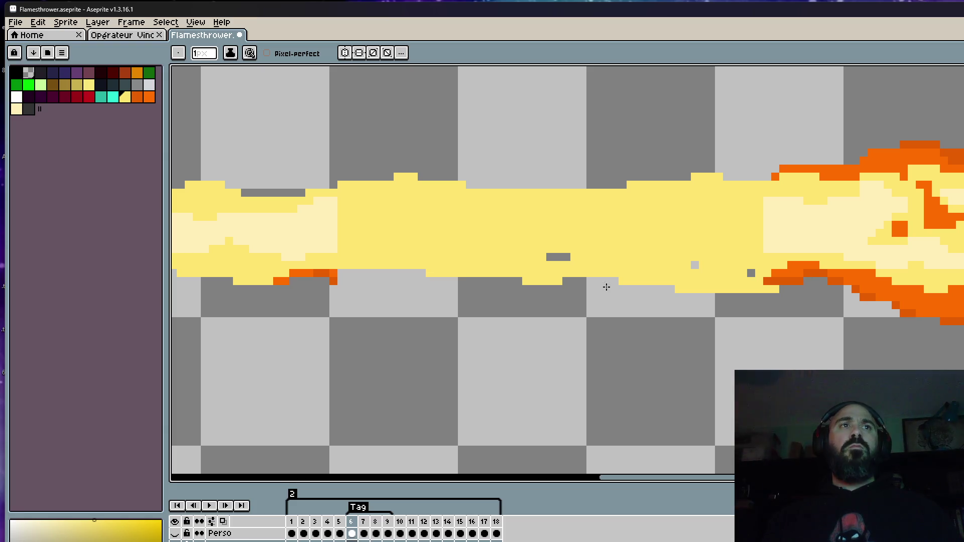
# Step: Repaint and reshape the flame's top edge in yellow, filling the grey gaps
pyautogui.moveTo(385, 191); pyautogui.dragTo(757, 169)
pyautogui.moveTo(510, 180)
pyautogui.mouseDown()
pyautogui.moveTo(774, 171)
pyautogui.moveTo(518, 170)
pyautogui.moveTo(620, 178)
pyautogui.mouseUp()
pyautogui.scroll(-2, 664, 170)
pyautogui.scroll(2, 492, 175)
pyautogui.moveTo(409, 183); pyautogui.dragTo(625, 169)
pyautogui.scroll(-2, 419, 190)
pyautogui.scroll(2, 419, 190)
pyautogui.moveTo(419, 189)
pyautogui.mouseDown()
pyautogui.moveTo(523, 172)
pyautogui.moveTo(665, 180)
pyautogui.moveTo(592, 178)
pyautogui.moveTo(628, 170)
pyautogui.mouseUp()
pyautogui.scroll(-2, 653, 212)
pyautogui.scroll(2, 662, 200)
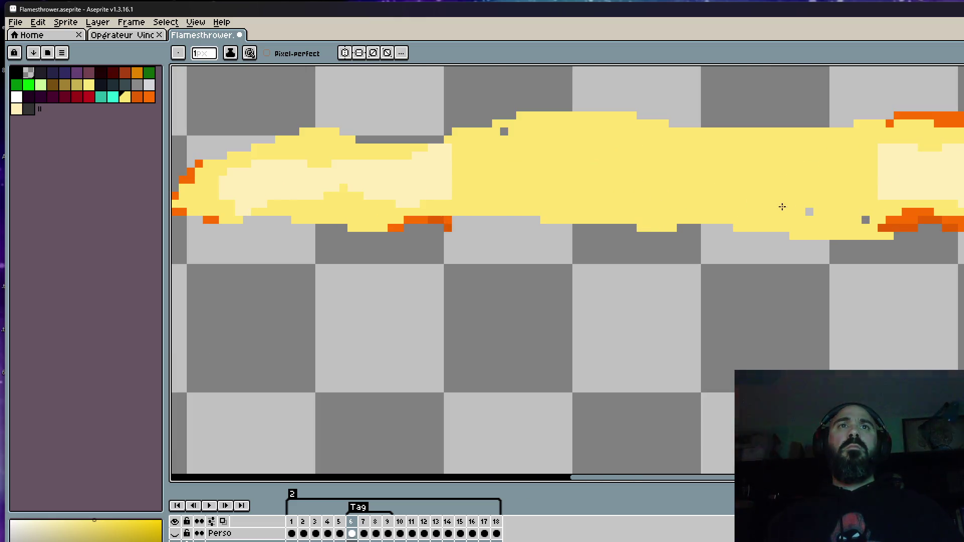
# Step: Erase the bottom yellow row near the fireball and repaint yellow along the bottom edge
pyautogui.moveTo(871, 227); pyautogui.dragTo(828, 244)
pyautogui.moveTo(678, 225)
pyautogui.mouseDown()
pyautogui.moveTo(792, 232)
pyautogui.moveTo(697, 231)
pyautogui.mouseUp()
pyautogui.scroll(-3, 697, 231)
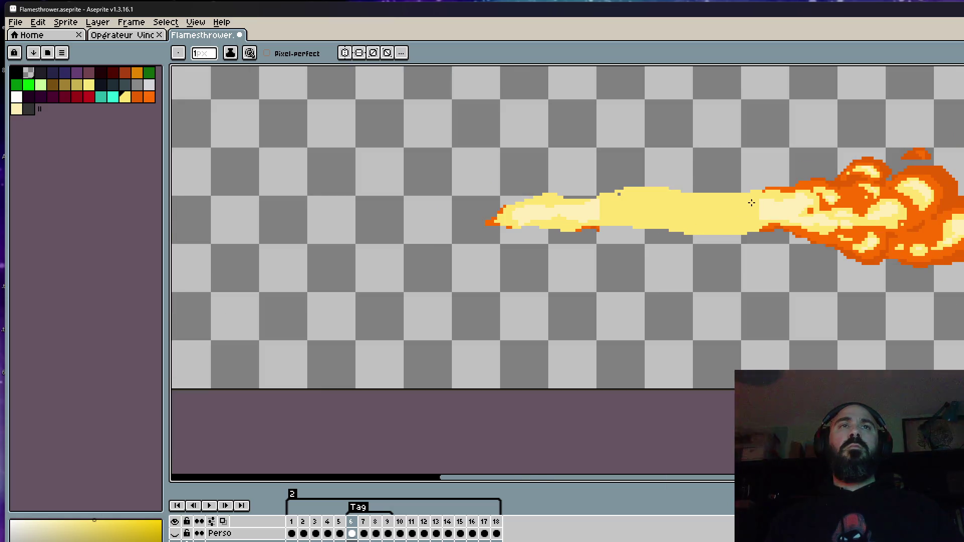
pyautogui.scroll(2, 750, 205)
# Step: Eyedrop the light cream from the flame and paint two cream core streaks through it
pyautogui.press('i')
pyautogui.scroll(1, 761, 194)
pyautogui.click(767, 234)
pyautogui.press('b')
pyautogui.scroll(-1, 338, 237)
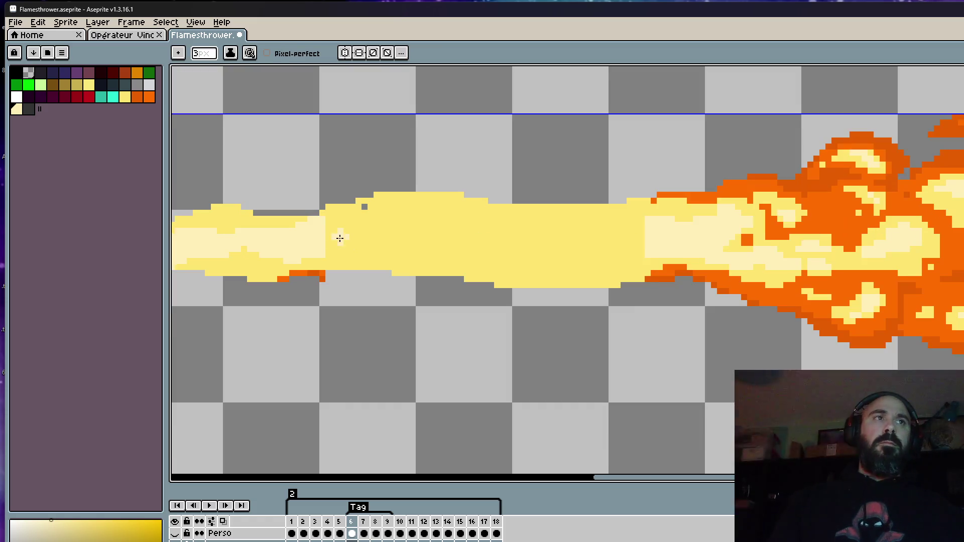
pyautogui.scroll(2, 328, 236)
pyautogui.moveTo(336, 211)
pyautogui.mouseDown()
pyautogui.moveTo(555, 189)
pyautogui.moveTo(724, 213)
pyautogui.moveTo(953, 207)
pyautogui.mouseUp()
pyautogui.moveTo(957, 277)
pyautogui.mouseDown()
pyautogui.moveTo(904, 290)
pyautogui.moveTo(728, 291)
pyautogui.moveTo(575, 263)
pyautogui.moveTo(415, 273)
pyautogui.moveTo(318, 263)
pyautogui.moveTo(422, 226)
pyautogui.moveTo(497, 245)
pyautogui.moveTo(630, 231)
pyautogui.moveTo(725, 276)
pyautogui.moveTo(836, 241)
pyautogui.moveTo(754, 240)
pyautogui.mouseUp()
# Step: Pick the flame's yellow and paint yellow bands along its lower and upper edges
pyautogui.press('space')
pyautogui.scroll(-6, 857, 241)
pyautogui.scroll(6, 754, 239)
pyautogui.keyDown('alt'); pyautogui.click(646, 297); pyautogui.keyUp('alt')
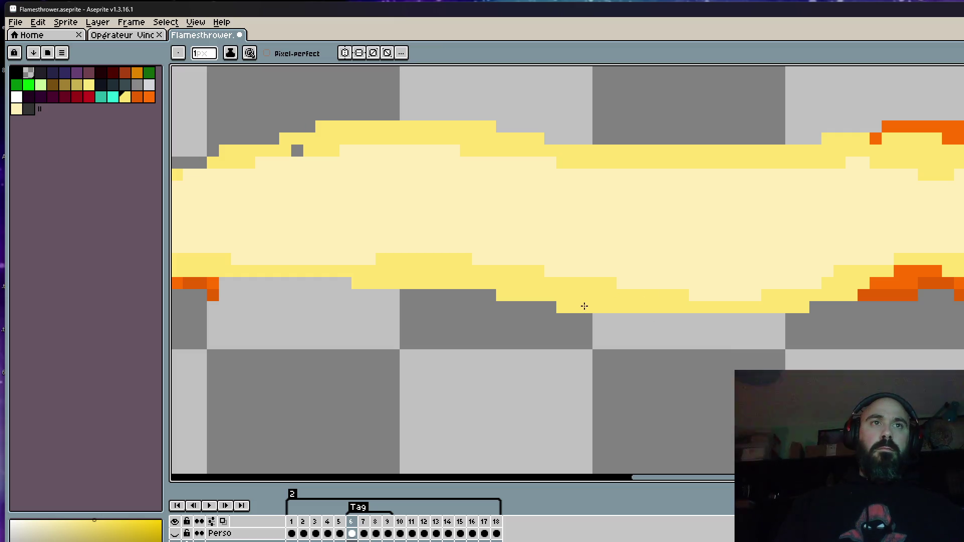
pyautogui.moveTo(585, 307); pyautogui.dragTo(717, 311)
pyautogui.moveTo(777, 304)
pyautogui.mouseDown()
pyautogui.moveTo(777, 281)
pyautogui.moveTo(904, 256)
pyautogui.moveTo(631, 286)
pyautogui.mouseUp()
pyautogui.scroll(-4, 794, 237)
pyautogui.scroll(3, 795, 238)
pyautogui.moveTo(648, 191); pyautogui.dragTo(884, 215)
# Step: Add a darker-yellow band into the left part of the flame's light core
pyautogui.scroll(-2, 879, 213)
pyautogui.moveTo(767, 233); pyautogui.dragTo(787, 228)
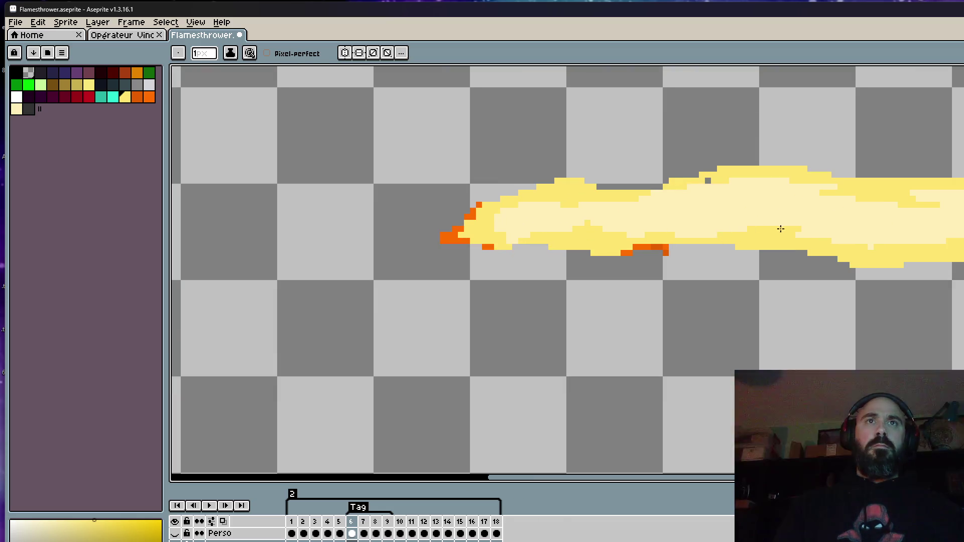
pyautogui.moveTo(723, 232); pyautogui.dragTo(678, 233)
pyautogui.scroll(-3, 717, 231)
pyautogui.scroll(3, 749, 223)
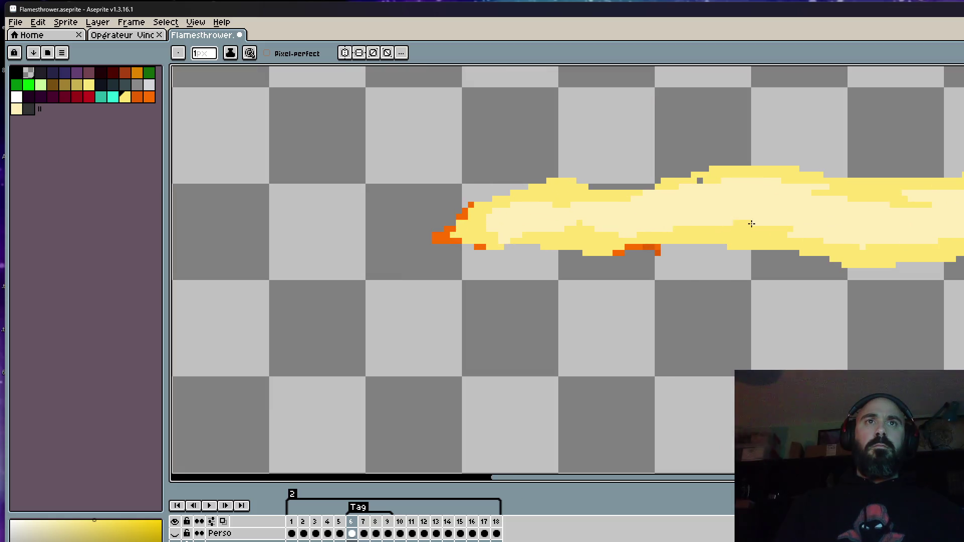
pyautogui.scroll(-5, 734, 219)
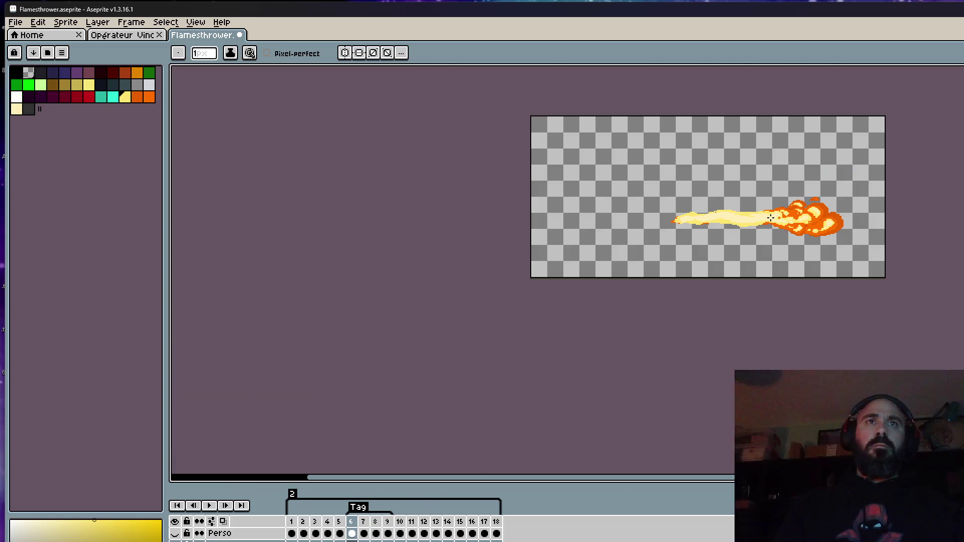
# Step: Compare frames 5 and 6 back and forth, then advance to frame 7
pyautogui.press('Left')
pyautogui.press('Right')
pyautogui.press('Left')
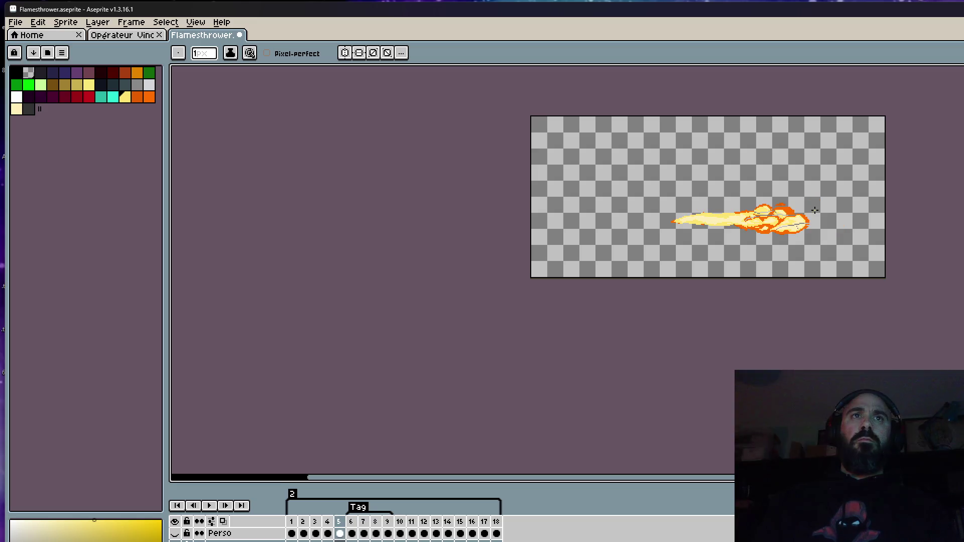
pyautogui.press('Right')
pyautogui.scroll(5, 718, 224)
pyautogui.press('Left')
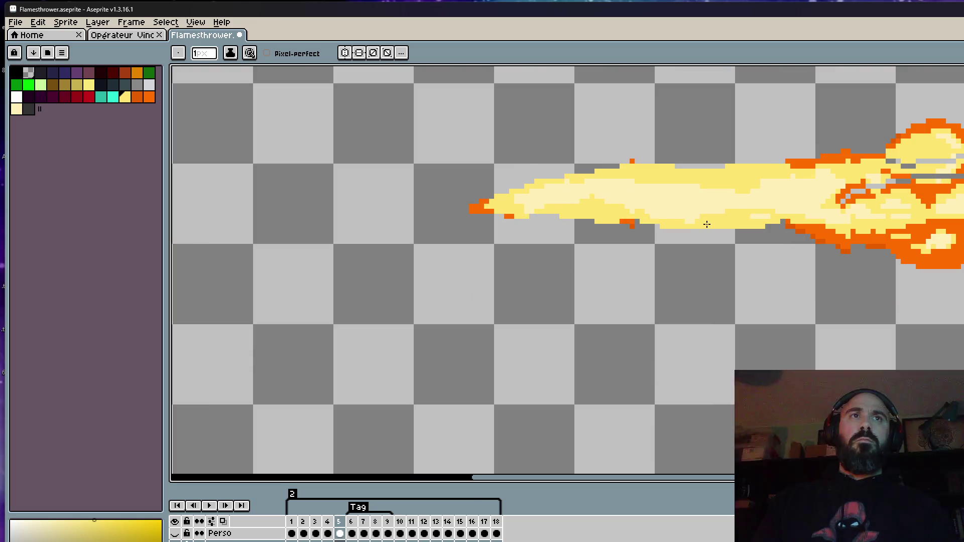
pyautogui.scroll(3, 477, 190)
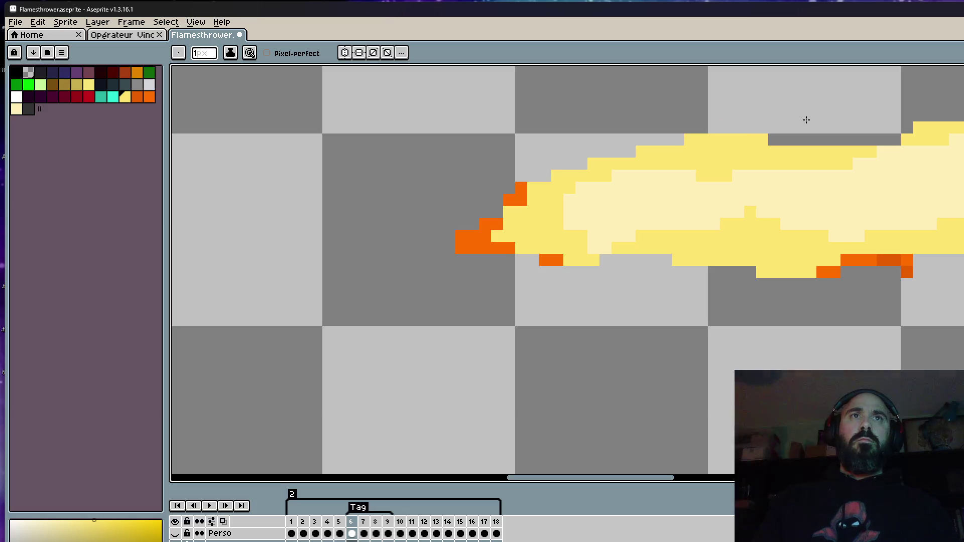
pyautogui.scroll(-5, 800, 118)
pyautogui.press('Right')
pyautogui.press('Left')
pyautogui.press('Right')
pyautogui.scroll(-2, 828, 118)
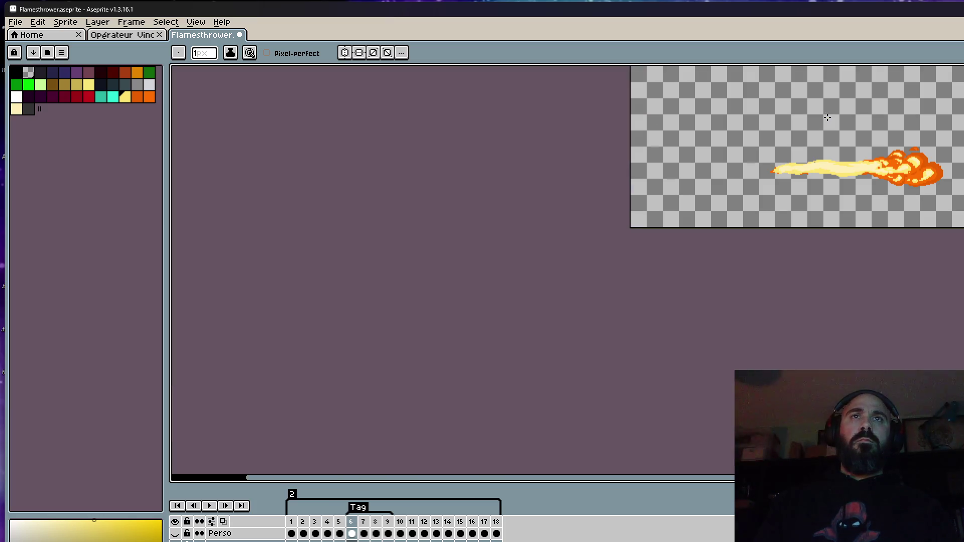
pyautogui.press('Right')
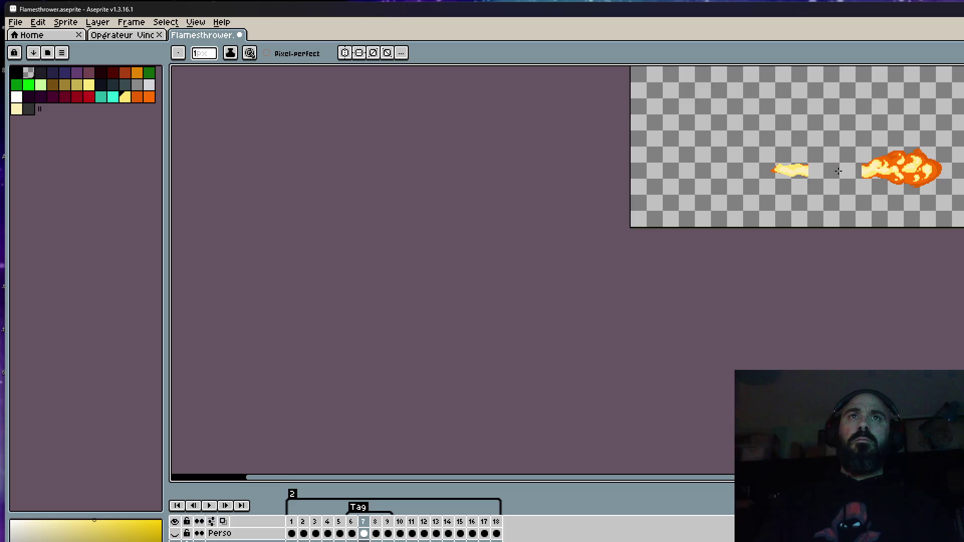
# Step: Draw straight two-row yellow top and bottom edges linking the small flame to the fireball
pyautogui.scroll(5, 824, 161)
pyautogui.moveTo(824, 161); pyautogui.dragTo(571, 213)
pyautogui.moveTo(479, 176)
pyautogui.mouseDown()
pyautogui.moveTo(632, 142)
pyautogui.moveTo(904, 175)
pyautogui.mouseUp()
pyautogui.moveTo(482, 257)
pyautogui.mouseDown()
pyautogui.moveTo(904, 248)
pyautogui.moveTo(757, 264)
pyautogui.moveTo(770, 231)
pyautogui.mouseUp()
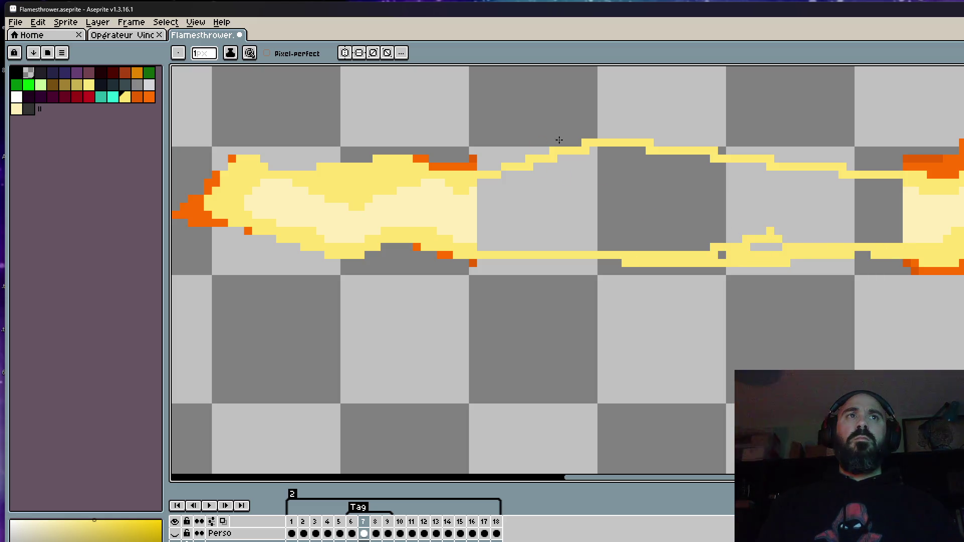
pyautogui.moveTo(653, 143); pyautogui.dragTo(552, 149)
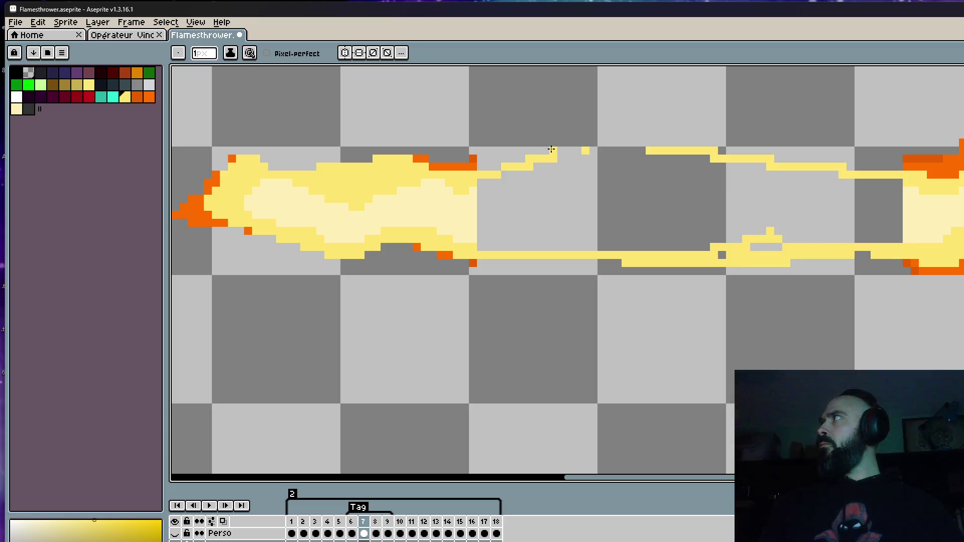
pyautogui.scroll(1, 547, 163)
pyautogui.moveTo(546, 169); pyautogui.dragTo(742, 171)
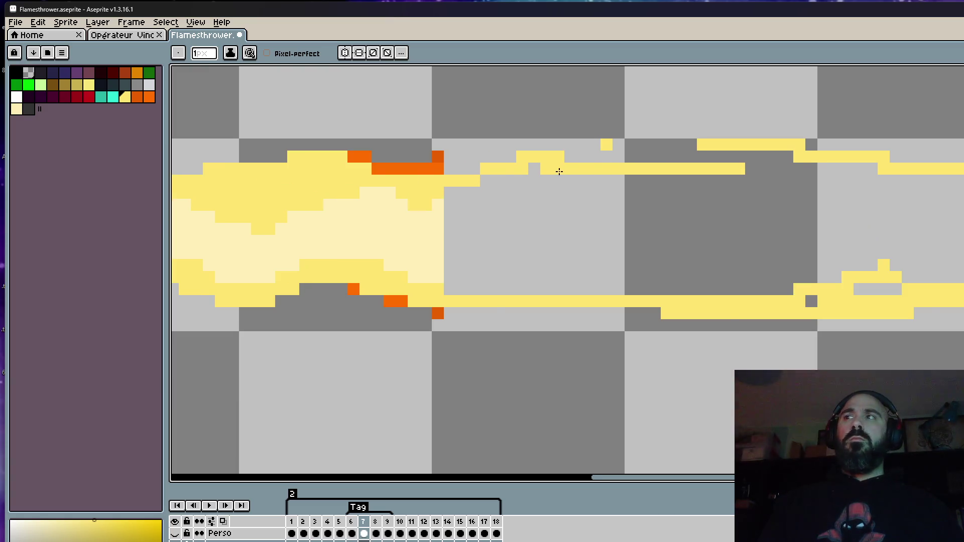
pyautogui.scroll(-2, 560, 171)
pyautogui.moveTo(576, 176)
pyautogui.mouseDown()
pyautogui.moveTo(648, 166)
pyautogui.moveTo(664, 173)
pyautogui.moveTo(522, 189)
pyautogui.mouseUp()
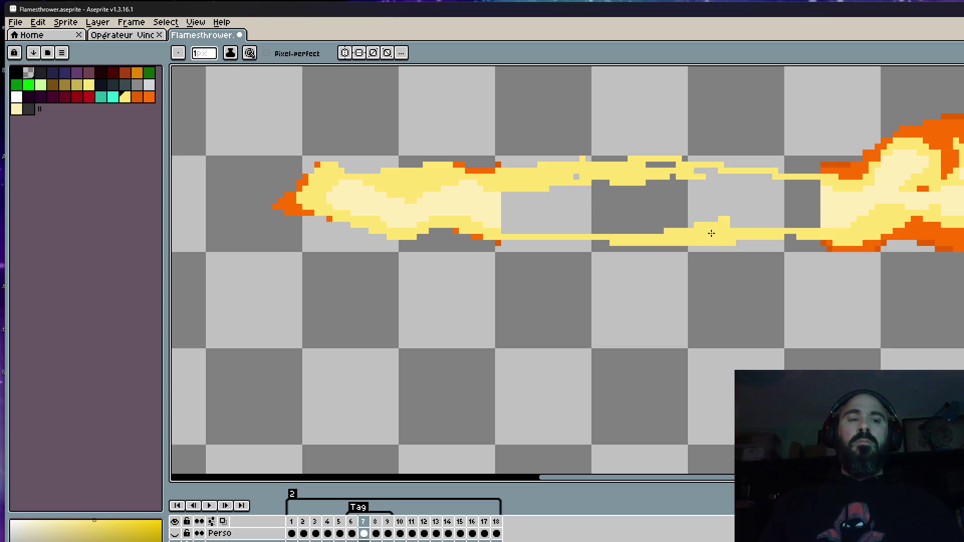
# Step: Flood-fill the gap between the two flame edges with yellow
pyautogui.press('g')
pyautogui.click(695, 209)
pyautogui.scroll(-1, 694, 203)
# Step: Fill a leftover grey pixel in frame 7's flame with yellow
pyautogui.scroll(2, 694, 203)
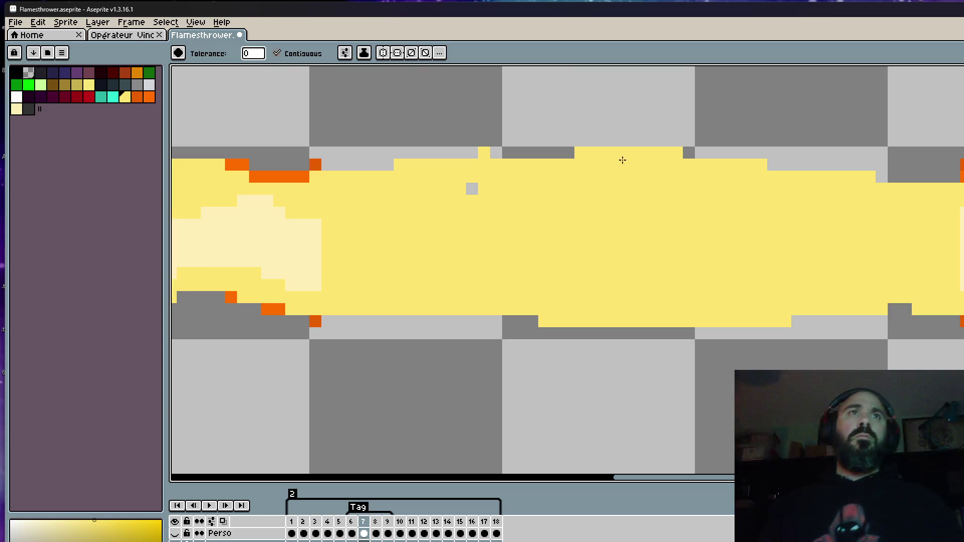
pyautogui.click(468, 196)
pyautogui.scroll(-1, 491, 194)
pyautogui.scroll(-1, 532, 211)
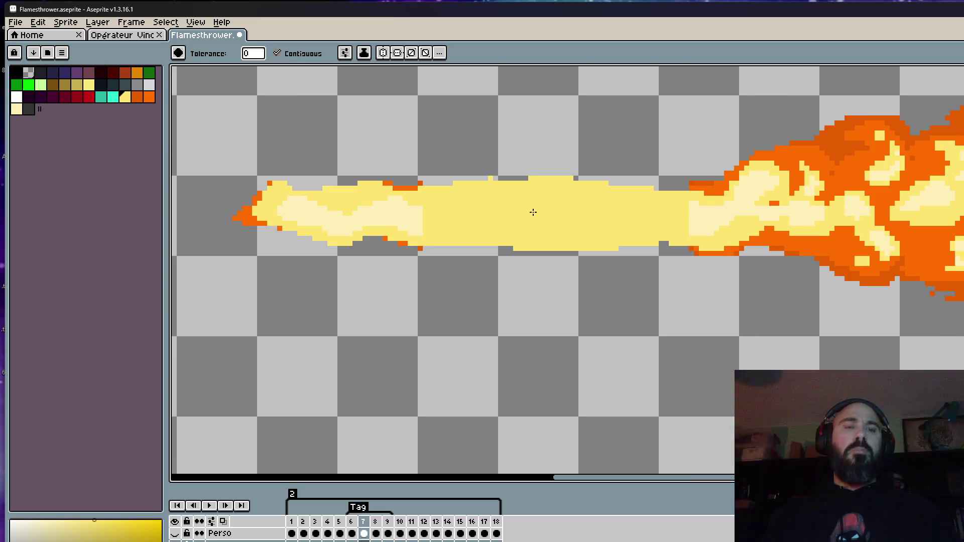
pyautogui.scroll(1, 534, 211)
# Step: Eyedrop the pale yellow and paint two pale-yellow core streaks through the flame
pyautogui.press('i')
pyautogui.click(352, 211)
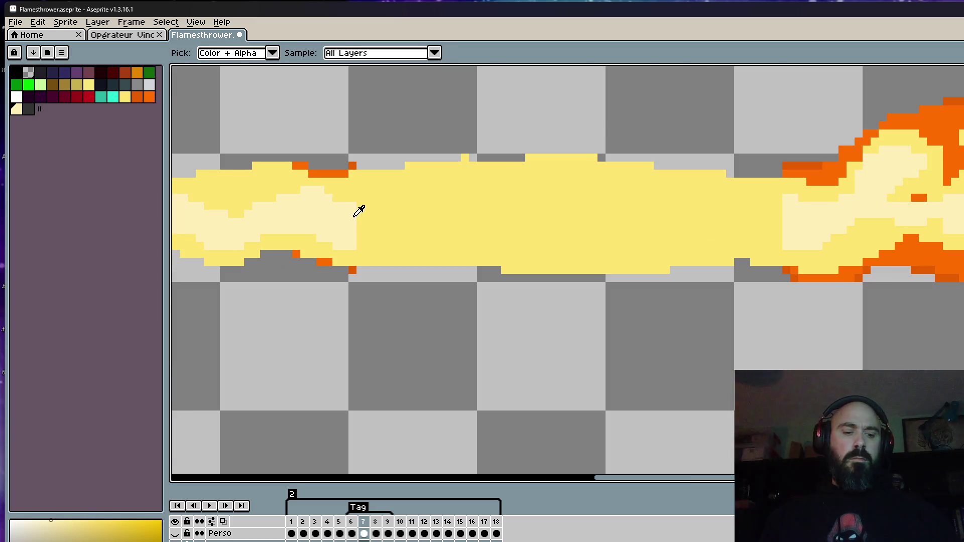
pyautogui.press('b')
pyautogui.scroll(1, 362, 221)
pyautogui.moveTo(337, 236)
pyautogui.mouseDown()
pyautogui.moveTo(442, 248)
pyautogui.moveTo(630, 247)
pyautogui.moveTo(799, 231)
pyautogui.moveTo(961, 238)
pyautogui.mouseUp()
pyautogui.moveTo(962, 201)
pyautogui.mouseDown()
pyautogui.moveTo(779, 162)
pyautogui.moveTo(517, 167)
pyautogui.moveTo(412, 212)
pyautogui.moveTo(383, 204)
pyautogui.moveTo(592, 209)
pyautogui.moveTo(398, 221)
pyautogui.moveTo(528, 227)
pyautogui.moveTo(721, 187)
pyautogui.moveTo(848, 186)
pyautogui.moveTo(891, 209)
pyautogui.moveTo(961, 223)
pyautogui.moveTo(622, 256)
pyautogui.mouseUp()
pyautogui.scroll(-9, 650, 248)
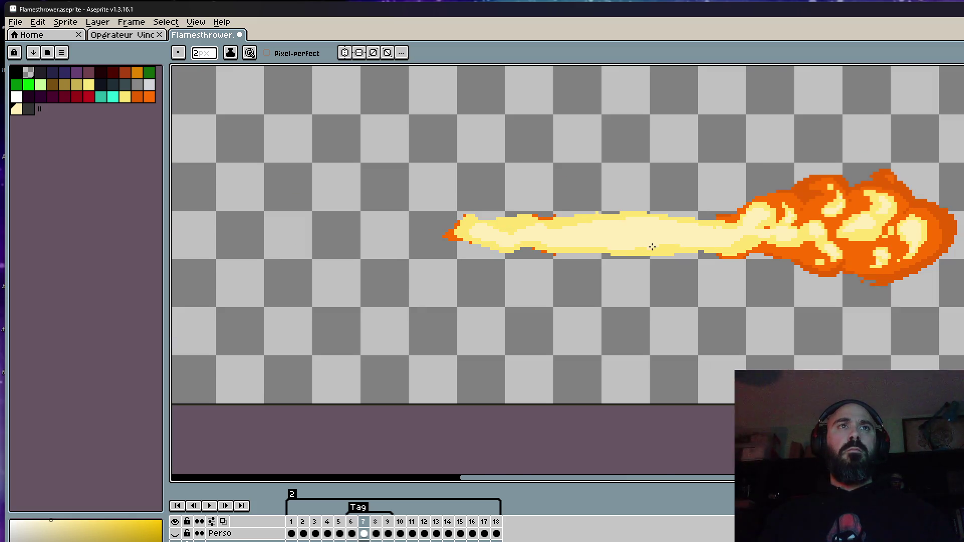
# Step: After comparing with an earlier frame, repaint remaining yellow patches in the core light cream
pyautogui.press('Left')
pyautogui.press('Left')
pyautogui.press('Right')
pyautogui.press('Right')
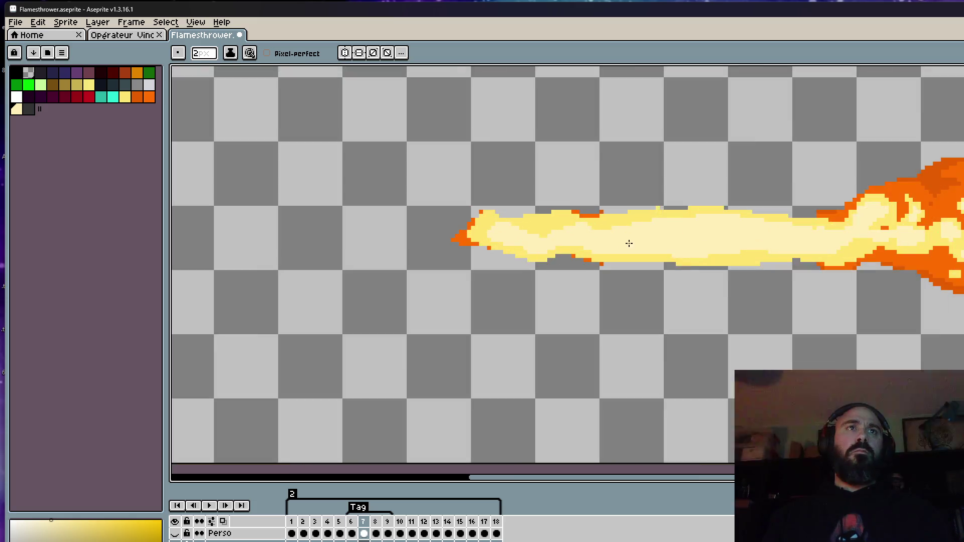
pyautogui.scroll(8, 653, 240)
pyautogui.press('i')
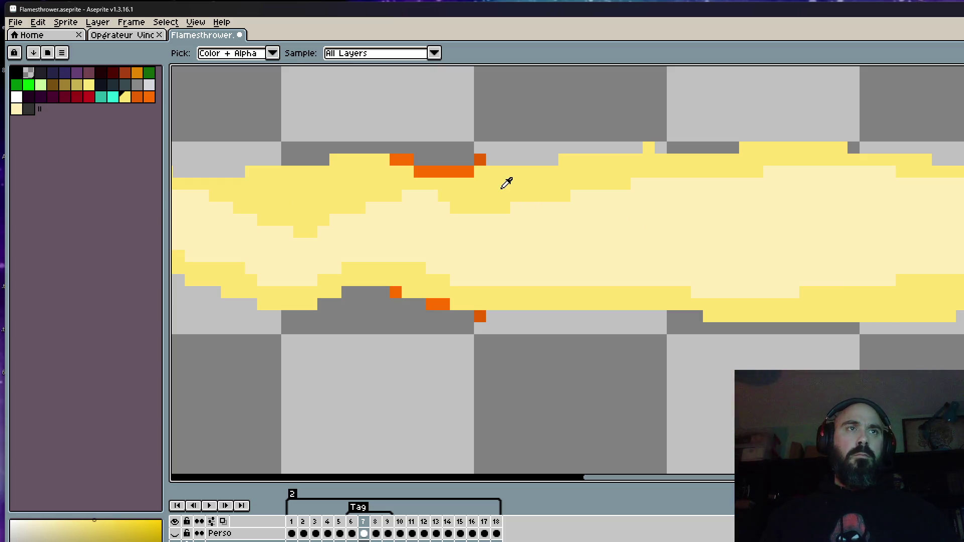
pyautogui.press('b')
pyautogui.scroll(-1, 461, 228)
pyautogui.moveTo(458, 215); pyautogui.dragTo(505, 216)
pyautogui.moveTo(365, 232); pyautogui.dragTo(376, 233)
pyautogui.scroll(-1, 467, 246)
# Step: Erase yellow from the flame's lower band, then refill its gaps with picked yellow
pyautogui.press('Left')
pyautogui.press('Right')
pyautogui.press('Left')
pyautogui.press('Right')
pyautogui.scroll(2, 514, 242)
pyautogui.moveTo(475, 282); pyautogui.dragTo(642, 275)
pyautogui.press('i')
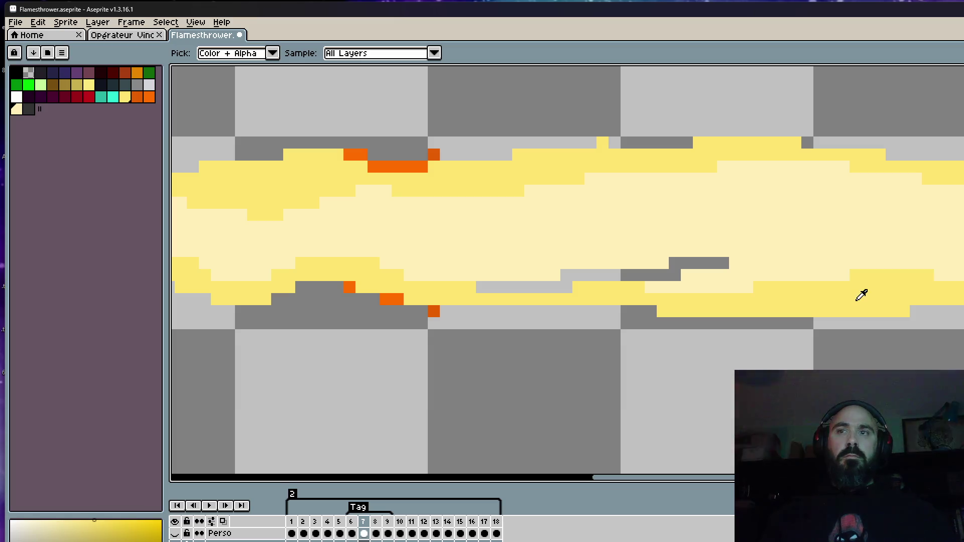
pyautogui.click(856, 300)
pyautogui.press('b')
pyautogui.moveTo(732, 273)
pyautogui.mouseDown()
pyautogui.moveTo(605, 272)
pyautogui.moveTo(508, 286)
pyautogui.moveTo(747, 286)
pyautogui.moveTo(583, 220)
pyautogui.moveTo(573, 194)
pyautogui.mouseUp()
pyautogui.moveTo(477, 153)
pyautogui.mouseDown()
pyautogui.moveTo(721, 179)
pyautogui.moveTo(466, 164)
pyautogui.mouseUp()
pyautogui.scroll(-3, 581, 182)
# Step: Paint a small yellow patch into frame 7's flame after checking the neighbouring frame
pyautogui.press('Right')
pyautogui.press('Left')
pyautogui.scroll(2, 523, 182)
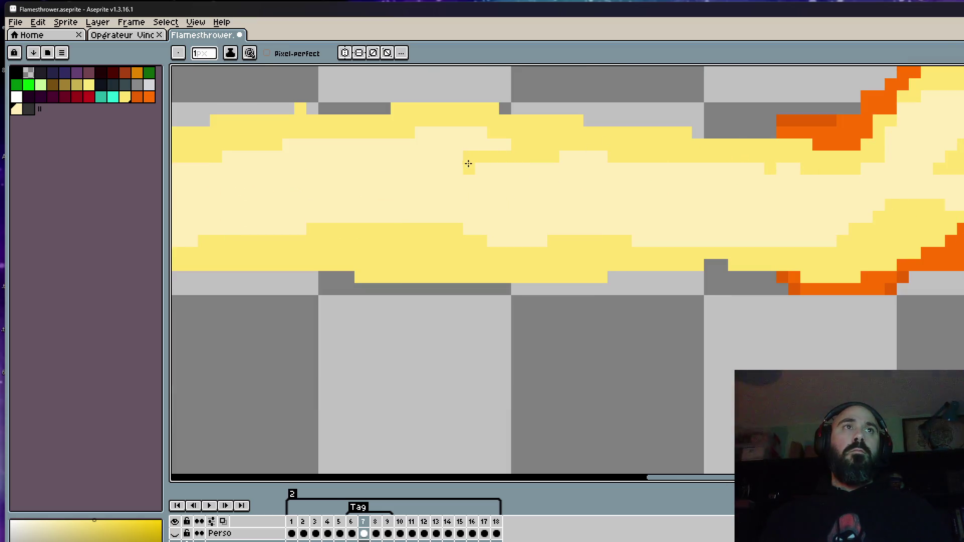
pyautogui.scroll(-2, 737, 169)
pyautogui.scroll(2, 566, 179)
pyautogui.moveTo(462, 216); pyautogui.dragTo(322, 239)
pyautogui.scroll(-2, 357, 231)
pyautogui.scroll(2, 360, 232)
pyautogui.scroll(-2, 351, 236)
# Step: Flip between frames 6 and 7 to check the motion, then settle on frame 8
pyautogui.press('Left')
pyautogui.scroll(-2, 419, 243)
pyautogui.press('Right')
pyautogui.press('Left')
pyautogui.press('Right')
pyautogui.press('Right')
pyautogui.press('Right')
pyautogui.press('Right')
pyautogui.press('Left')
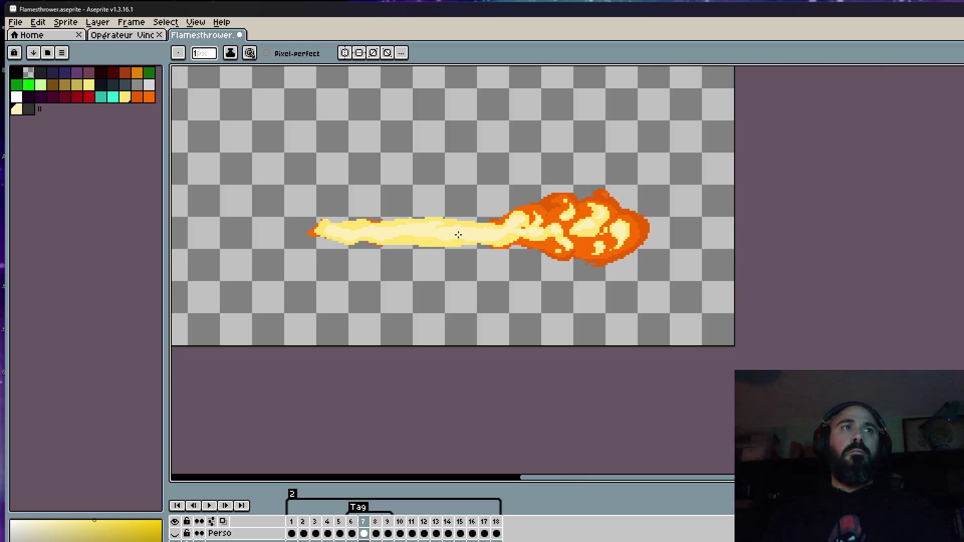
pyautogui.press('Left')
pyautogui.scroll(4, 387, 230)
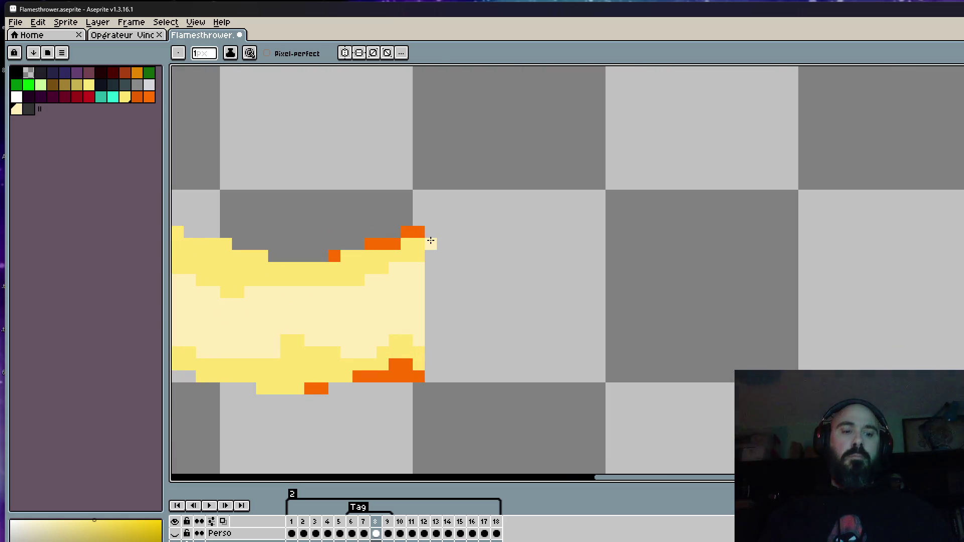
# Step: Outline the gap's bottom edge in yellow up to the fireball, then bucket-fill the gap yellow
pyautogui.press('alt')
pyautogui.moveTo(424, 242)
pyautogui.mouseDown()
pyautogui.moveTo(674, 220)
pyautogui.moveTo(762, 240)
pyautogui.moveTo(444, 237)
pyautogui.mouseUp()
pyautogui.scroll(-2, 465, 231)
pyautogui.press('ctrl')
pyautogui.hotkey('ctrl', 'z')
pyautogui.moveTo(454, 297)
pyautogui.mouseDown()
pyautogui.moveTo(627, 310)
pyautogui.moveTo(770, 296)
pyautogui.mouseUp()
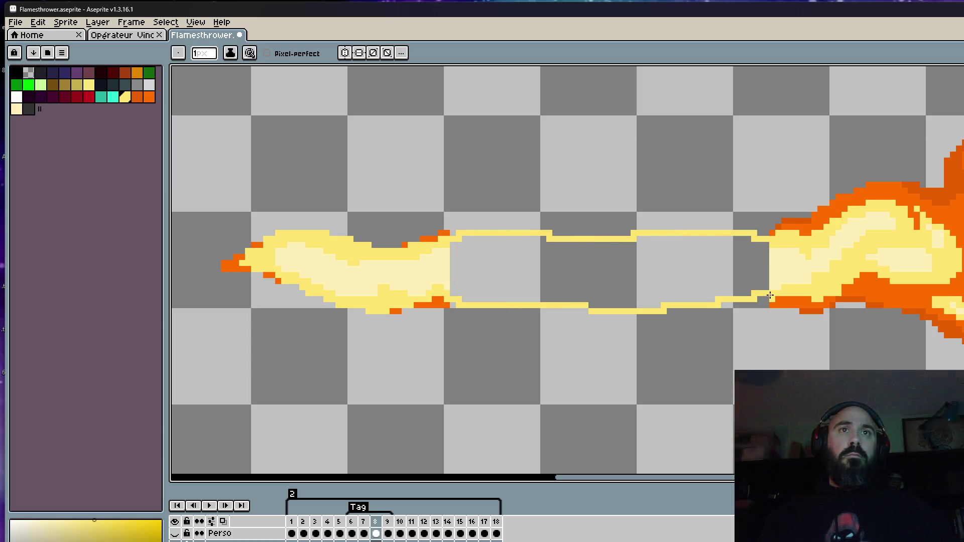
pyautogui.press('g')
pyautogui.click(736, 288)
pyautogui.scroll(-2, 718, 281)
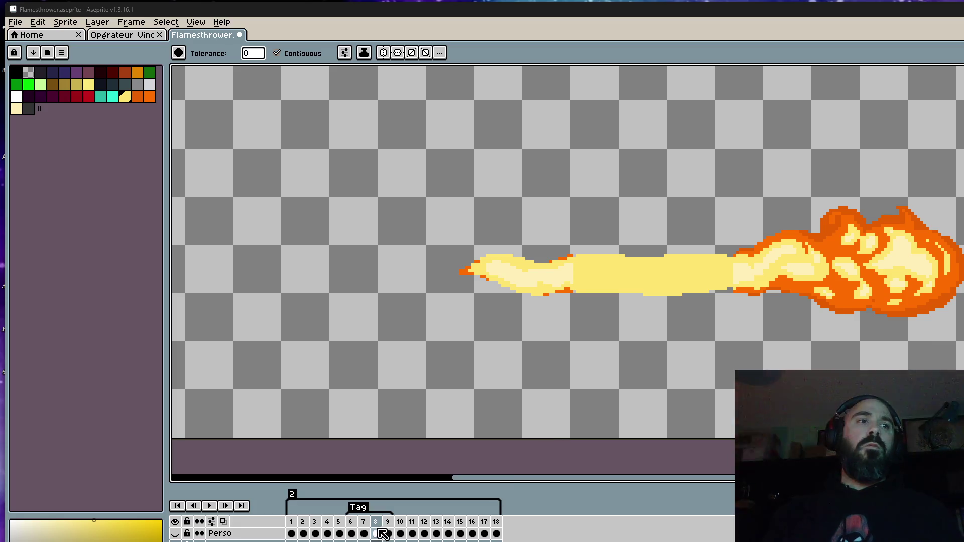
# Step: Compare with frame 7, then erase uneven yellow along the stream's lower-right edge and top row
pyautogui.click(363, 534)
pyautogui.press('Right')
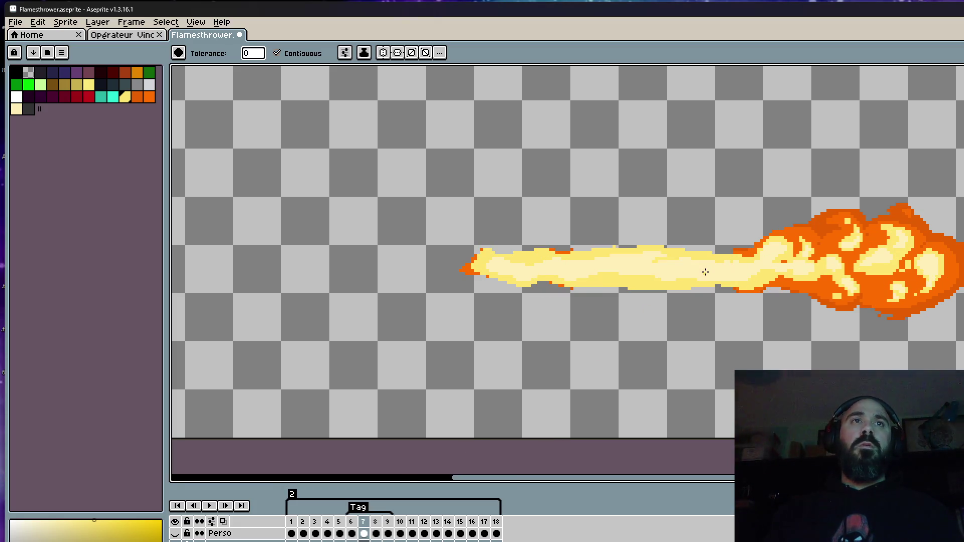
pyautogui.scroll(5, 619, 342)
pyautogui.press('i')
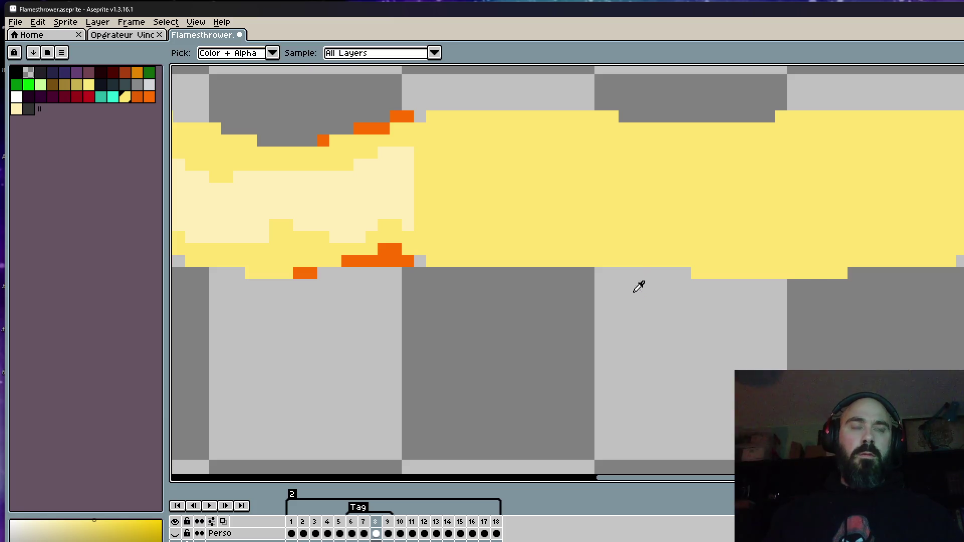
pyautogui.scroll(-3, 613, 229)
pyautogui.press('b')
pyautogui.scroll(3, 578, 251)
pyautogui.moveTo(492, 274)
pyautogui.mouseDown()
pyautogui.moveTo(945, 281)
pyautogui.moveTo(623, 271)
pyautogui.moveTo(818, 282)
pyautogui.moveTo(604, 293)
pyautogui.moveTo(774, 309)
pyautogui.mouseUp()
pyautogui.hotkey('ctrl', 'z')
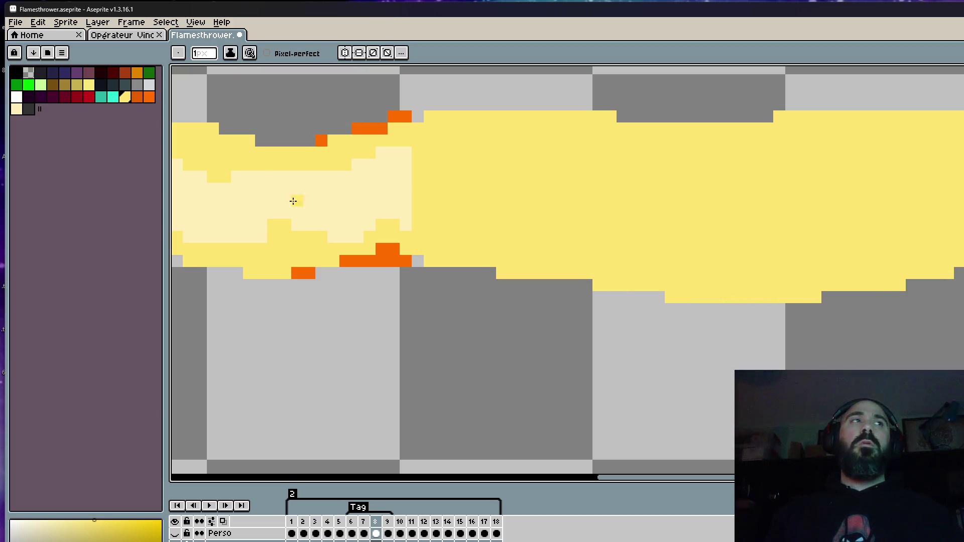
pyautogui.moveTo(582, 297)
pyautogui.mouseDown()
pyautogui.moveTo(850, 295)
pyautogui.moveTo(841, 296)
pyautogui.moveTo(905, 274)
pyautogui.mouseUp()
pyautogui.scroll(-5, 904, 272)
pyautogui.scroll(3, 902, 257)
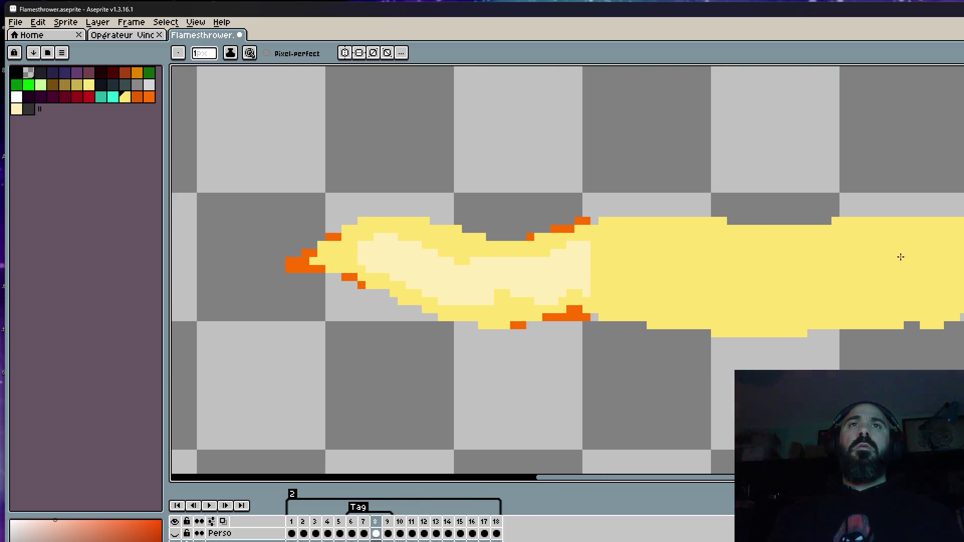
pyautogui.moveTo(586, 219)
pyautogui.mouseDown()
pyautogui.moveTo(854, 218)
pyautogui.moveTo(723, 213)
pyautogui.moveTo(847, 227)
pyautogui.moveTo(658, 217)
pyautogui.moveTo(849, 224)
pyautogui.mouseUp()
# Step: Trim the stream's bottom rows, fill gaps along its top edge, and erase stray bottom pixels
pyautogui.scroll(-3, 848, 207)
pyautogui.press(',')
pyautogui.press('.')
pyautogui.scroll(2, 766, 199)
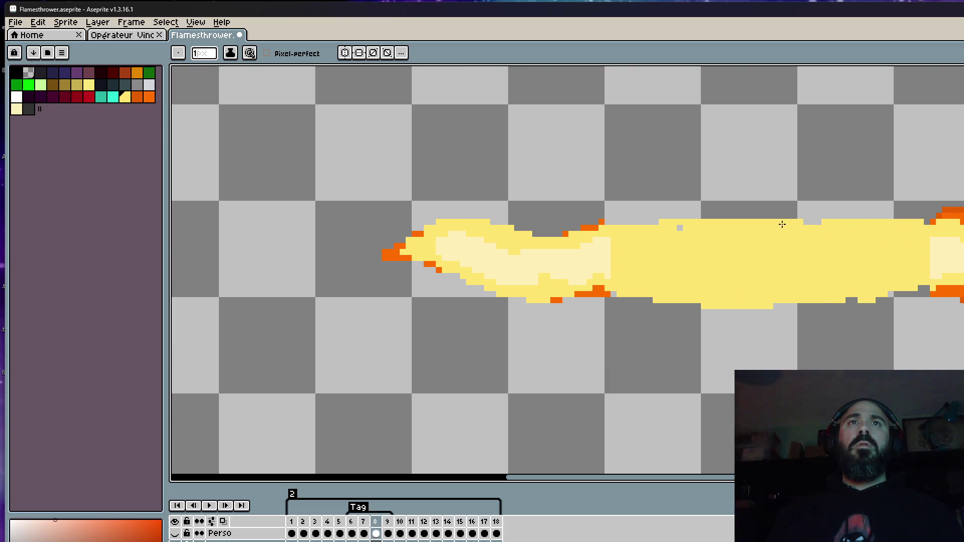
pyautogui.moveTo(916, 286)
pyautogui.mouseDown()
pyautogui.moveTo(668, 304)
pyautogui.moveTo(743, 303)
pyautogui.moveTo(866, 281)
pyautogui.moveTo(824, 296)
pyautogui.mouseUp()
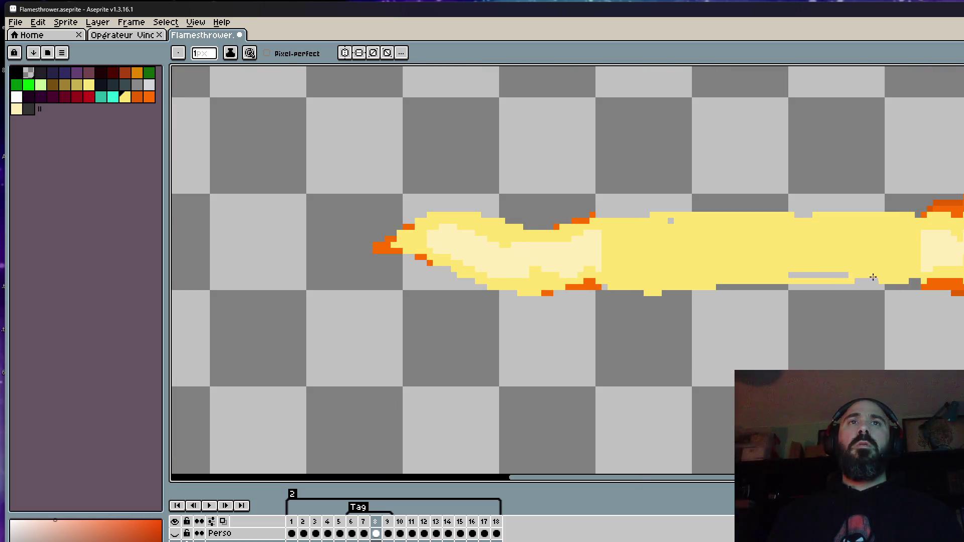
pyautogui.scroll(-2, 805, 277)
pyautogui.scroll(-2, 805, 277)
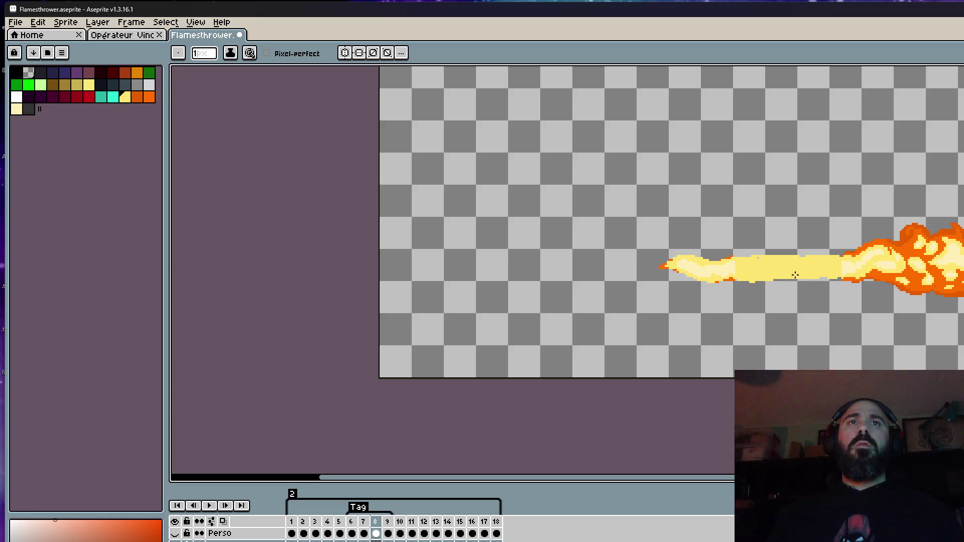
pyautogui.scroll(4, 737, 257)
pyautogui.moveTo(737, 257); pyautogui.dragTo(896, 250)
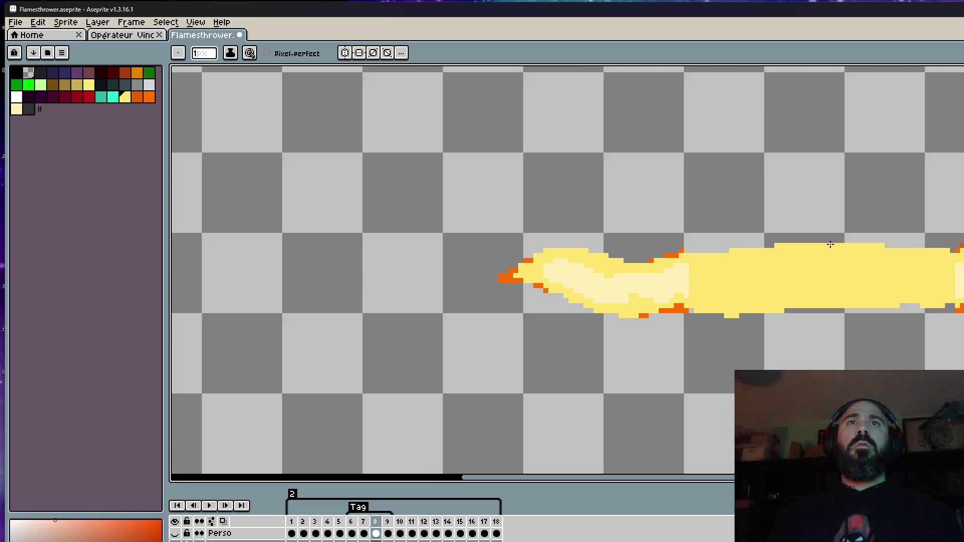
pyautogui.moveTo(809, 307); pyautogui.dragTo(946, 307)
pyautogui.scroll(-3, 929, 307)
# Step: Extend frame 8's lower-right stream edge with yellow and check motion across frames 6 to 8
pyautogui.press('Left')
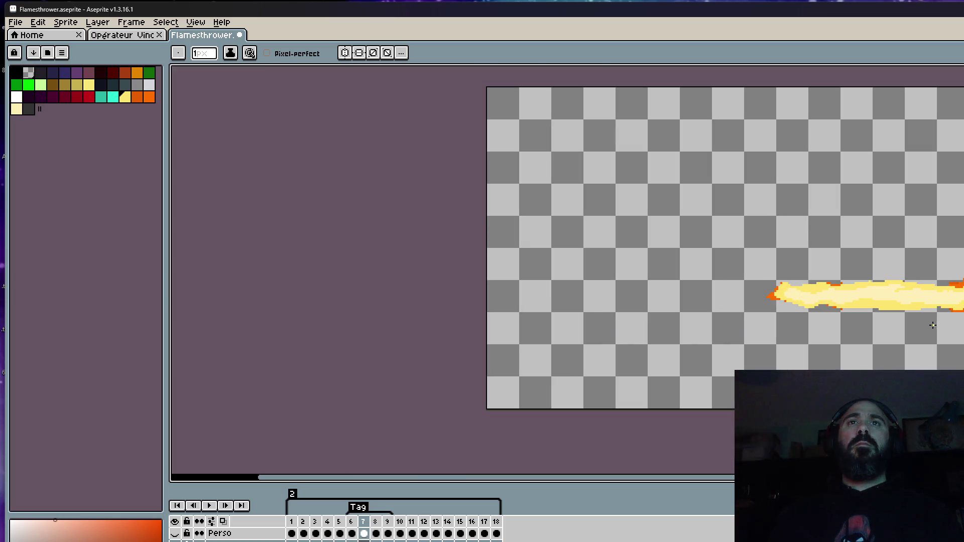
pyautogui.press('Right')
pyautogui.scroll(3, 814, 302)
pyautogui.moveTo(814, 302); pyautogui.dragTo(913, 282)
pyautogui.moveTo(788, 299); pyautogui.dragTo(944, 292)
pyautogui.scroll(-3, 939, 294)
pyautogui.press('Left')
pyautogui.press('Left')
pyautogui.press('Right')
pyautogui.press('Right')
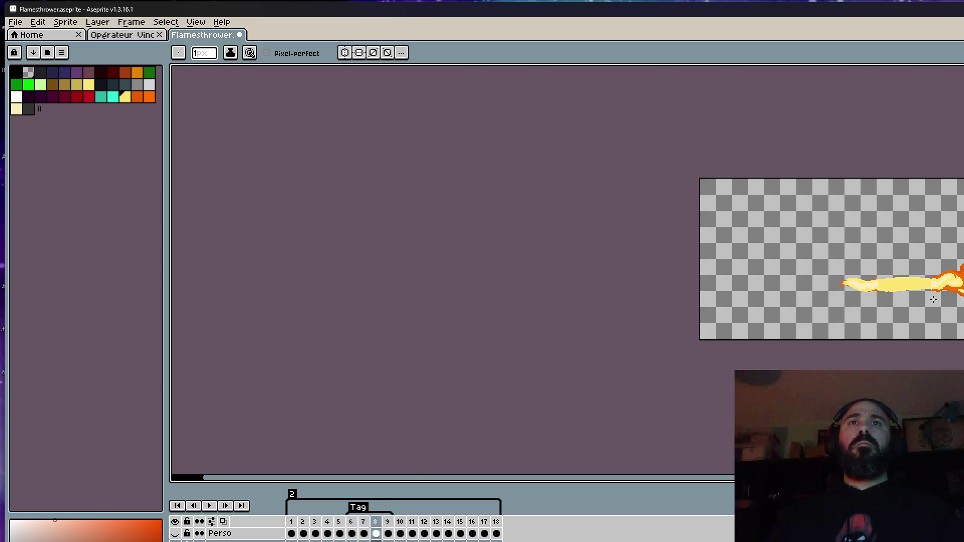
pyautogui.scroll(3, 934, 299)
pyautogui.press('Left')
pyautogui.press('Left')
pyautogui.press('Right')
pyautogui.press('Right')
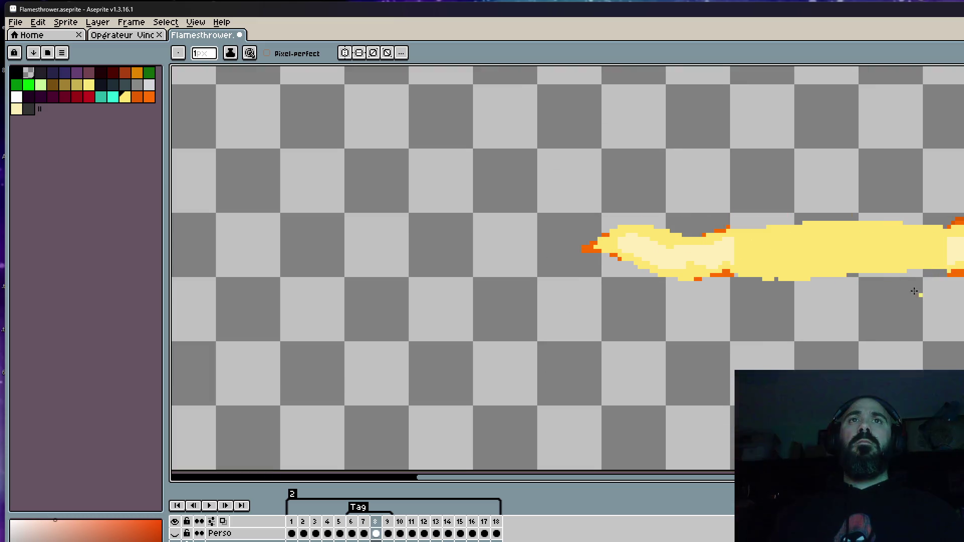
pyautogui.scroll(1, 828, 252)
pyautogui.press('alt')
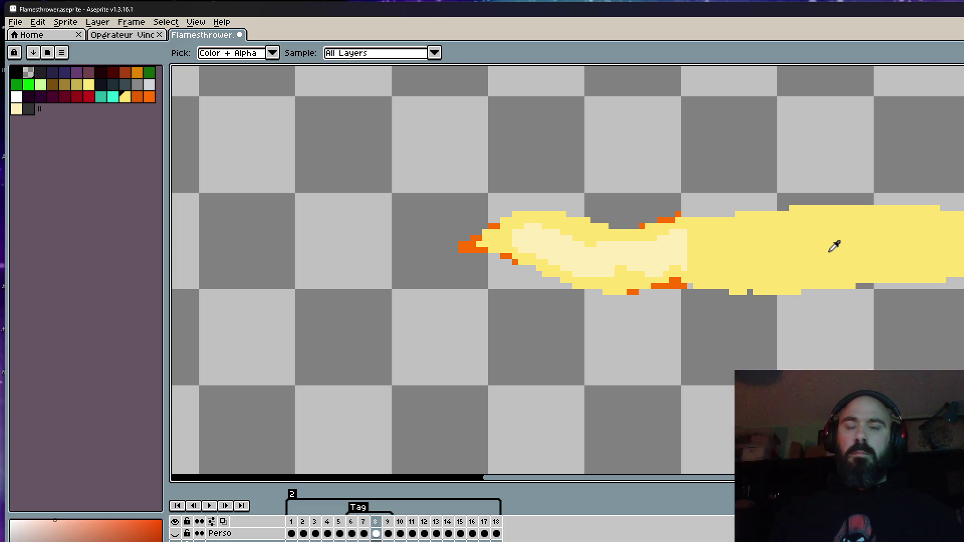
# Step: Pick the cream from the flame and paint a cream core through frame 8's stream, covering darker patches
pyautogui.keyDown('alt'); pyautogui.click(665, 247); pyautogui.keyUp('alt')
pyautogui.moveTo(673, 246)
pyautogui.mouseDown()
pyautogui.moveTo(728, 231)
pyautogui.moveTo(925, 224)
pyautogui.moveTo(734, 224)
pyautogui.moveTo(768, 226)
pyautogui.moveTo(691, 248)
pyautogui.moveTo(746, 276)
pyautogui.moveTo(797, 273)
pyautogui.moveTo(775, 280)
pyautogui.moveTo(945, 274)
pyautogui.mouseUp()
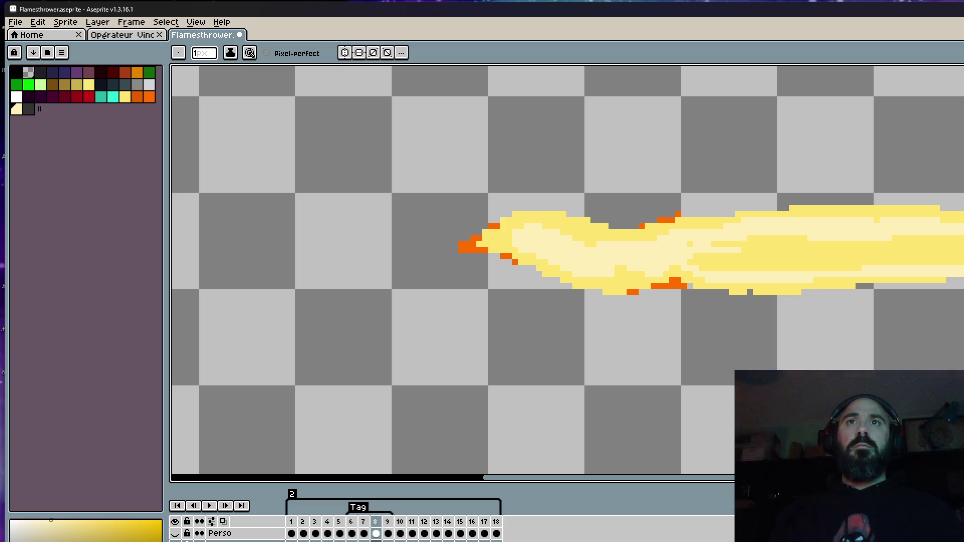
pyautogui.hotkey('ctrl', 'z')
pyautogui.moveTo(954, 226)
pyautogui.mouseDown()
pyautogui.moveTo(686, 236)
pyautogui.moveTo(895, 227)
pyautogui.moveTo(688, 235)
pyautogui.moveTo(804, 264)
pyautogui.moveTo(833, 256)
pyautogui.moveTo(955, 261)
pyautogui.moveTo(827, 262)
pyautogui.moveTo(957, 250)
pyautogui.moveTo(873, 248)
pyautogui.moveTo(881, 231)
pyautogui.mouseUp()
pyautogui.moveTo(681, 252); pyautogui.dragTo(722, 265)
pyautogui.moveTo(779, 273); pyautogui.dragTo(819, 268)
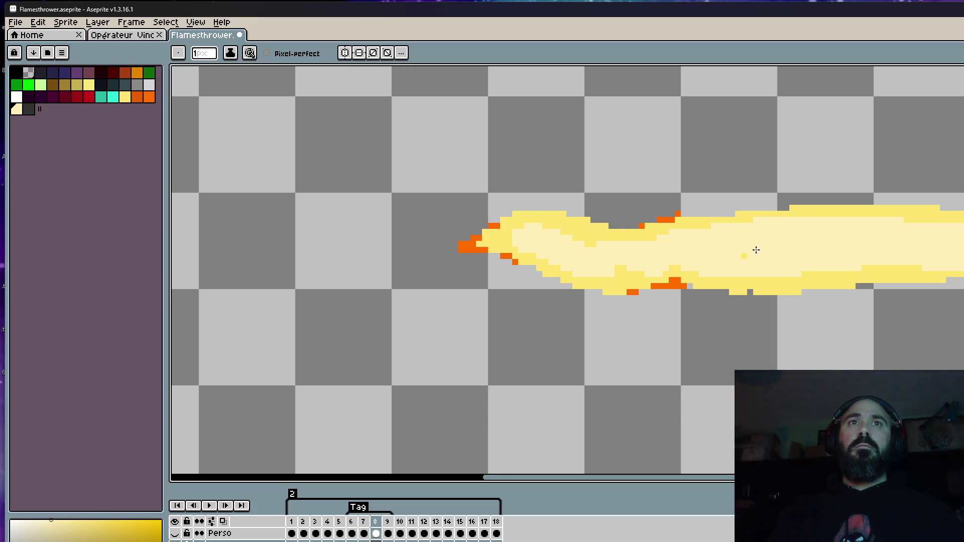
pyautogui.scroll(-2, 755, 250)
pyautogui.scroll(2, 773, 260)
pyautogui.moveTo(752, 266); pyautogui.dragTo(832, 258)
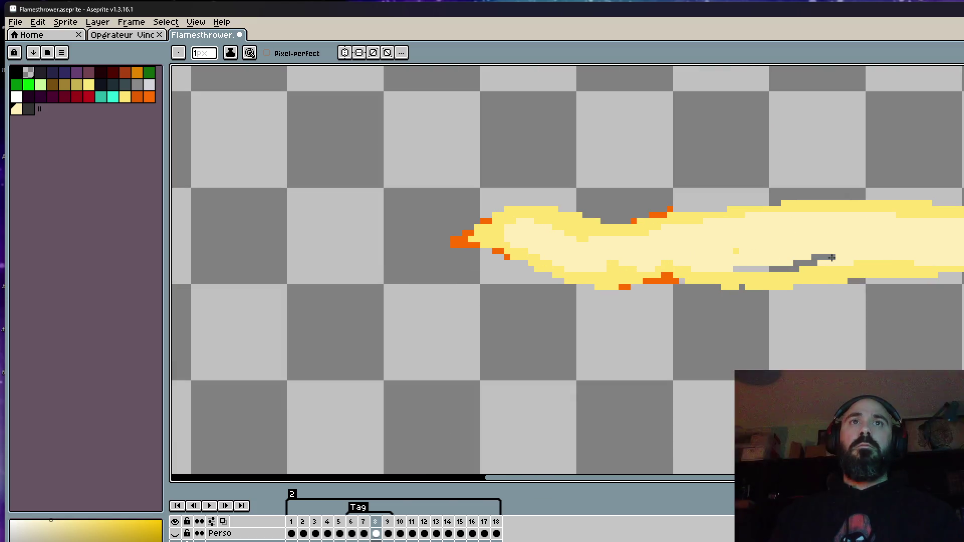
pyautogui.scroll(2, 737, 267)
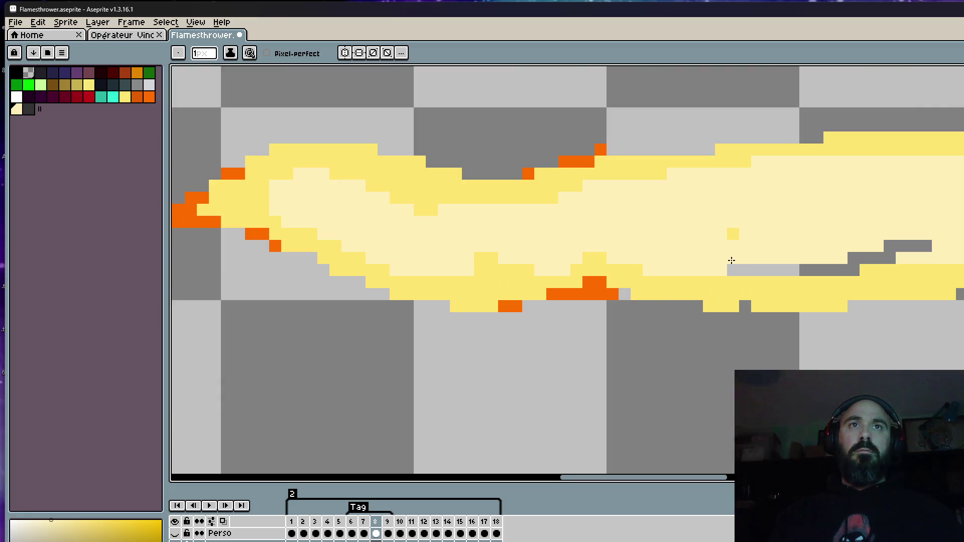
pyautogui.moveTo(756, 256); pyautogui.dragTo(949, 243)
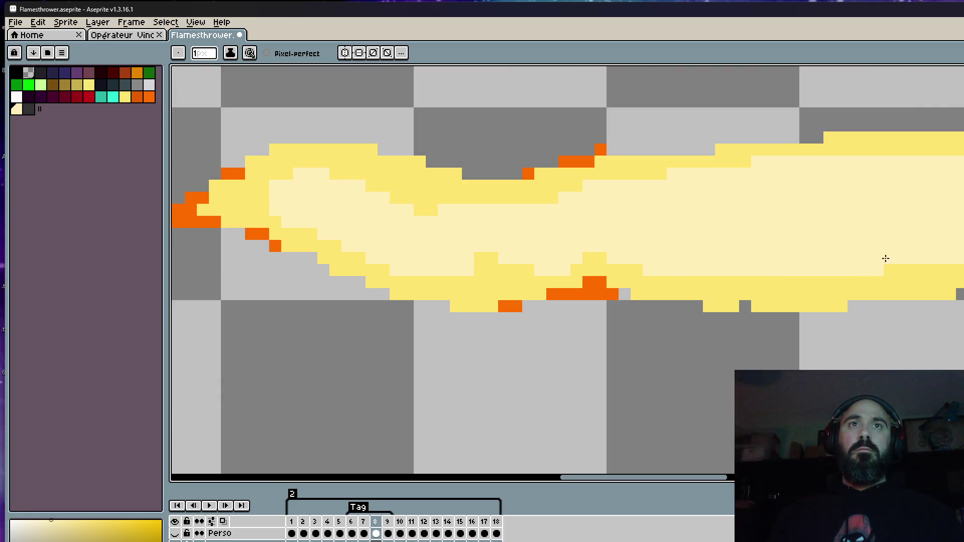
pyautogui.moveTo(738, 274); pyautogui.dragTo(836, 277)
# Step: Re-pick yellow to repaint the stream's upper edge, then compare frame 8 against frame 9
pyautogui.press('alt')
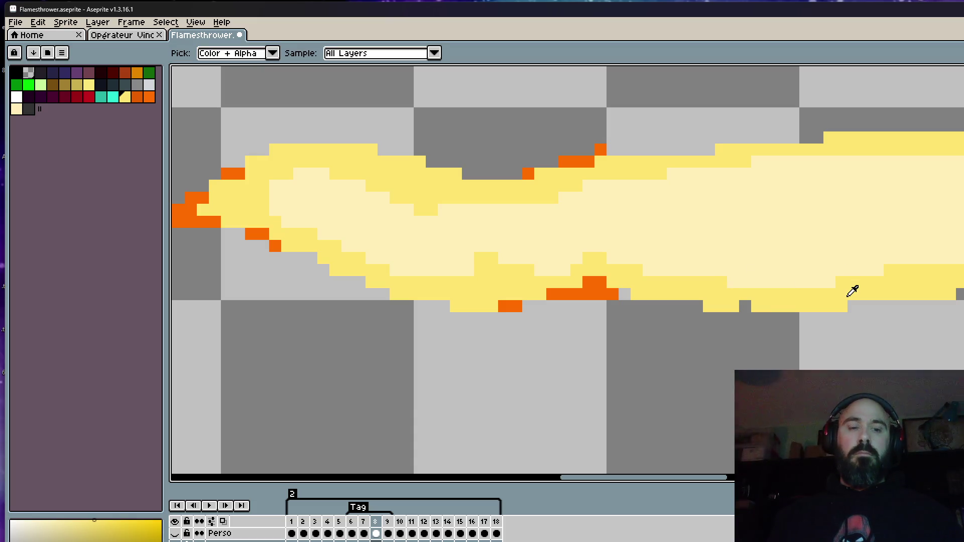
pyautogui.scroll(-4, 854, 284)
pyautogui.scroll(2, 845, 257)
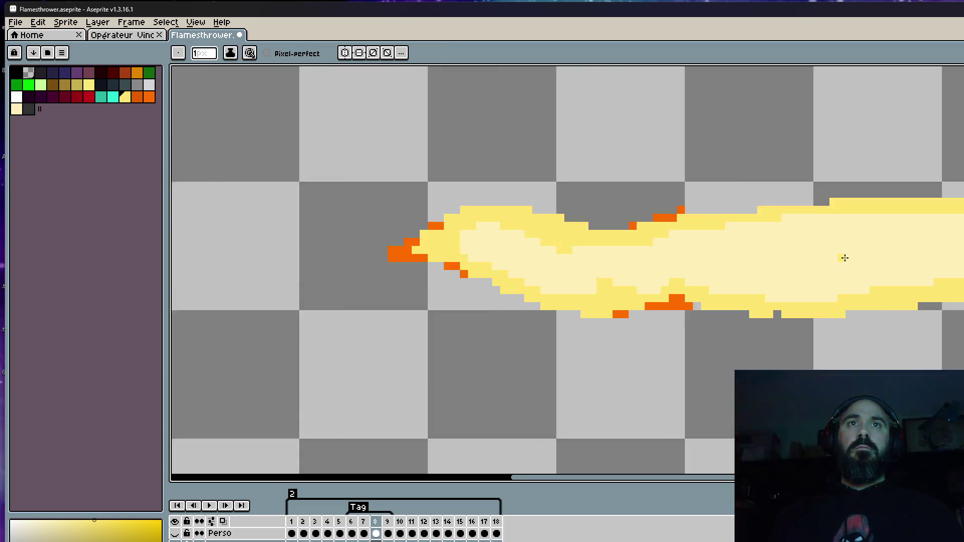
pyautogui.scroll(1, 845, 258)
pyautogui.moveTo(641, 211)
pyautogui.mouseDown()
pyautogui.moveTo(900, 198)
pyautogui.moveTo(723, 235)
pyautogui.mouseUp()
pyautogui.scroll(-3, 801, 252)
pyautogui.scroll(1, 859, 250)
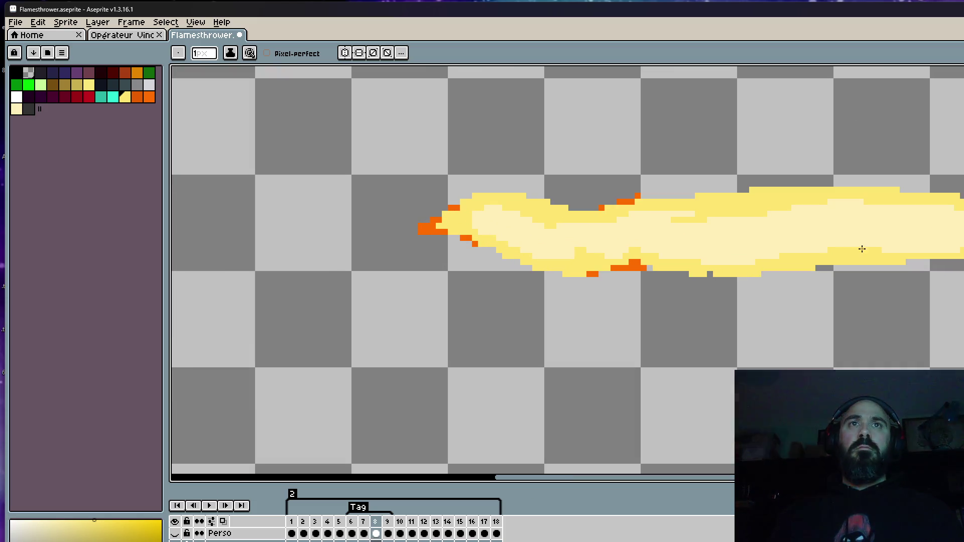
pyautogui.scroll(-1, 907, 246)
pyautogui.press('Right')
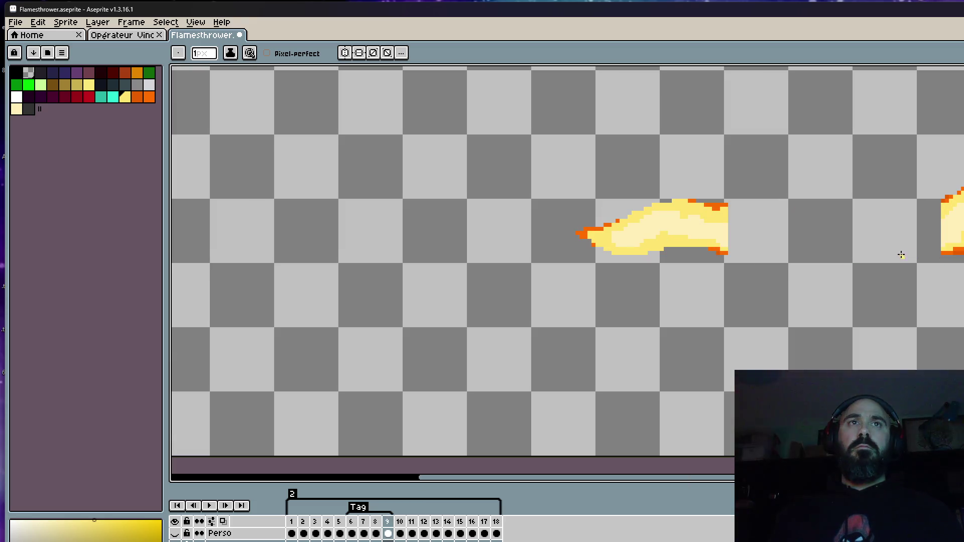
pyautogui.scroll(-1, 902, 256)
pyautogui.press('Left')
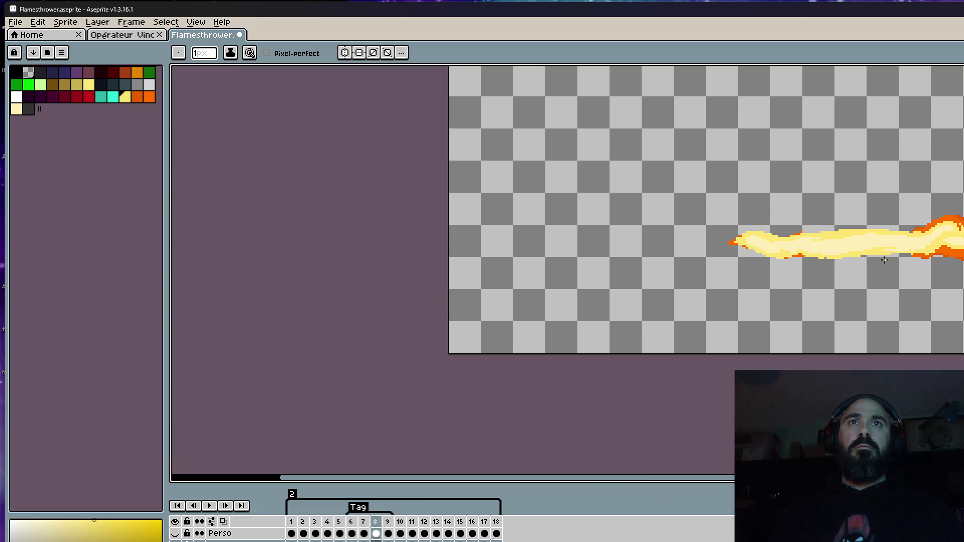
pyautogui.press('Right')
pyautogui.press('Left')
# Step: On frame 9, sample the flame yellow and outline the stream's bottom edge up to the fireball
pyautogui.press('Right')
pyautogui.scroll(2, 824, 238)
pyautogui.press('alt')
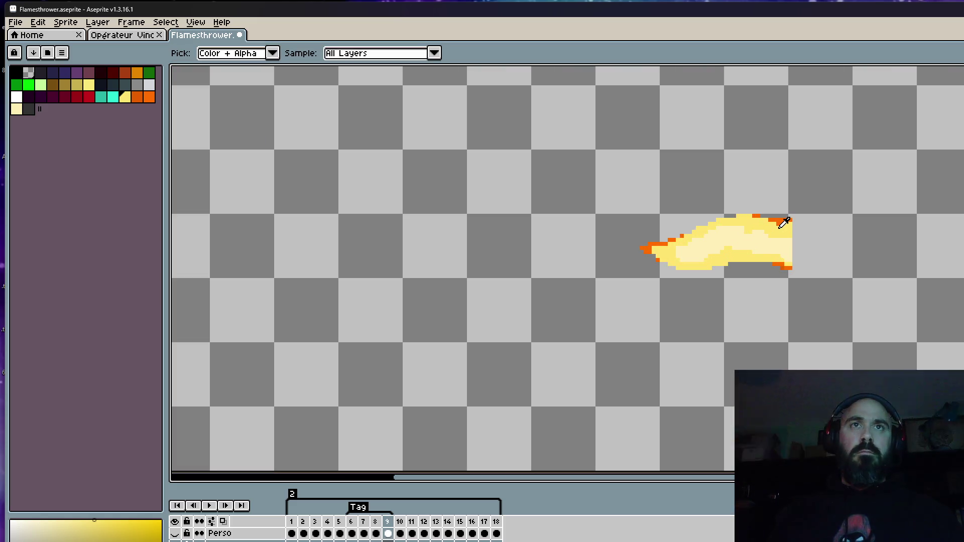
pyautogui.moveTo(842, 239); pyautogui.dragTo(674, 239)
pyautogui.scroll(1, 674, 239)
pyautogui.moveTo(617, 231)
pyautogui.mouseDown()
pyautogui.moveTo(713, 222)
pyautogui.moveTo(859, 231)
pyautogui.moveTo(699, 221)
pyautogui.mouseUp()
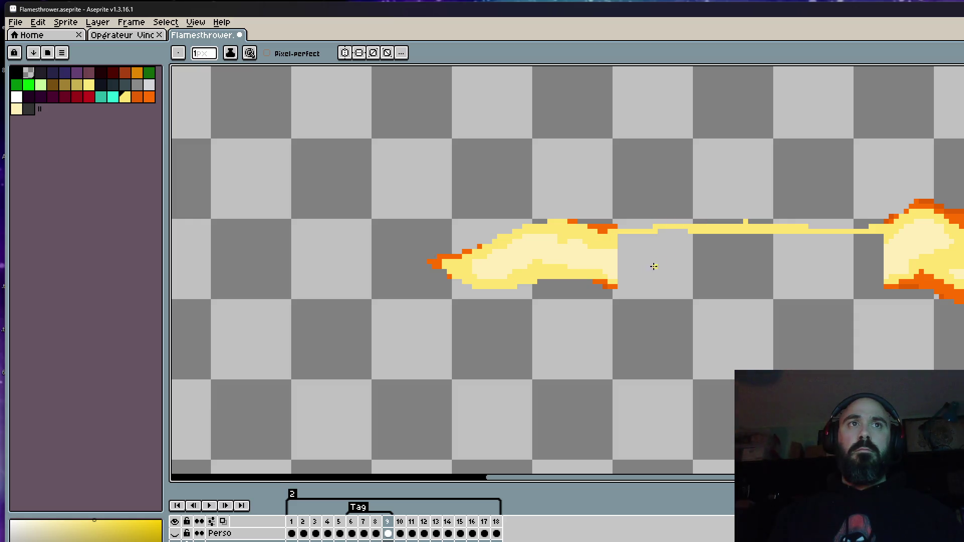
pyautogui.moveTo(615, 283); pyautogui.dragTo(886, 284)
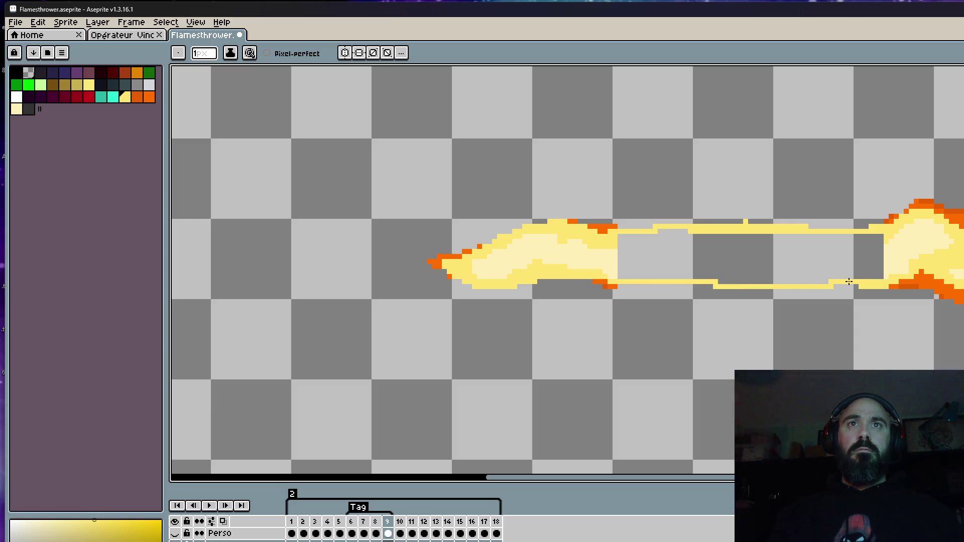
pyautogui.moveTo(739, 286); pyautogui.dragTo(898, 264)
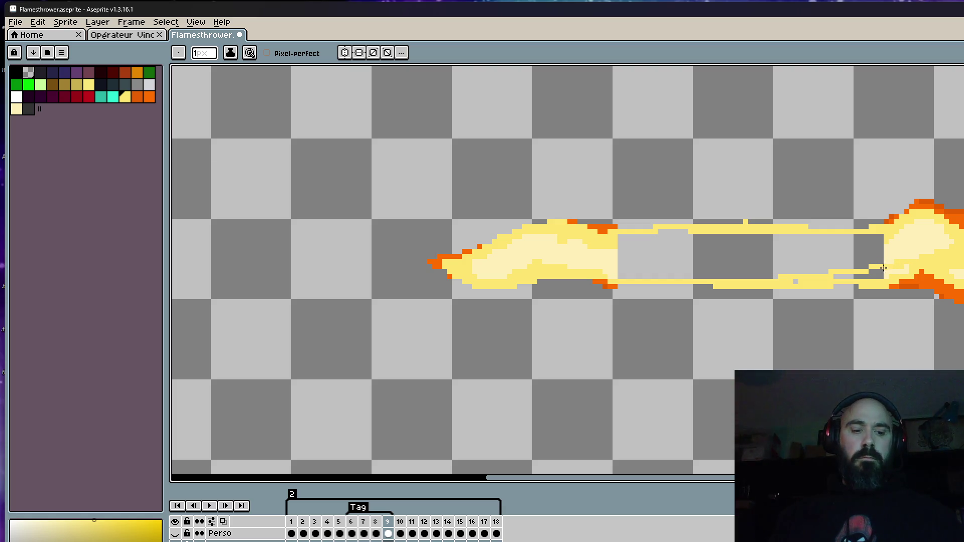
# Step: Dismiss the accidental export settings, then fill yellow along the flame's end and top edge with a 2px brush
pyautogui.hotkey('ctrl', 'e')
pyautogui.click(705, 529)
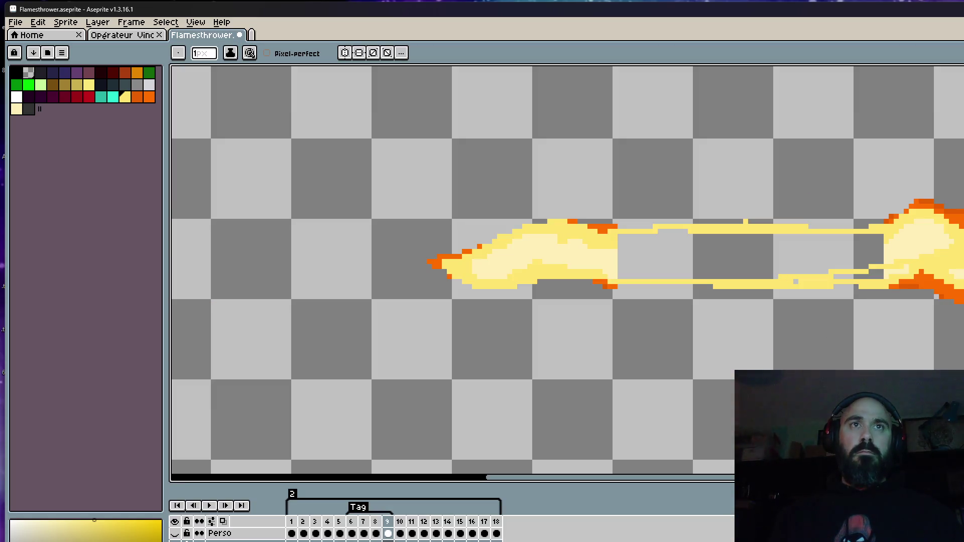
pyautogui.scroll(2, 754, 269)
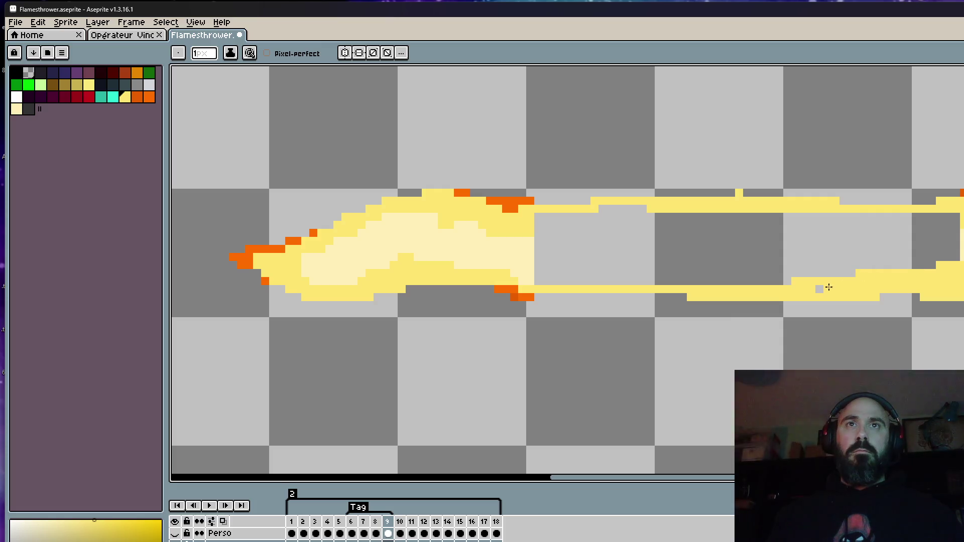
pyautogui.moveTo(951, 251)
pyautogui.mouseDown()
pyautogui.moveTo(952, 215)
pyautogui.moveTo(693, 216)
pyautogui.mouseUp()
pyautogui.press('+')
pyautogui.moveTo(555, 221)
pyautogui.mouseDown()
pyautogui.moveTo(563, 225)
pyautogui.moveTo(550, 280)
pyautogui.moveTo(796, 228)
pyautogui.moveTo(559, 239)
pyautogui.moveTo(935, 230)
pyautogui.moveTo(750, 223)
pyautogui.moveTo(935, 250)
pyautogui.moveTo(730, 268)
pyautogui.moveTo(676, 250)
pyautogui.moveTo(597, 268)
pyautogui.moveTo(688, 278)
pyautogui.moveTo(570, 282)
pyautogui.moveTo(856, 274)
pyautogui.mouseUp()
# Step: Compare with frame 8, sample the pale yellow, and paint a 1px pale core through frame 9's flame
pyautogui.scroll(-5, 864, 275)
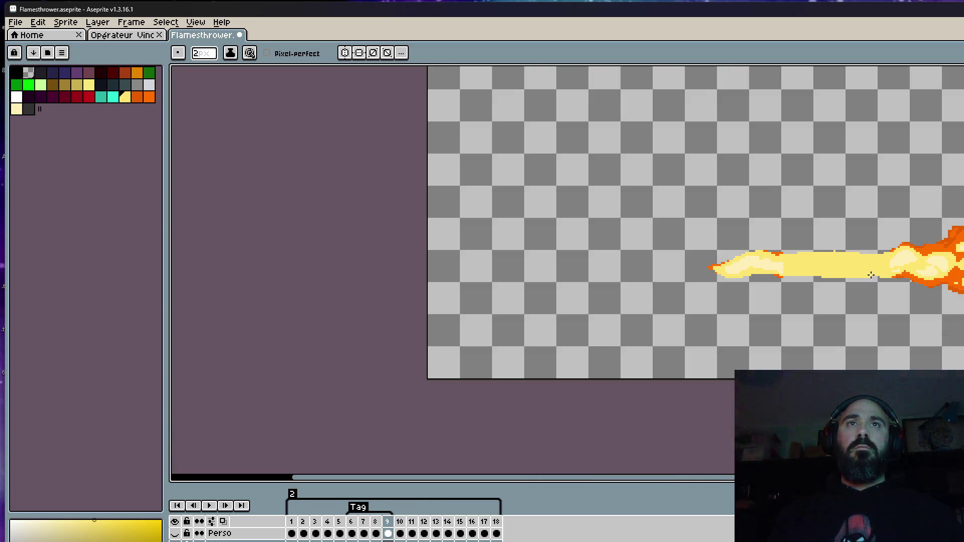
pyautogui.press(',')
pyautogui.scroll(3, 864, 297)
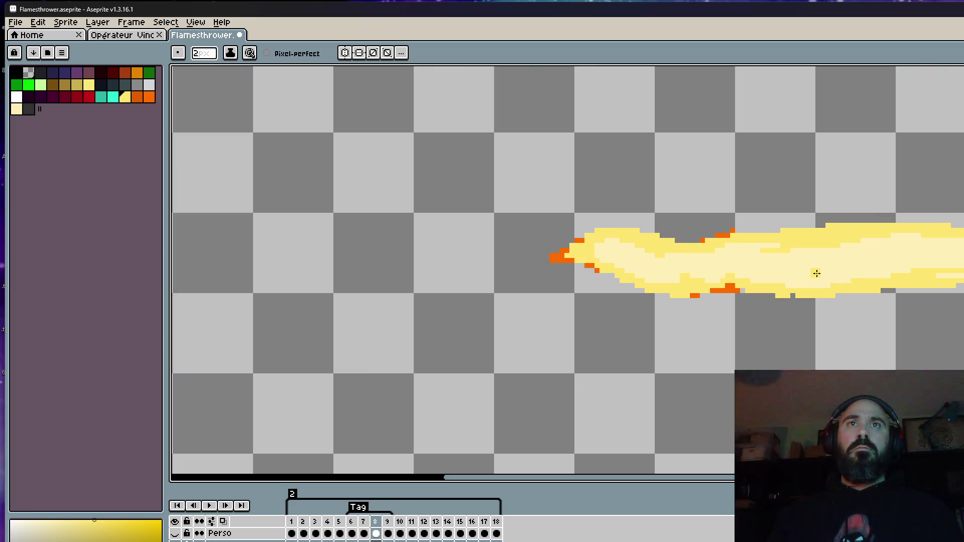
pyautogui.press('.')
pyautogui.scroll(3, 789, 269)
pyautogui.scroll(-3, 898, 274)
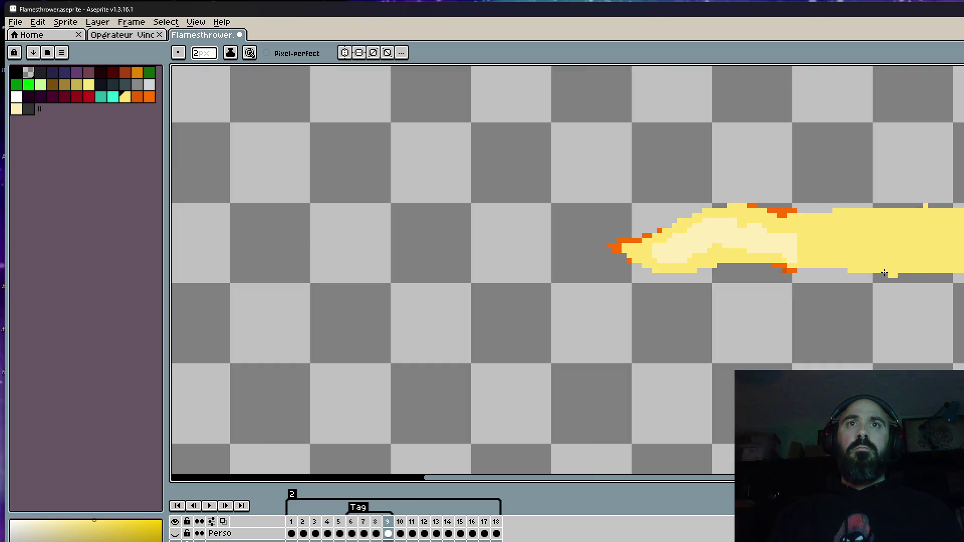
pyautogui.scroll(-6, 833, 269)
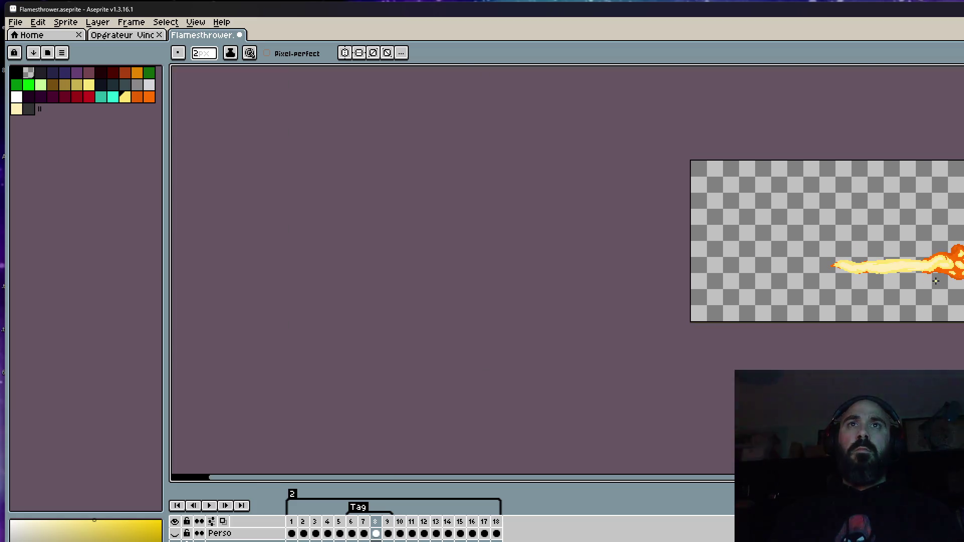
pyautogui.scroll(8, 878, 307)
pyautogui.scroll(-2, 878, 308)
pyautogui.scroll(2, 701, 278)
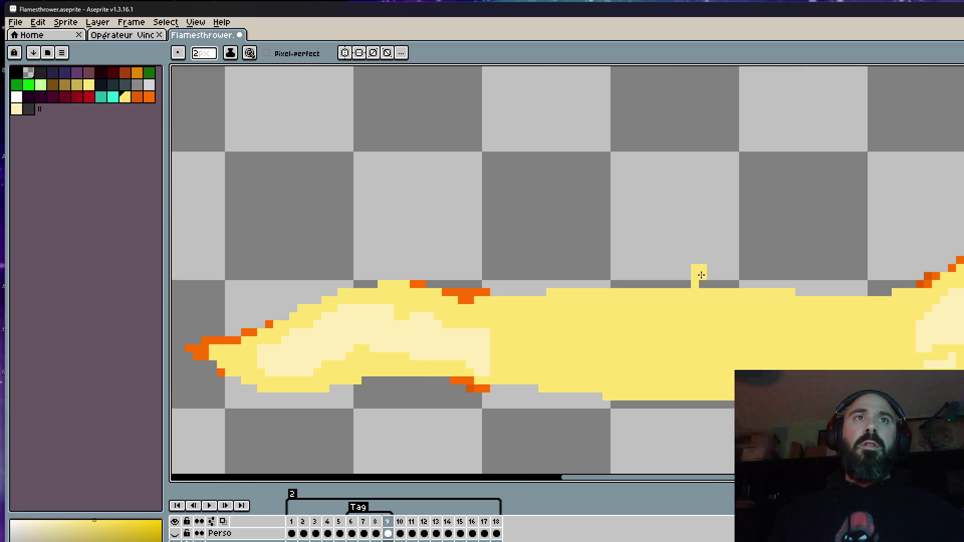
pyautogui.scroll(-4, 700, 286)
pyautogui.press('i')
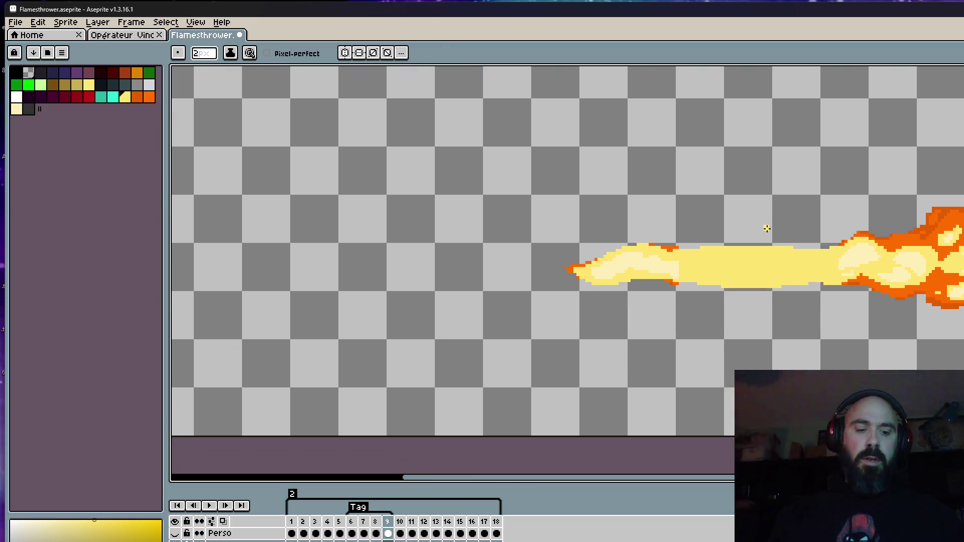
pyautogui.press('b')
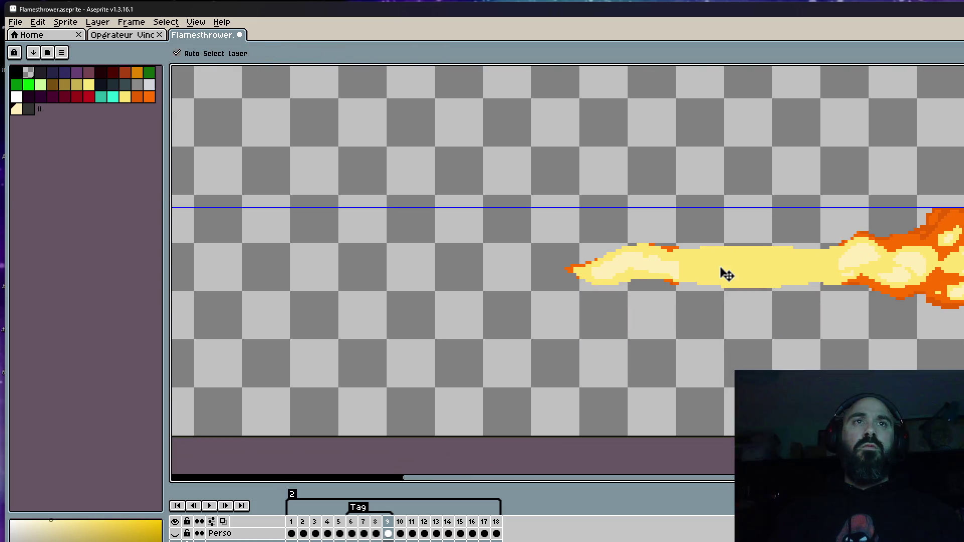
pyautogui.scroll(2, 626, 261)
pyautogui.press('-')
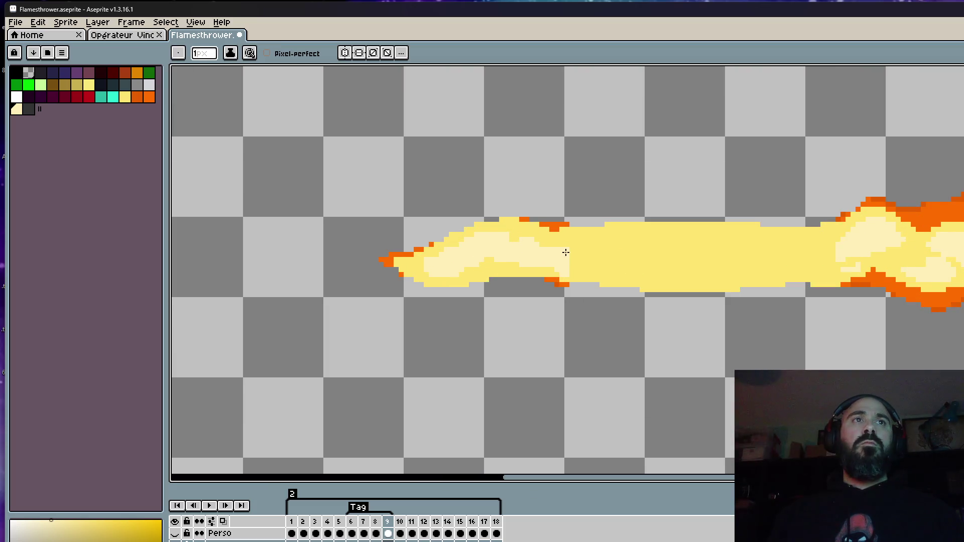
pyautogui.moveTo(651, 236)
pyautogui.mouseDown()
pyautogui.moveTo(844, 248)
pyautogui.moveTo(830, 267)
pyautogui.moveTo(801, 263)
pyautogui.moveTo(820, 243)
pyautogui.moveTo(635, 270)
pyautogui.moveTo(735, 275)
pyautogui.moveTo(704, 266)
pyautogui.moveTo(740, 257)
pyautogui.moveTo(596, 254)
pyautogui.moveTo(714, 269)
pyautogui.mouseUp()
pyautogui.press('+')
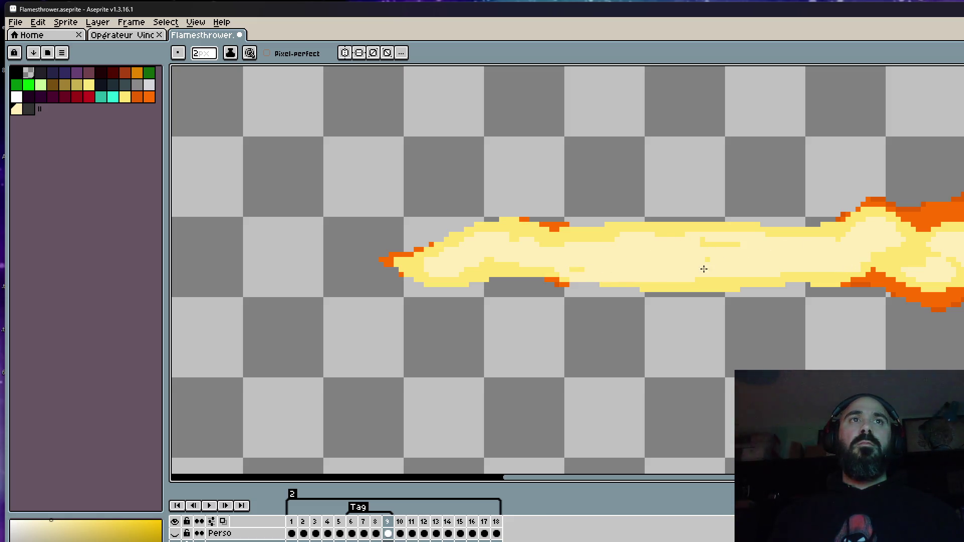
pyautogui.scroll(-4, 643, 261)
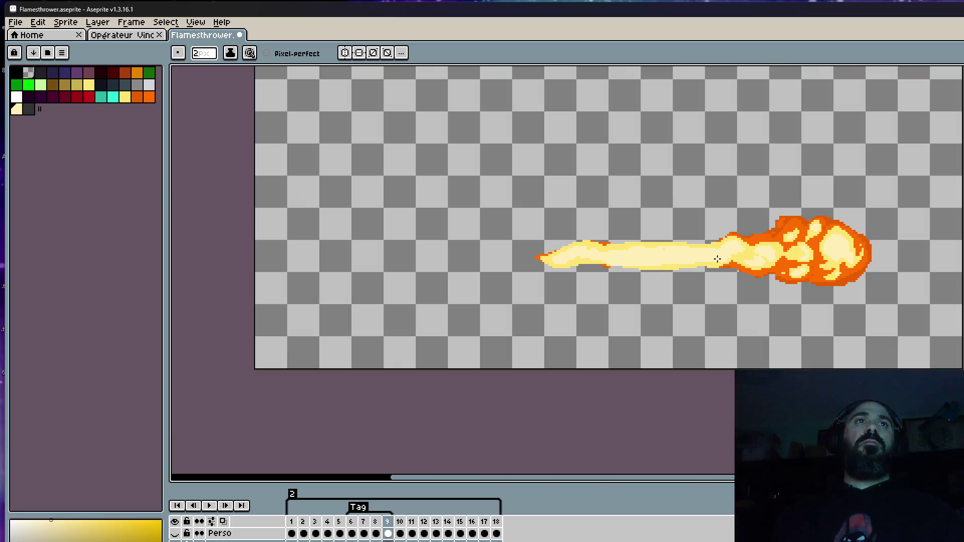
# Step: Play the flamethrower animation from frame 9 and stop it on frame 6
pyautogui.press('.')
pyautogui.press(',')
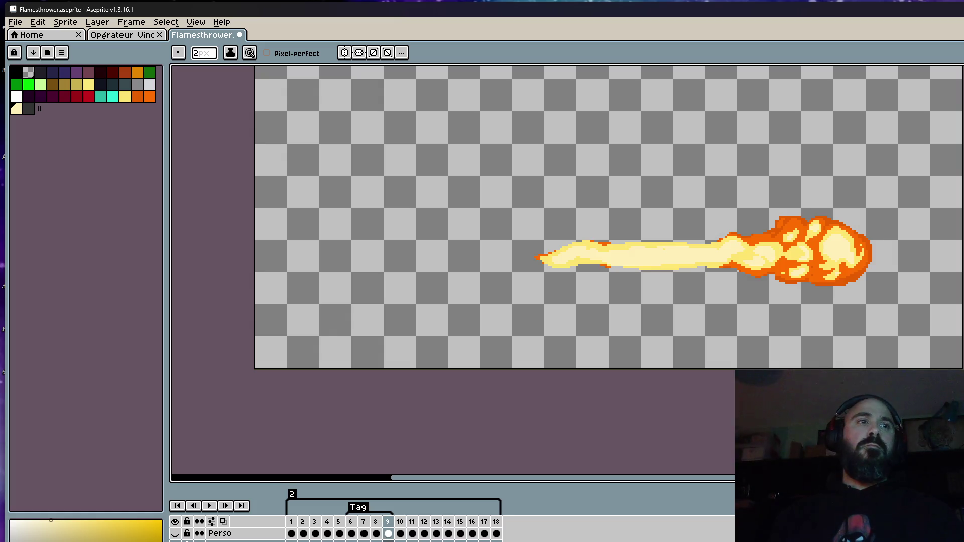
pyautogui.press('Return')
pyautogui.scroll(-2, 730, 287)
pyautogui.scroll(-1, 754, 301)
pyautogui.scroll(2, 737, 296)
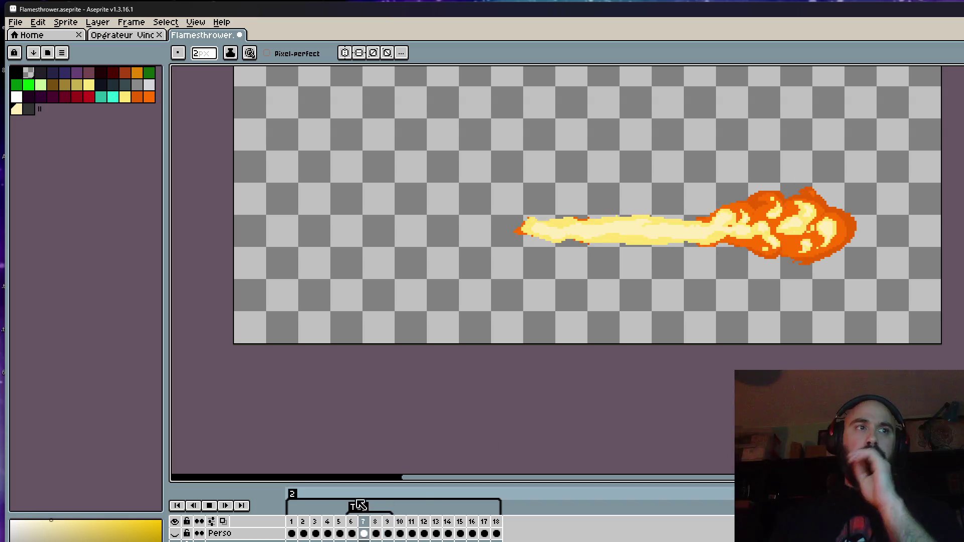
pyautogui.click(351, 522)
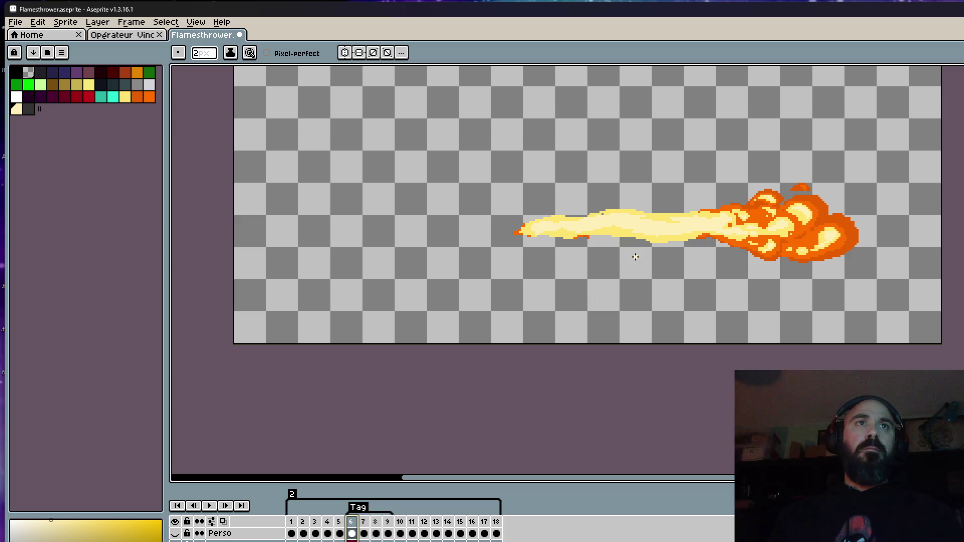
pyautogui.scroll(3, 695, 223)
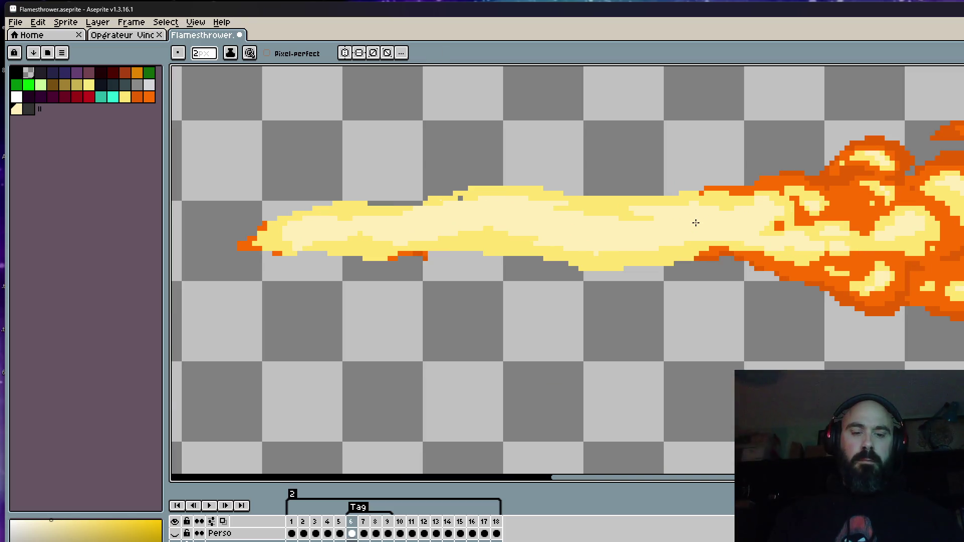
# Step: Pick the flame's orange and draw 1px orange outlines along frame 6's lower and top edges
pyautogui.press('alt')
pyautogui.click(722, 244)
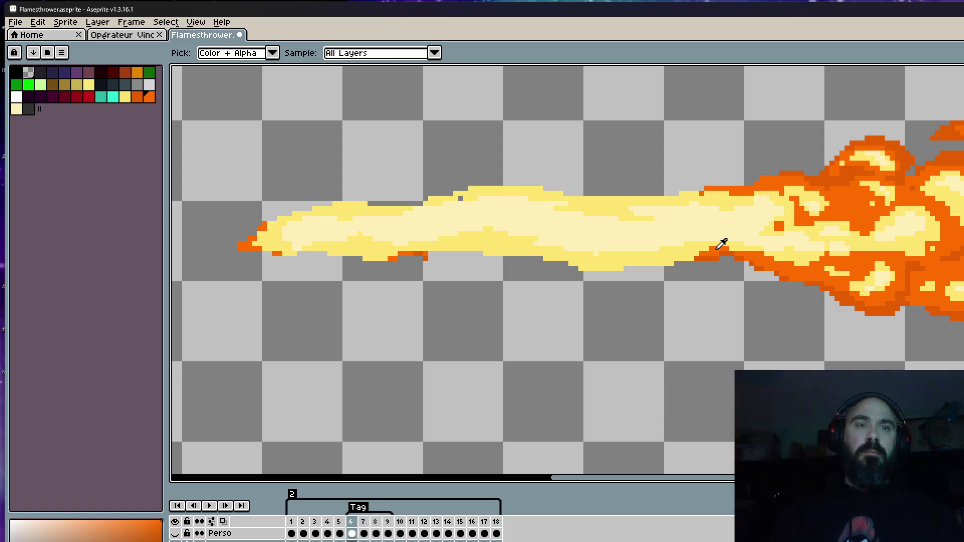
pyautogui.scroll(3, 485, 258)
pyautogui.press('-')
pyautogui.moveTo(368, 250)
pyautogui.mouseDown()
pyautogui.moveTo(475, 249)
pyautogui.moveTo(701, 275)
pyautogui.mouseUp()
pyautogui.moveTo(815, 287); pyautogui.dragTo(961, 269)
pyautogui.scroll(-6, 961, 270)
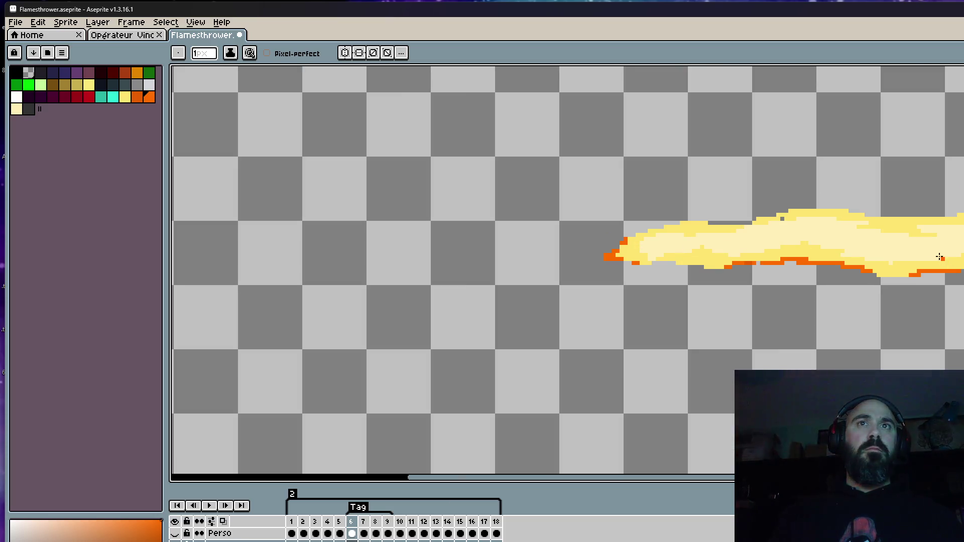
pyautogui.scroll(4, 751, 210)
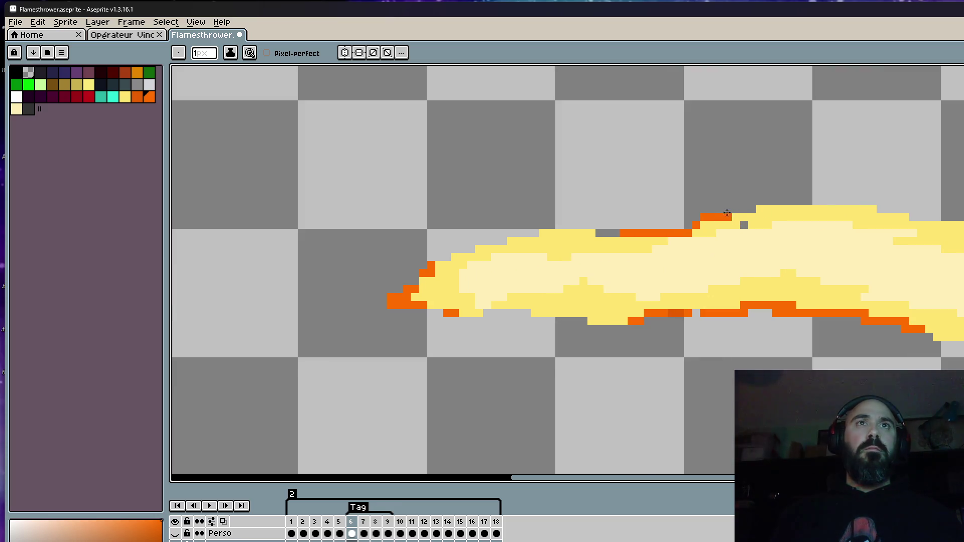
pyautogui.moveTo(832, 208)
pyautogui.mouseDown()
pyautogui.moveTo(924, 209)
pyautogui.moveTo(804, 222)
pyautogui.mouseUp()
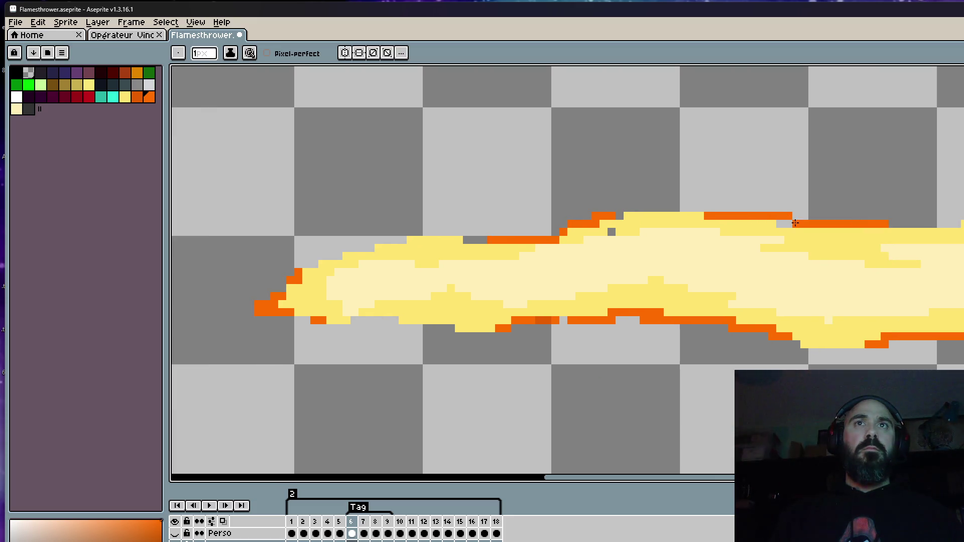
# Step: Touch up the orange pixels on frame 6's lower flame edge
pyautogui.scroll(-4, 798, 223)
pyautogui.scroll(4, 832, 207)
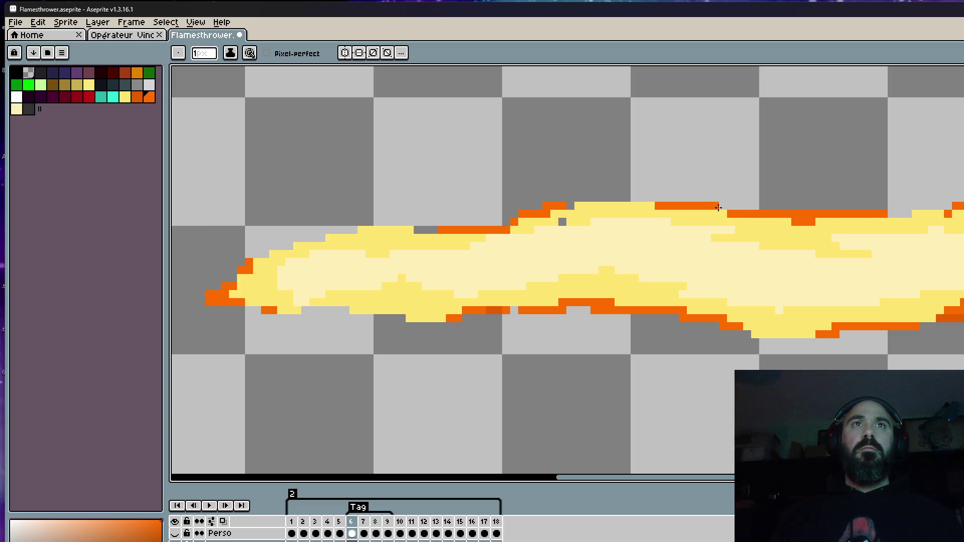
pyautogui.scroll(-4, 718, 208)
pyautogui.scroll(4, 713, 273)
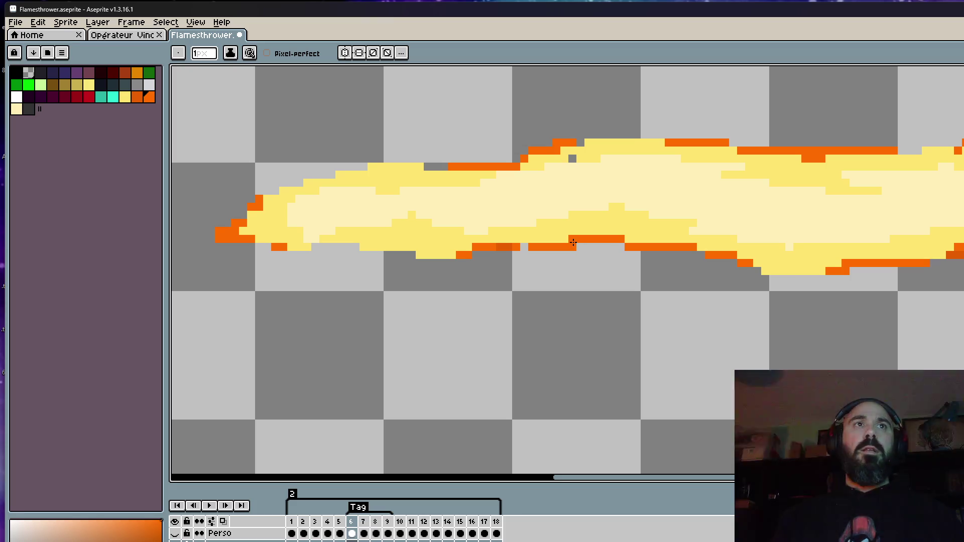
pyautogui.moveTo(587, 245); pyautogui.dragTo(576, 246)
pyautogui.scroll(-4, 638, 254)
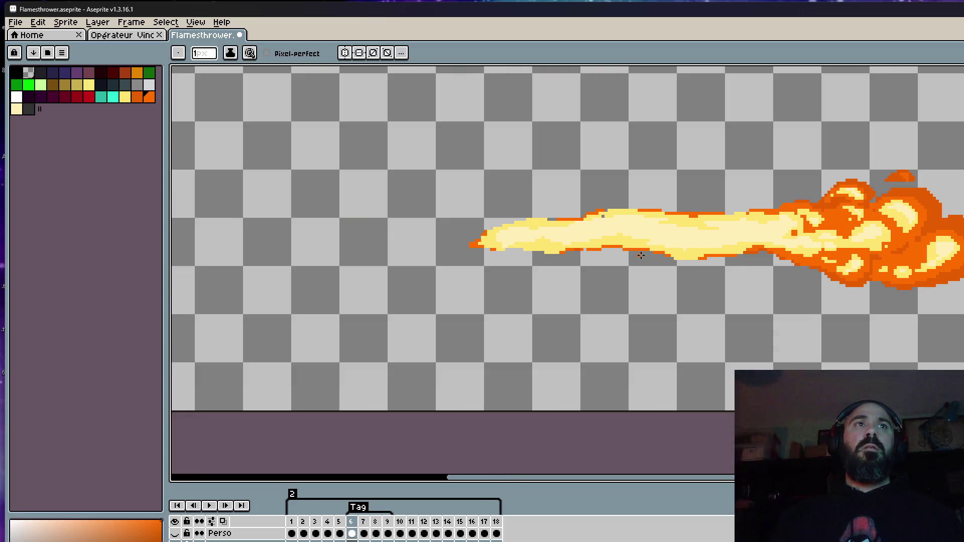
pyautogui.scroll(3, 690, 247)
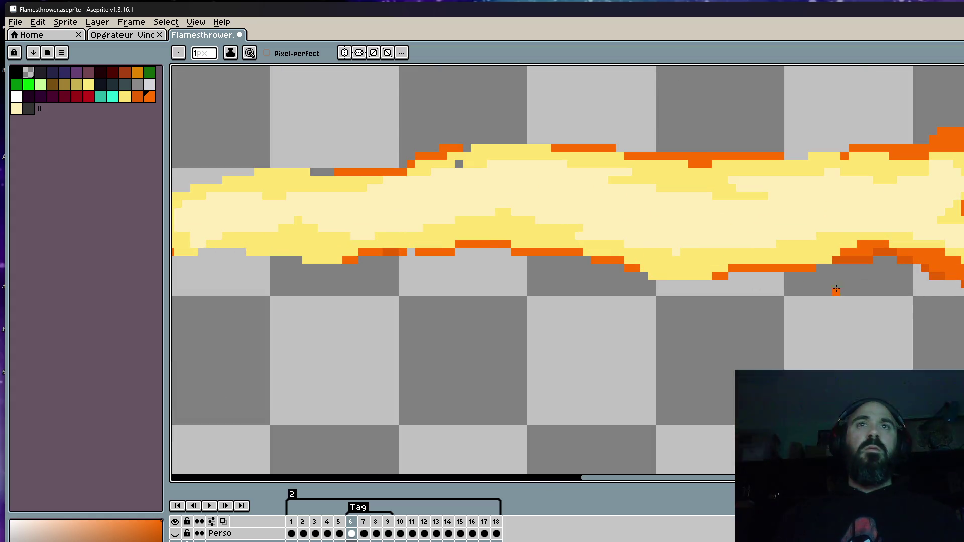
pyautogui.scroll(-3, 650, 269)
# Step: Compare against frames 4 and 5, then begin an orange outline along frame 7's top edge
pyautogui.press('Left')
pyautogui.press('Right')
pyautogui.press('Left')
pyautogui.press('Left')
pyautogui.press('Right')
pyautogui.press('Right')
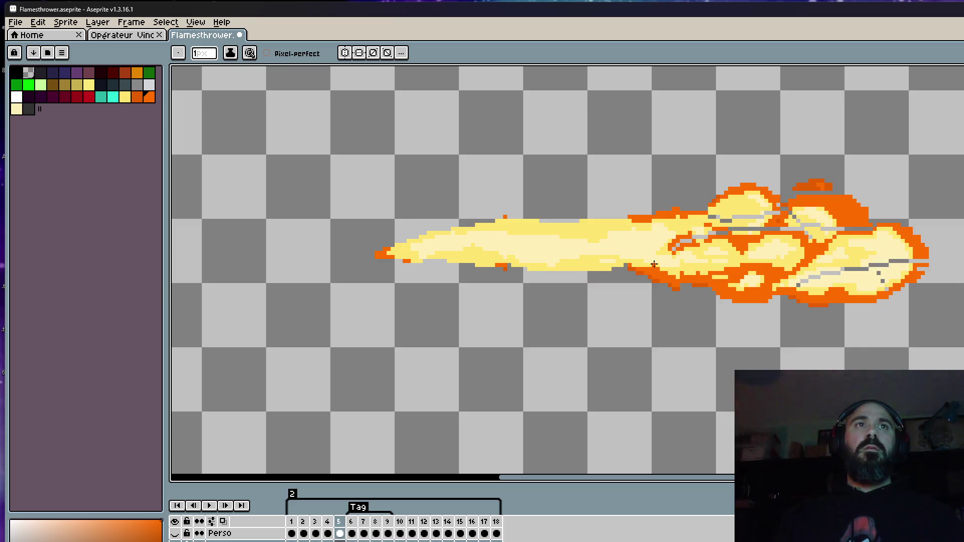
pyautogui.scroll(-4, 654, 265)
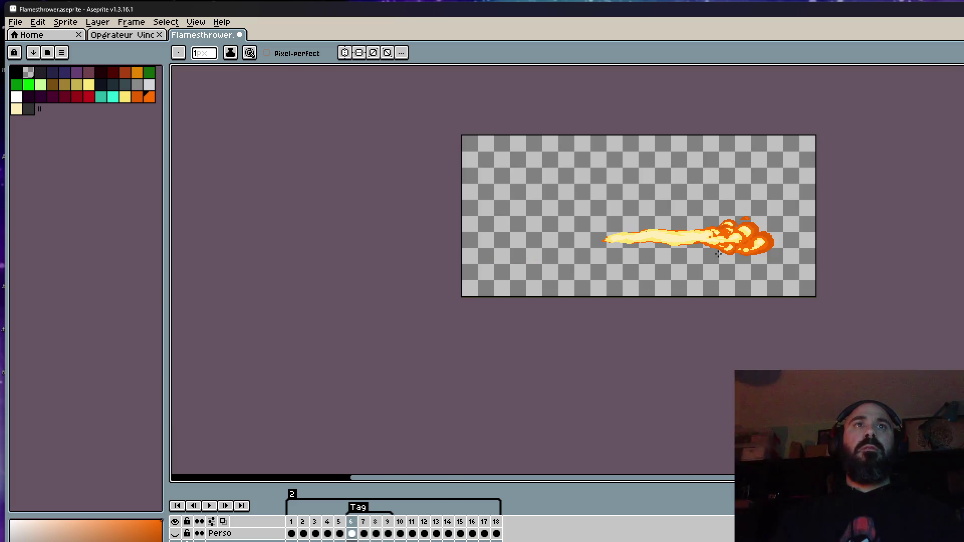
pyautogui.press('Right')
pyautogui.scroll(5, 653, 240)
pyautogui.moveTo(488, 182); pyautogui.dragTo(707, 168)
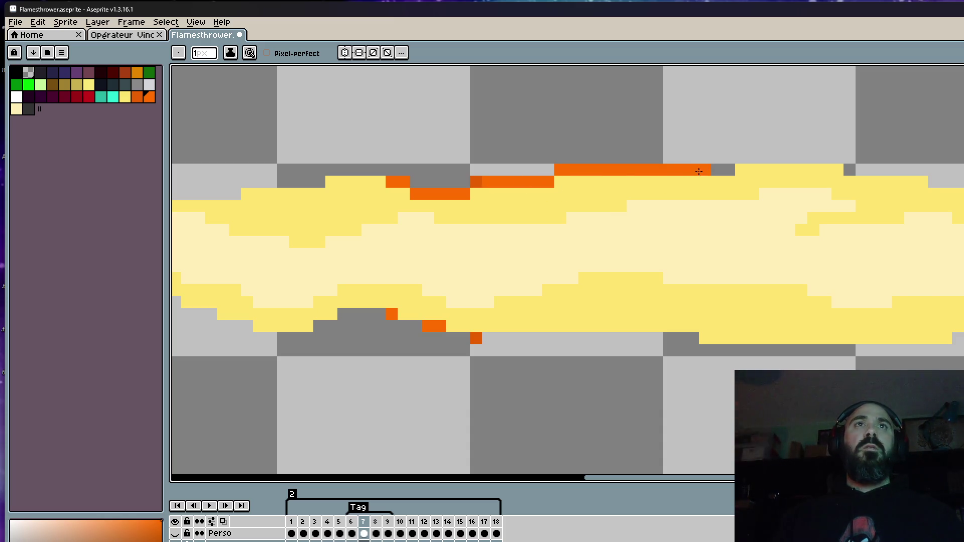
# Step: Extend the orange outline along the flame's top edge, both rightward and leftward
pyautogui.moveTo(800, 157); pyautogui.dragTo(925, 172)
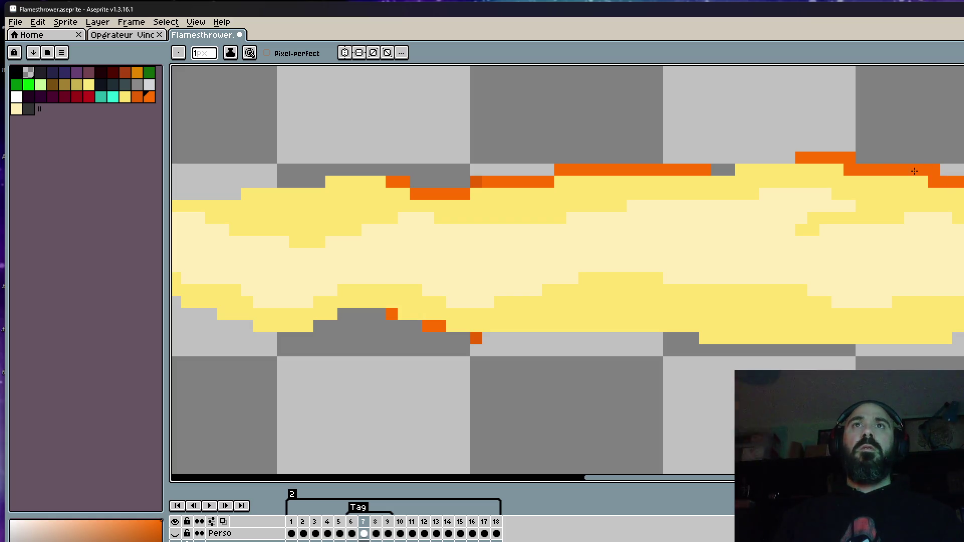
pyautogui.moveTo(844, 157); pyautogui.dragTo(638, 169)
pyautogui.scroll(-3, 731, 172)
pyautogui.scroll(3, 731, 172)
pyautogui.scroll(-3, 639, 168)
pyautogui.scroll(3, 518, 232)
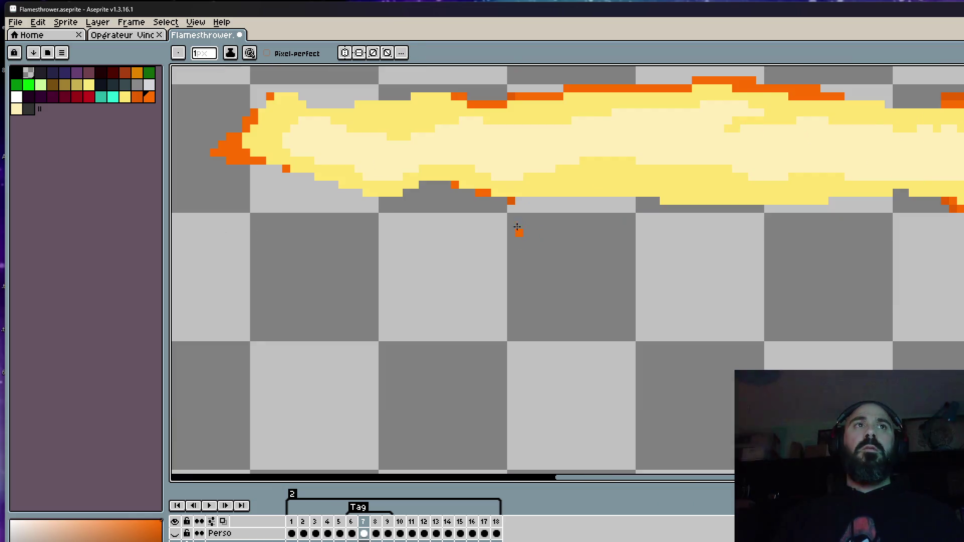
# Step: Outline the flame's bottom edge in orange in three strokes, then compare with the previous frame
pyautogui.moveTo(504, 203); pyautogui.dragTo(633, 196)
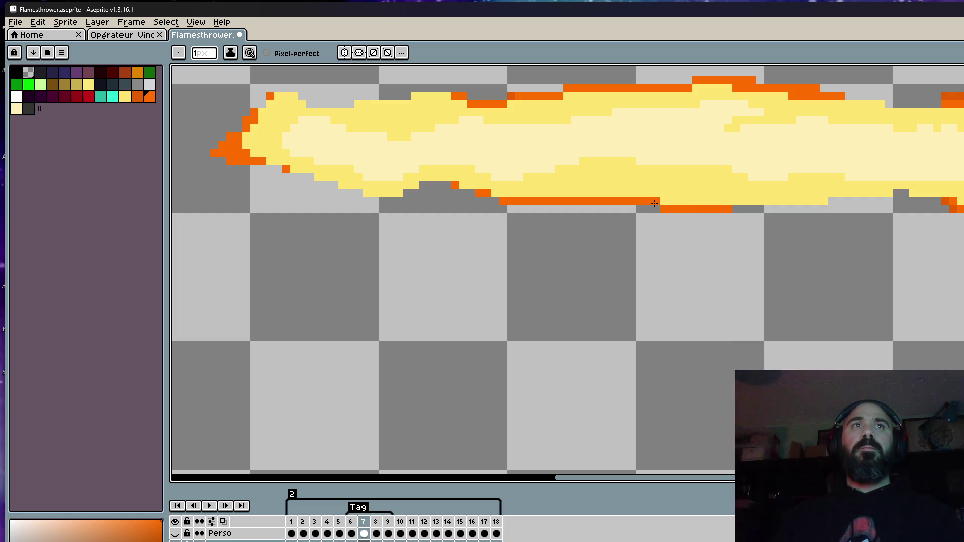
pyautogui.moveTo(733, 209)
pyautogui.mouseDown()
pyautogui.moveTo(831, 201)
pyautogui.moveTo(789, 204)
pyautogui.mouseUp()
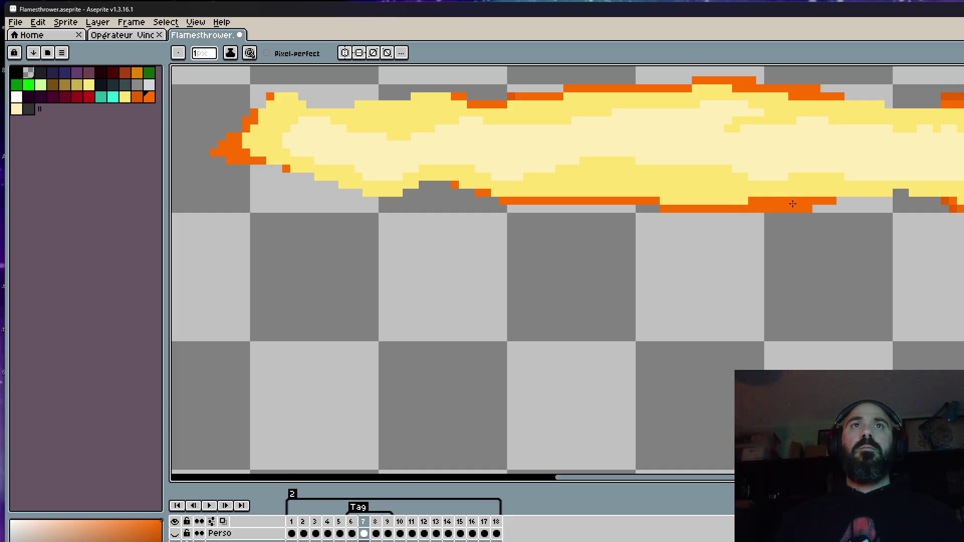
pyautogui.moveTo(859, 199); pyautogui.dragTo(899, 198)
pyautogui.scroll(-2, 902, 197)
pyautogui.press(',')
pyautogui.press('.')
pyautogui.press('.')
pyautogui.scroll(6, 753, 168)
# Step: Extend orange edging along frame 8's top flame edge, erasing a stray orange pixel
pyautogui.moveTo(757, 146); pyautogui.dragTo(960, 137)
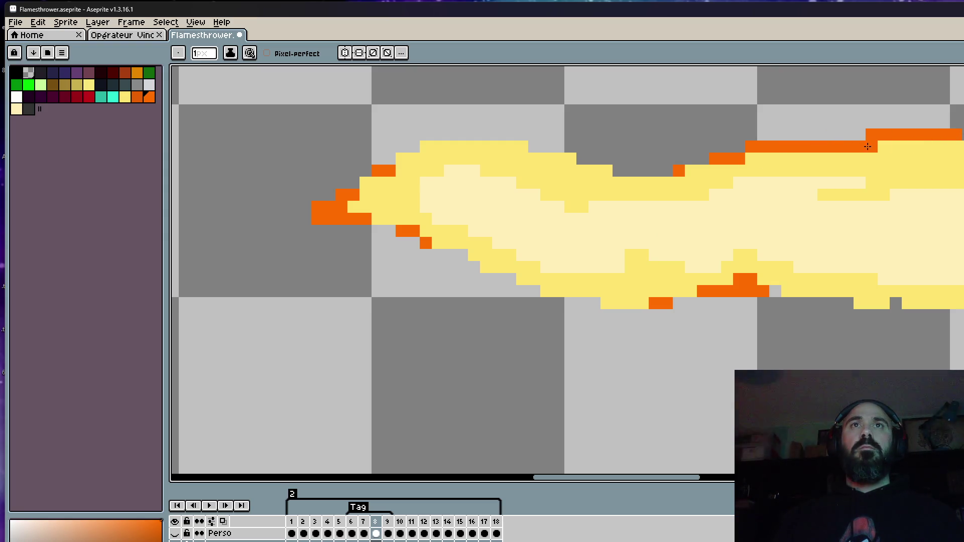
pyautogui.scroll(-4, 870, 136)
pyautogui.scroll(4, 870, 137)
pyautogui.moveTo(944, 131)
pyautogui.mouseDown()
pyautogui.moveTo(727, 179)
pyautogui.moveTo(849, 175)
pyautogui.moveTo(766, 162)
pyautogui.moveTo(537, 171)
pyautogui.mouseUp()
pyautogui.scroll(2, 753, 161)
pyautogui.rightClick(751, 167)
pyautogui.moveTo(646, 162); pyautogui.dragTo(481, 162)
# Step: Draw orange edging along the flame's bottom edge, then undo that stroke
pyautogui.scroll(-3, 377, 166)
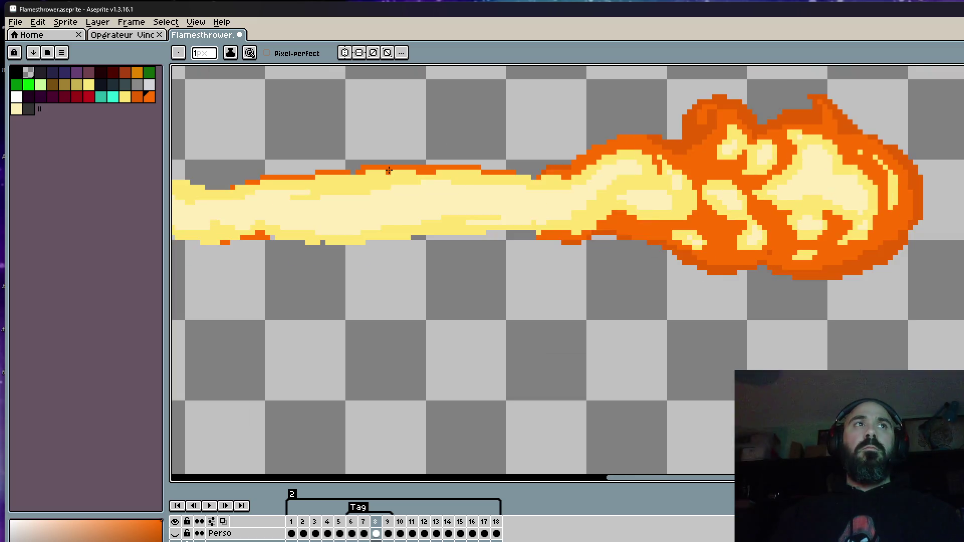
pyautogui.scroll(2, 377, 165)
pyautogui.scroll(-2, 377, 216)
pyautogui.scroll(2, 292, 240)
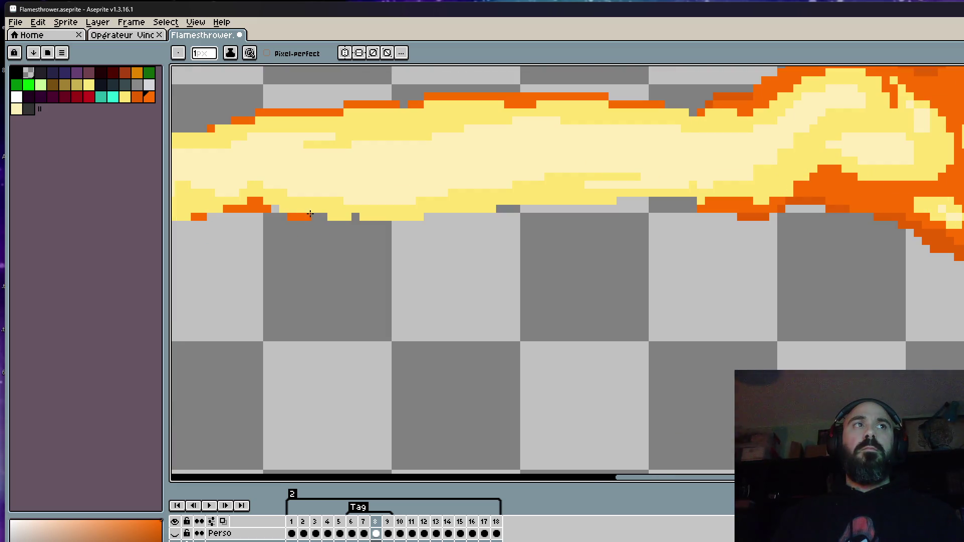
pyautogui.moveTo(355, 219); pyautogui.dragTo(684, 201)
pyautogui.hotkey('ctrl', 'z')
pyautogui.scroll(-3, 603, 238)
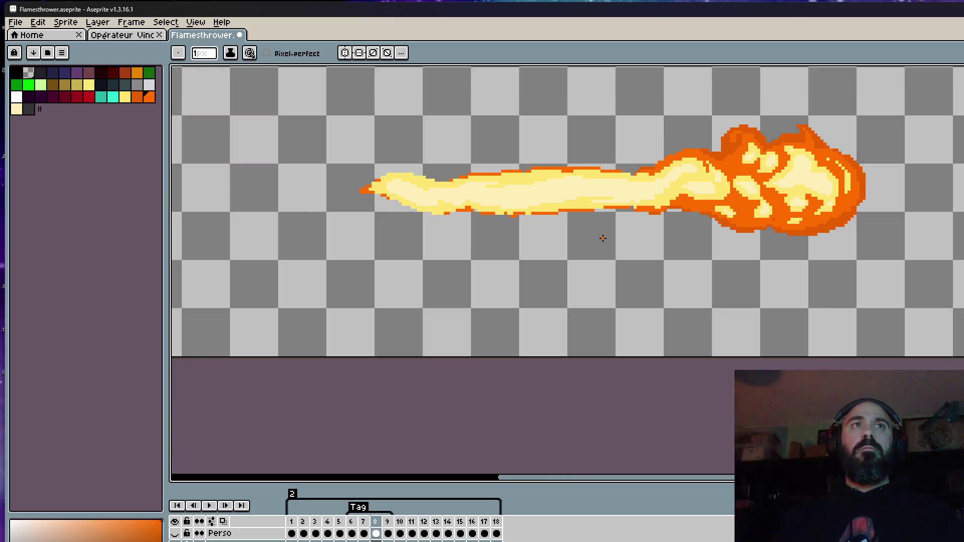
# Step: Preview the animation, then redraw orange edge pixels on the flame body
pyautogui.press('Return')
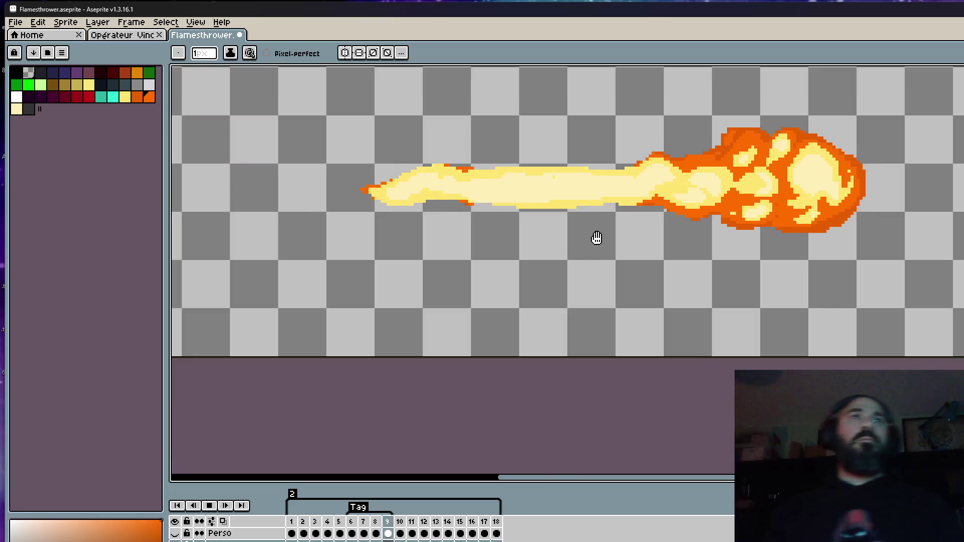
pyautogui.scroll(-4, 597, 238)
pyautogui.scroll(3, 572, 235)
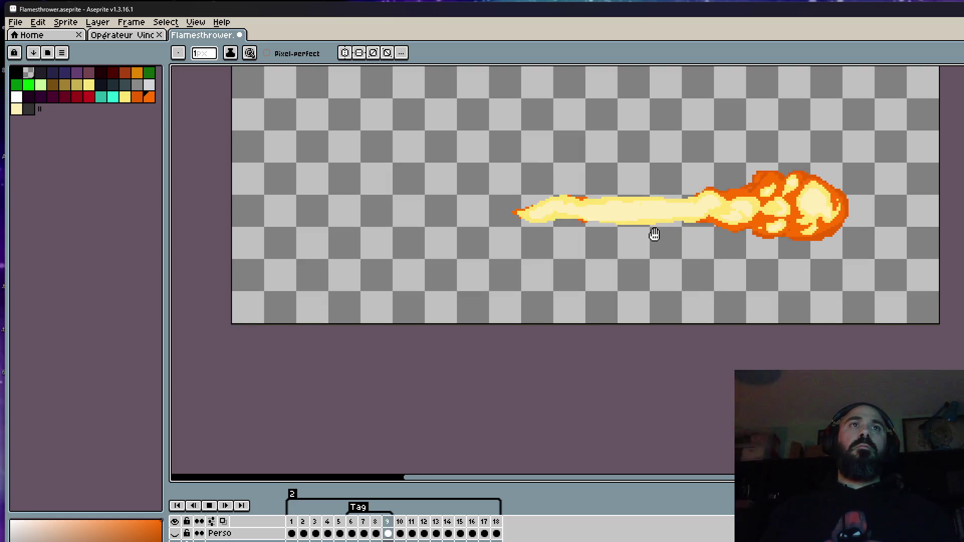
pyautogui.scroll(2, 654, 233)
pyautogui.scroll(3, 655, 233)
pyautogui.moveTo(954, 213)
pyautogui.mouseDown()
pyautogui.moveTo(818, 225)
pyautogui.moveTo(829, 213)
pyautogui.mouseUp()
# Step: Paint an orange row along frame 9's lower flame edge, lightening its left end
pyautogui.scroll(-1, 833, 271)
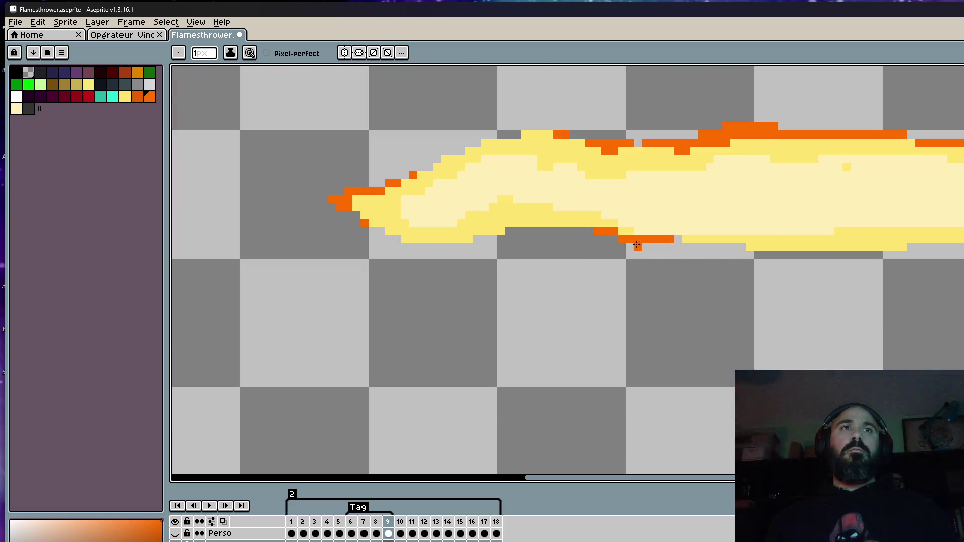
pyautogui.moveTo(678, 247); pyautogui.dragTo(732, 246)
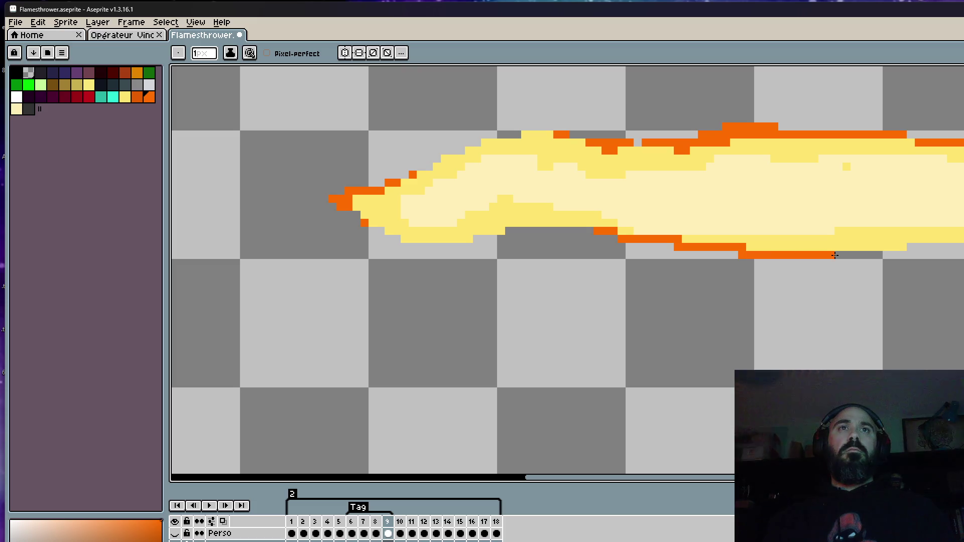
pyautogui.moveTo(697, 247); pyautogui.dragTo(673, 249)
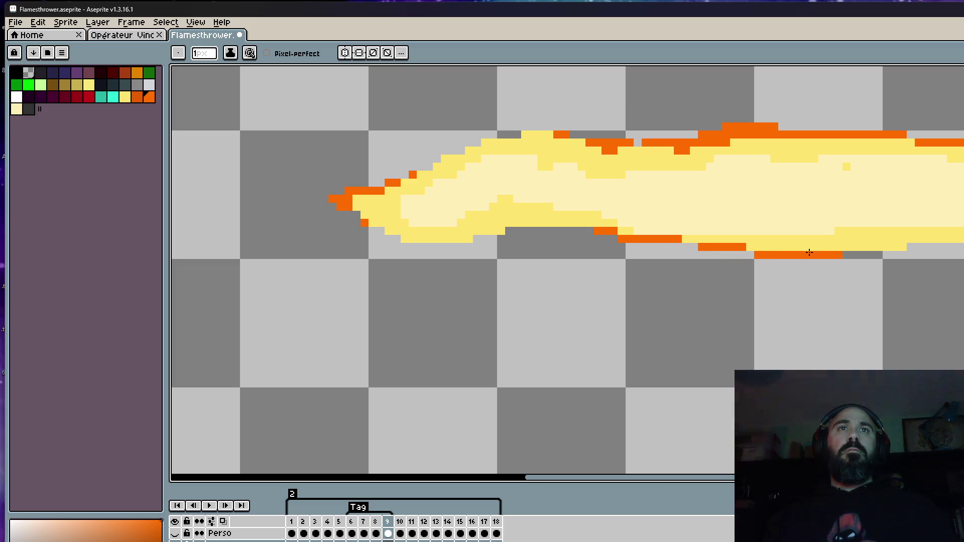
pyautogui.moveTo(900, 250)
pyautogui.mouseDown()
pyautogui.moveTo(962, 246)
pyautogui.moveTo(882, 255)
pyautogui.mouseUp()
pyautogui.scroll(-3, 911, 253)
pyautogui.scroll(2, 911, 252)
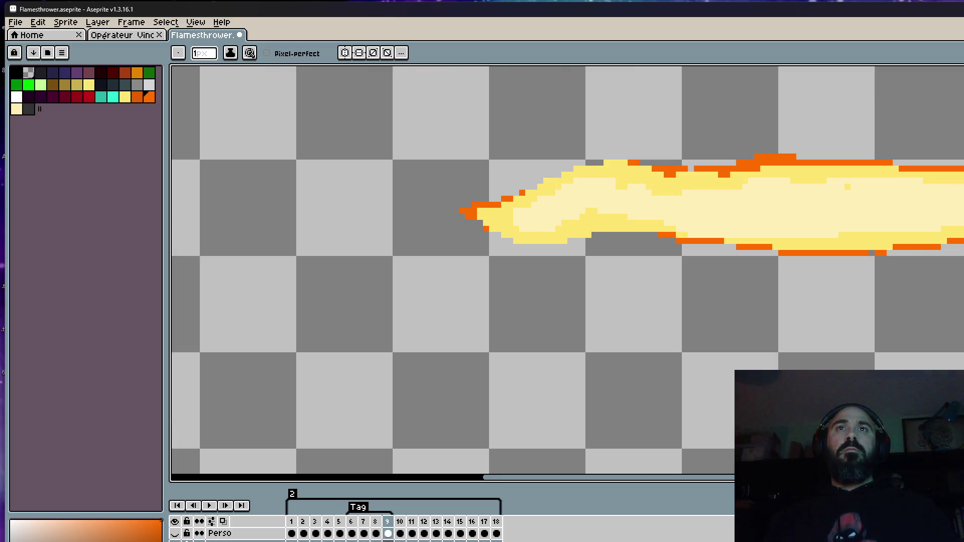
pyautogui.scroll(-3, 891, 243)
# Step: Advance to the next, empty frame and start the animation playing
pyautogui.press('Right')
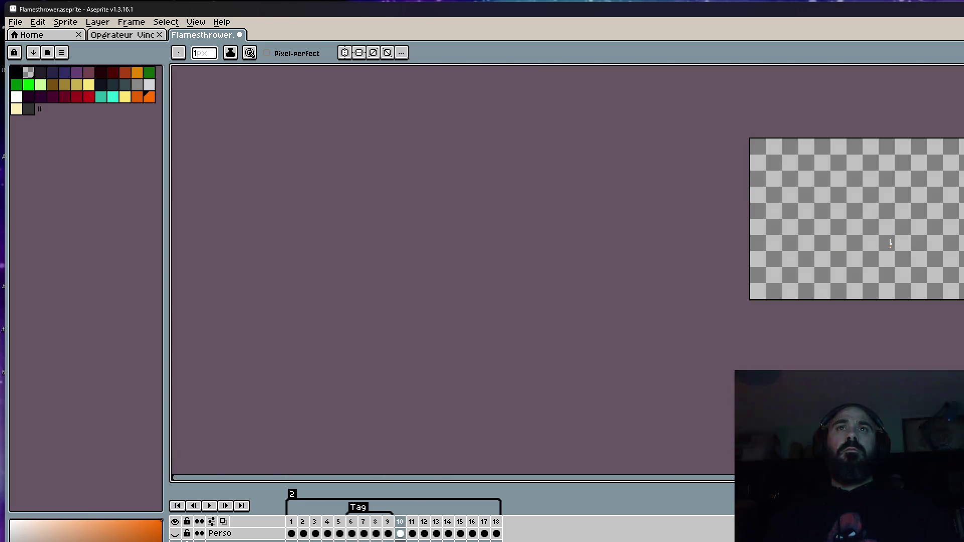
pyautogui.press('Return')
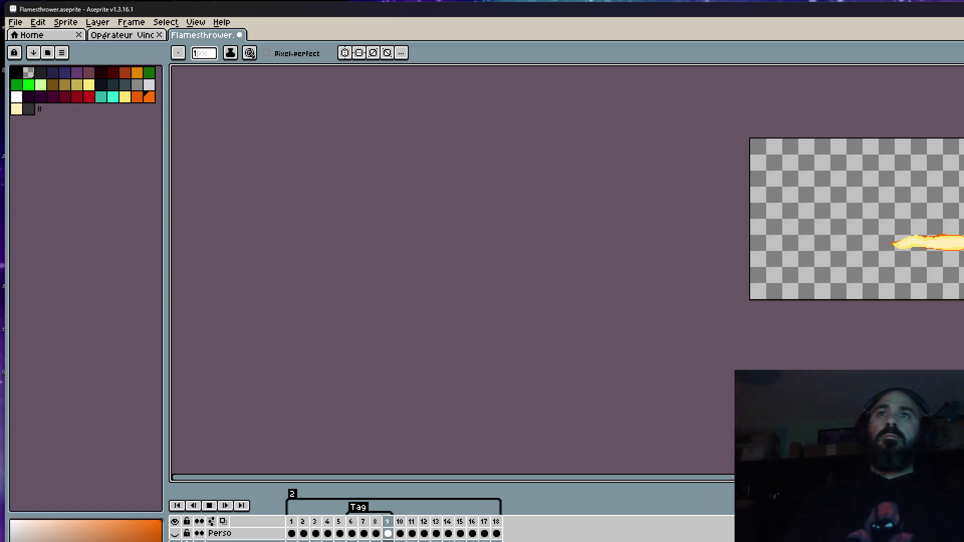
pyautogui.moveTo(890, 249); pyautogui.dragTo(862, 270)
pyautogui.scroll(2, 861, 270)
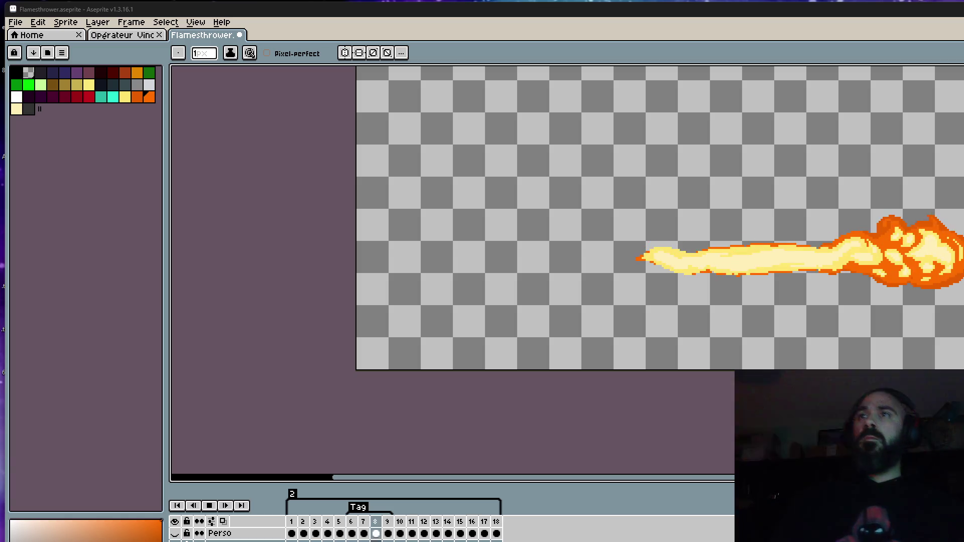
pyautogui.press('Right')
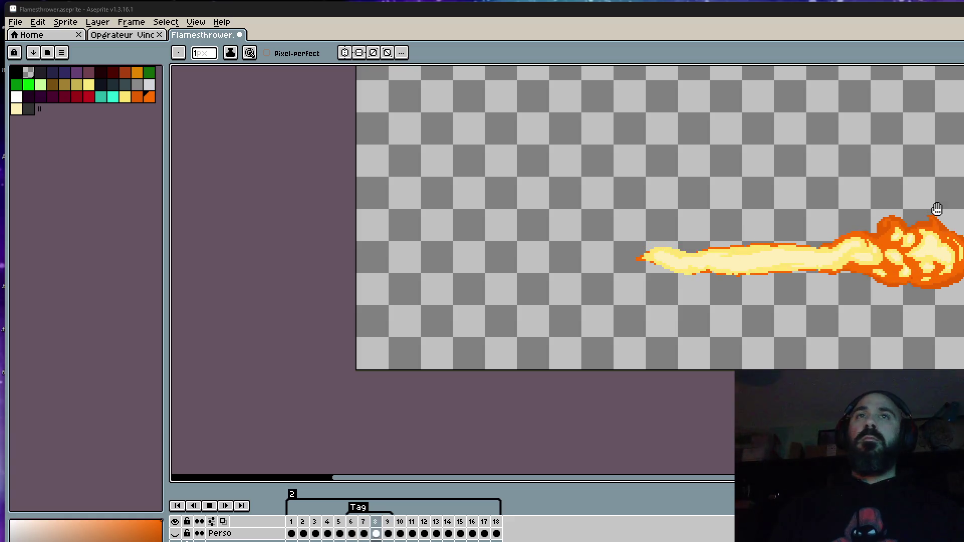
pyautogui.scroll(1, 727, 241)
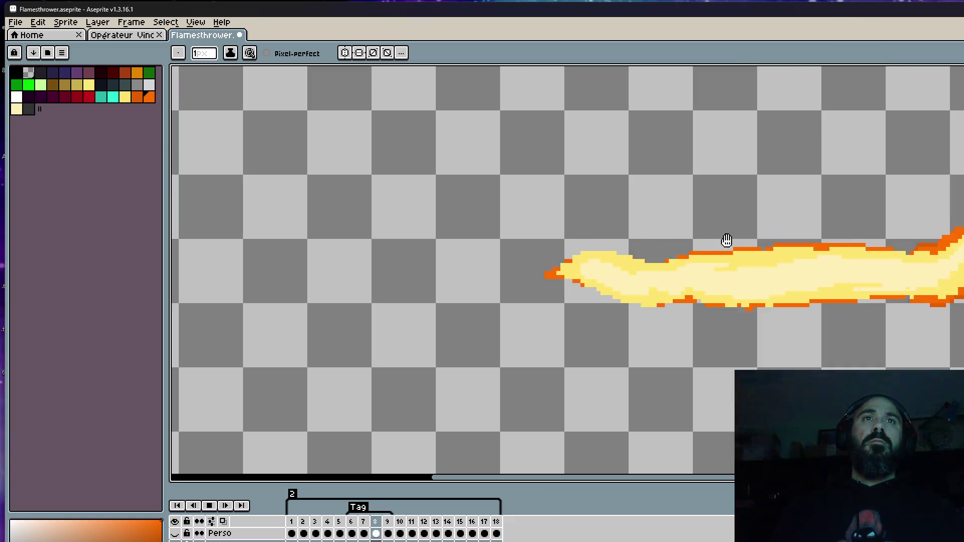
pyautogui.scroll(-1, 854, 231)
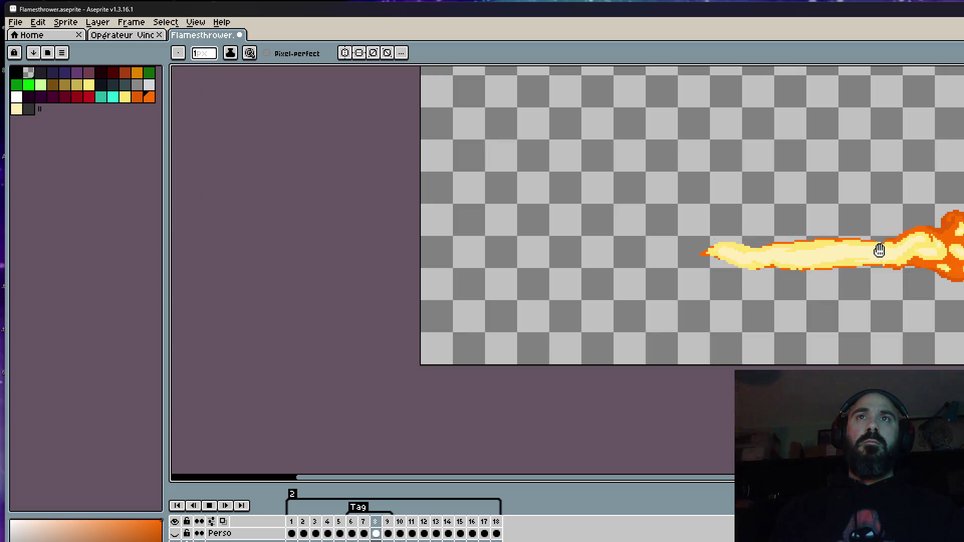
pyautogui.scroll(-2, 880, 250)
pyautogui.scroll(1, 939, 249)
pyautogui.scroll(1, 962, 206)
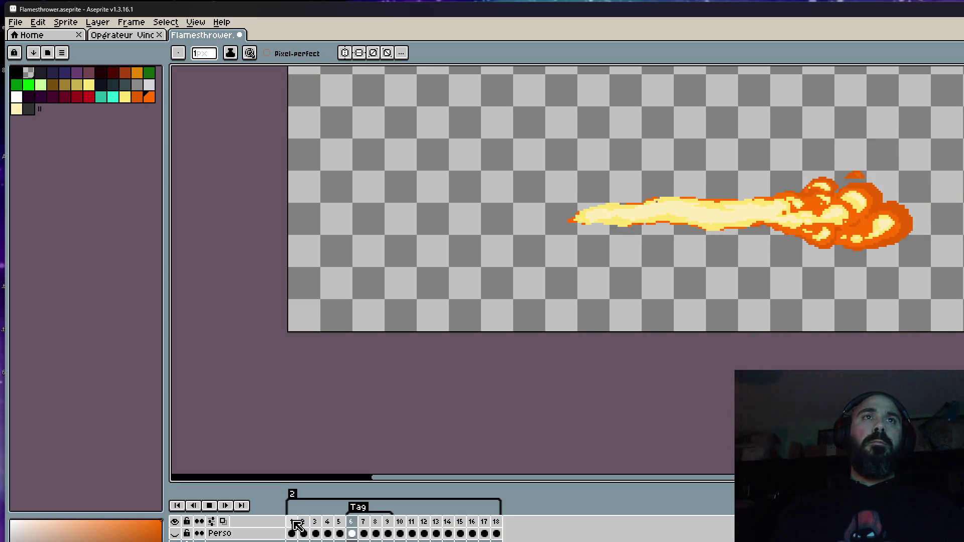
# Step: Stop playback and step through frames 2 to 5 to compare the flames
pyautogui.click(209, 505)
pyautogui.click(299, 525)
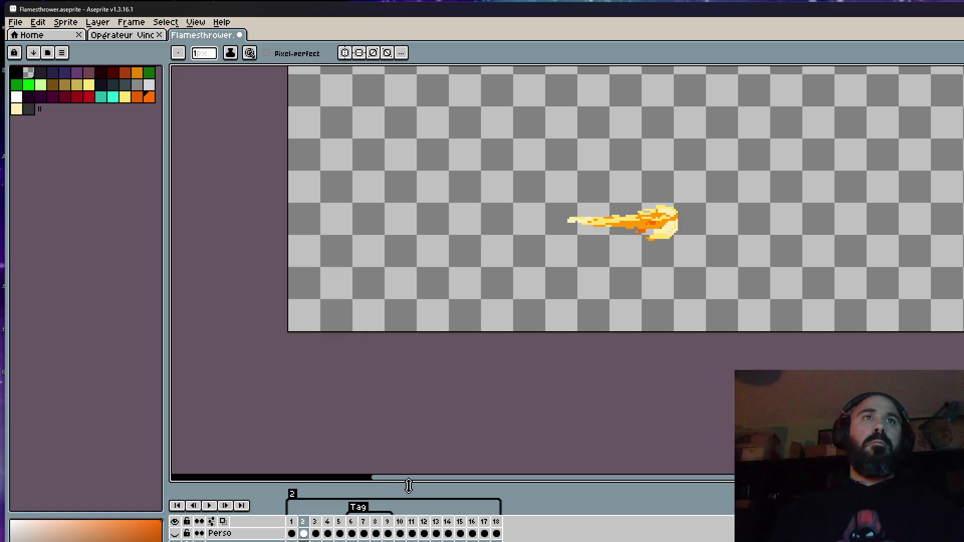
pyautogui.press('Right')
pyautogui.press('Right')
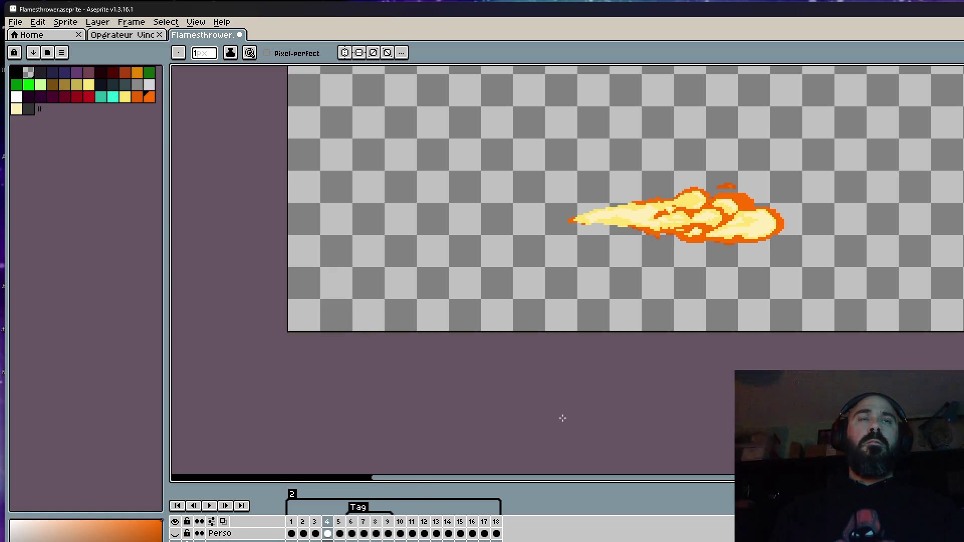
pyautogui.press('Right')
pyautogui.press('Left')
pyautogui.press('Left')
pyautogui.press('Left')
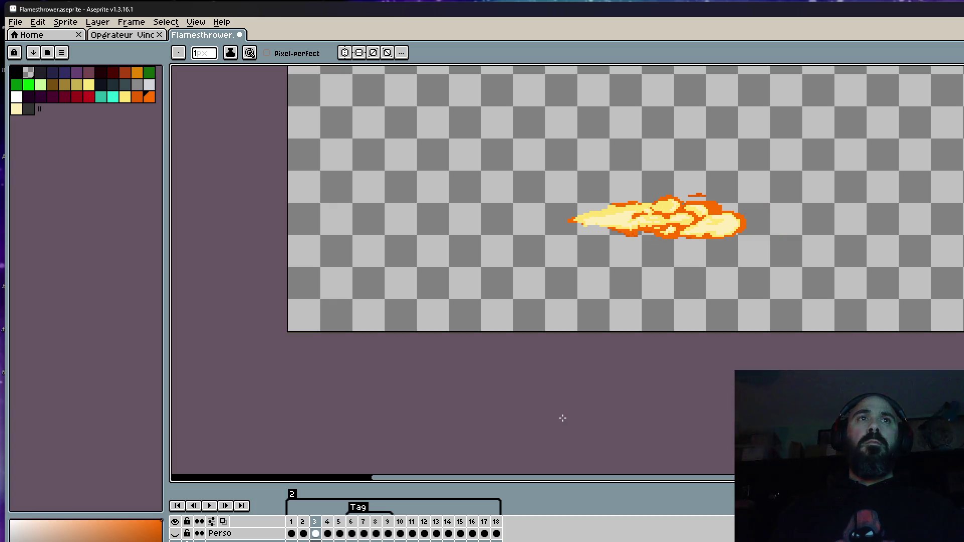
pyautogui.press('Right')
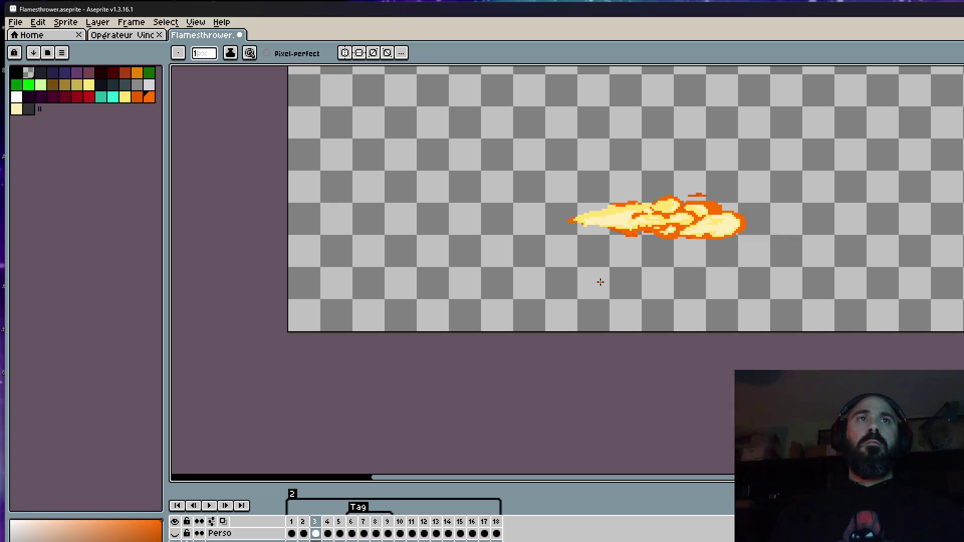
pyautogui.press('Right')
pyautogui.press('Right')
pyautogui.press('Right')
pyautogui.press('Left')
pyautogui.press('Left')
pyautogui.press('Left')
pyautogui.press('Right')
pyautogui.press('Right')
pyautogui.scroll(1, 603, 227)
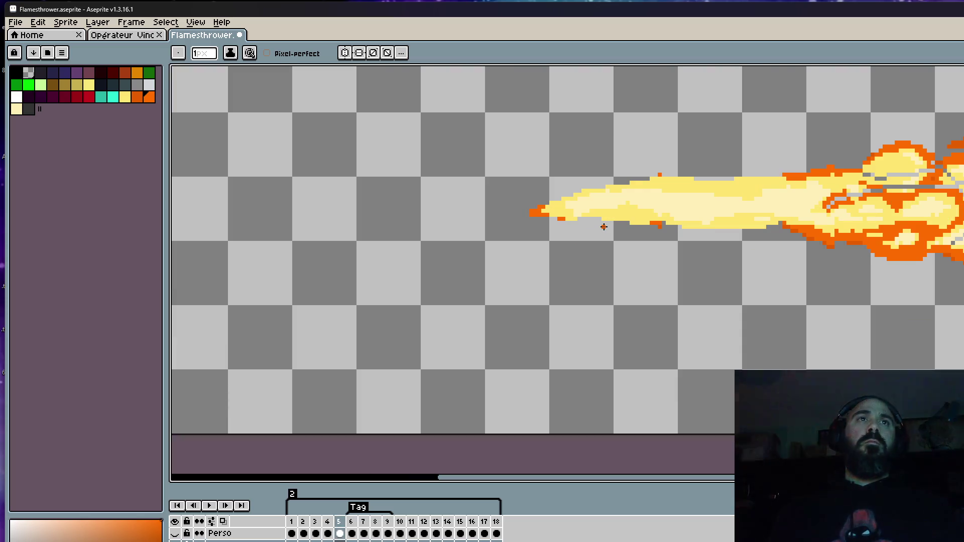
# Step: Marquee-select the area around the flame's tip, commit the move, and check alignment
pyautogui.press('m')
pyautogui.moveTo(504, 127)
pyautogui.mouseDown()
pyautogui.moveTo(680, 267)
pyautogui.moveTo(615, 215)
pyautogui.moveTo(608, 228)
pyautogui.mouseUp()
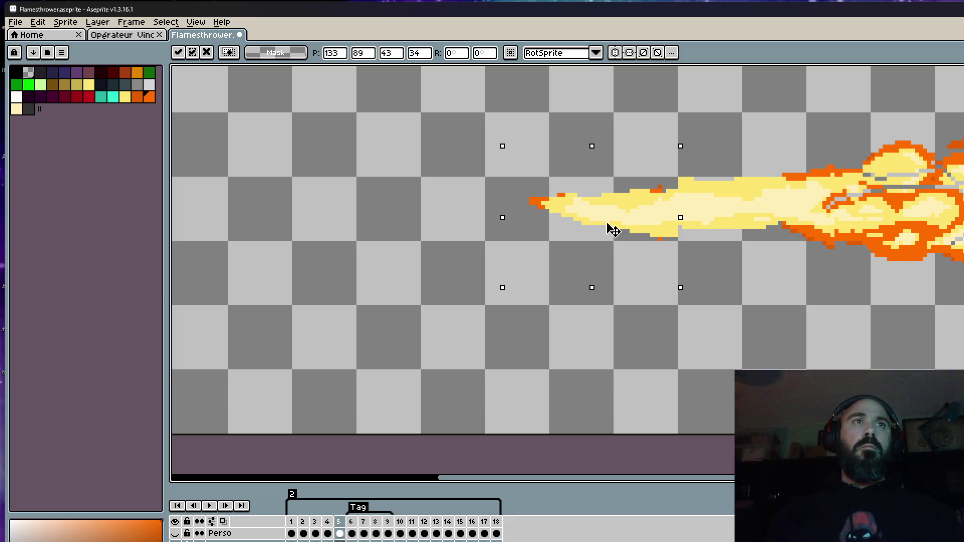
pyautogui.press('Return')
pyautogui.scroll(-1, 632, 226)
pyautogui.press('Left')
pyautogui.press('Right')
pyautogui.press('Right')
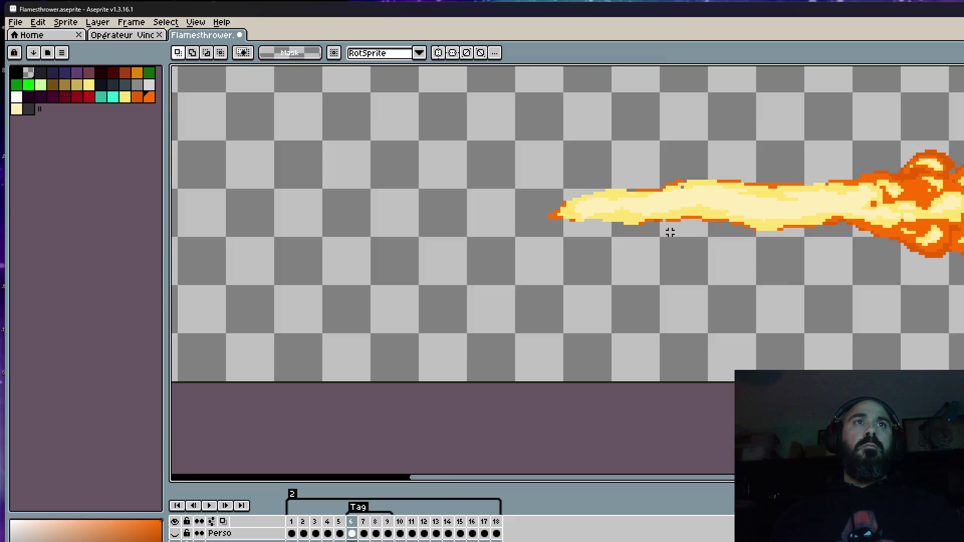
# Step: Play the animation, stop on frame 6, and advance to frame 7
pyautogui.press('Return')
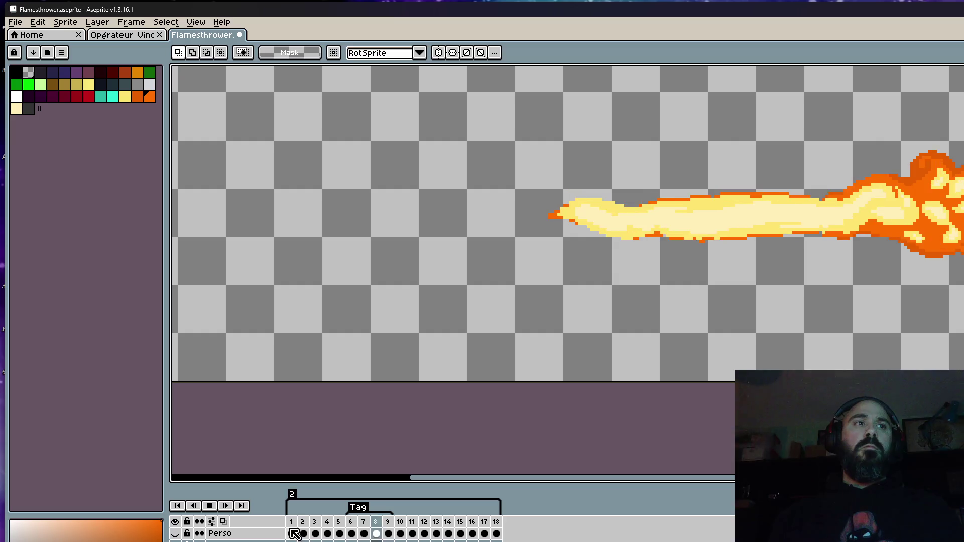
pyautogui.scroll(-4, 669, 269)
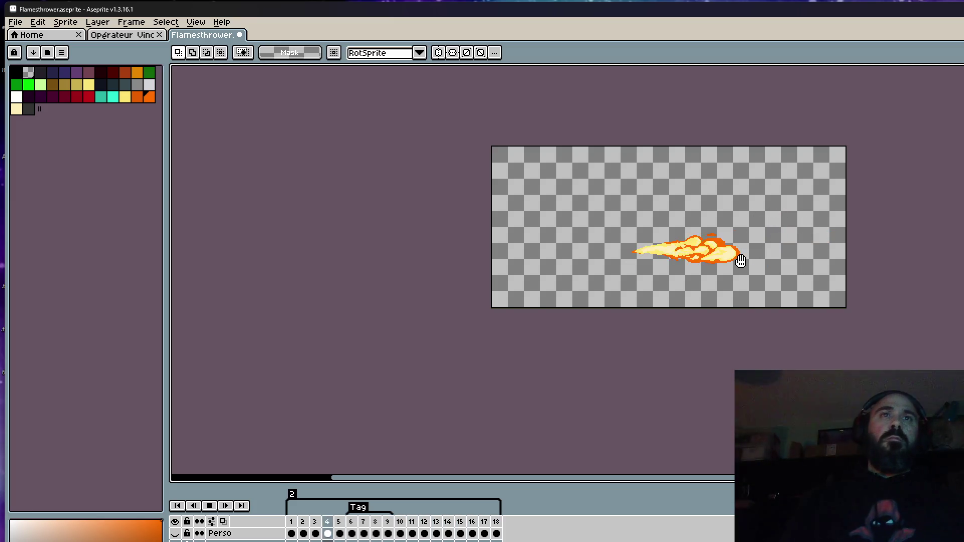
pyautogui.click(355, 525)
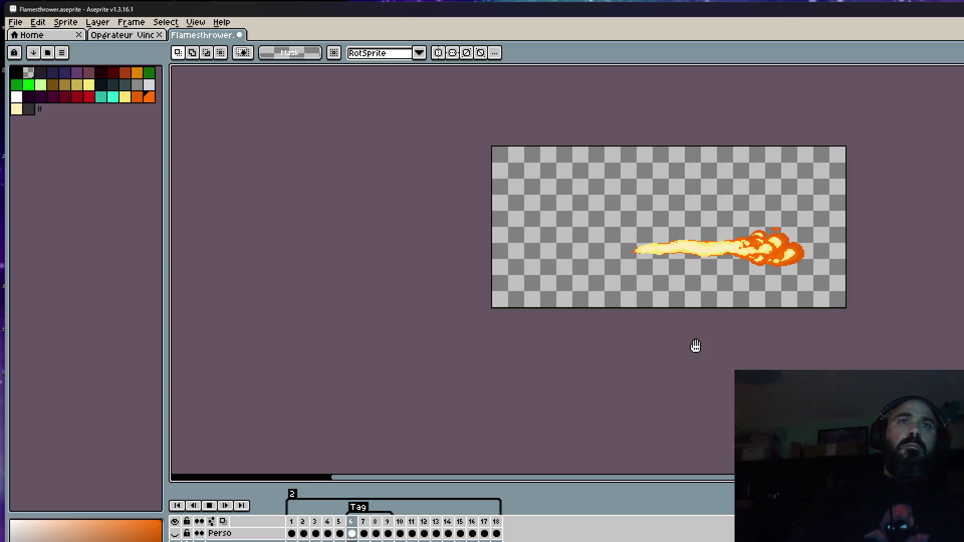
pyautogui.scroll(4, 686, 263)
pyautogui.click(619, 251)
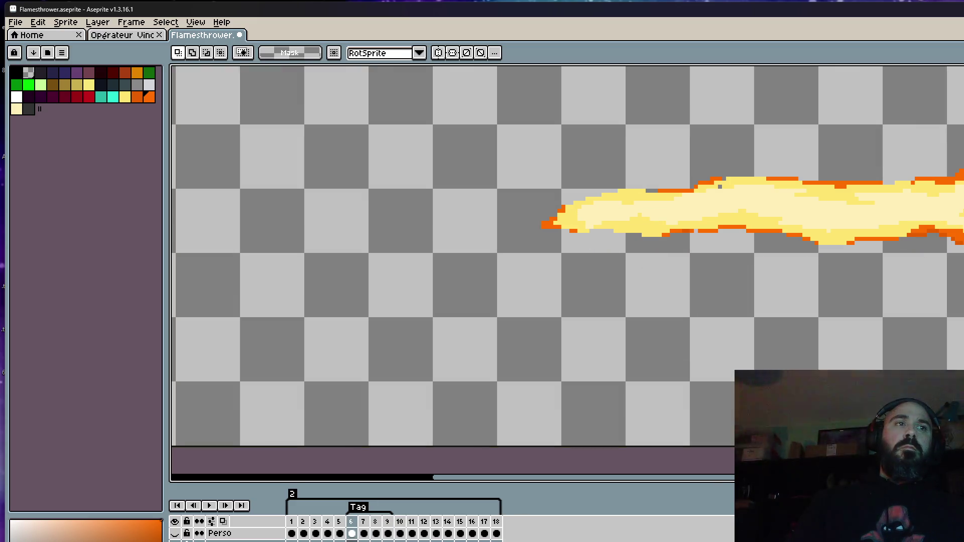
pyautogui.press('Right')
pyautogui.scroll(1, 559, 194)
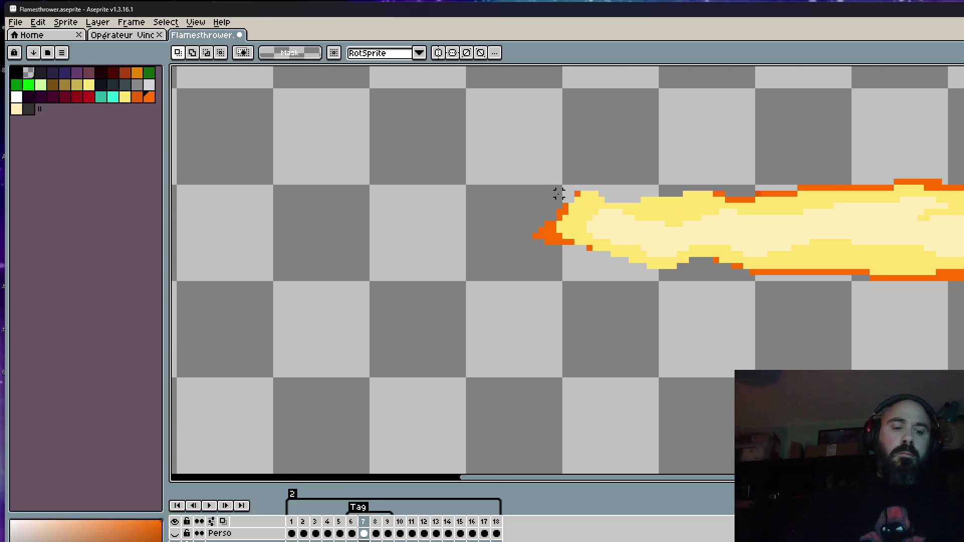
pyautogui.scroll(1, 559, 193)
# Step: Return to the Pencil, step ahead to frame 9, and play the flame animation
pyautogui.press('b')
pyautogui.scroll(-1, 648, 182)
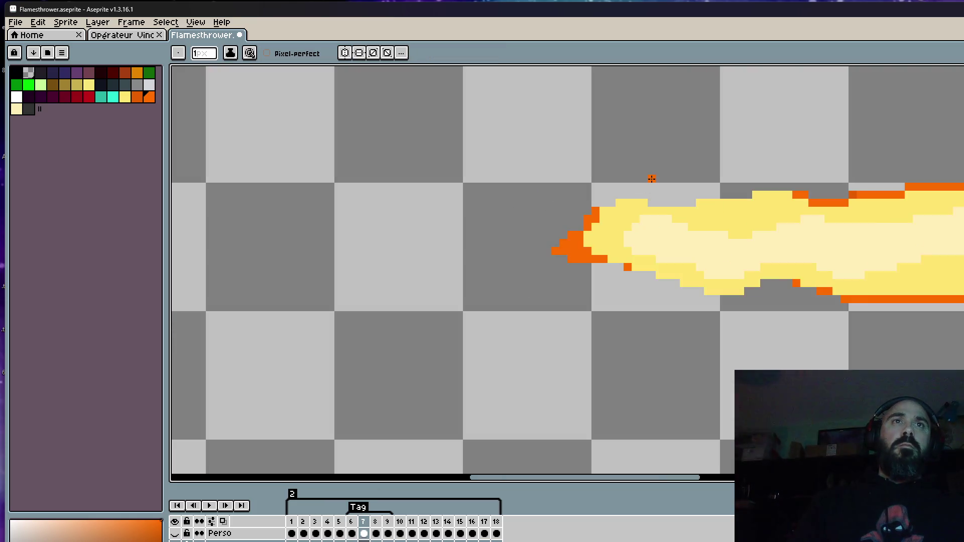
pyautogui.press('Right')
pyautogui.press('Right')
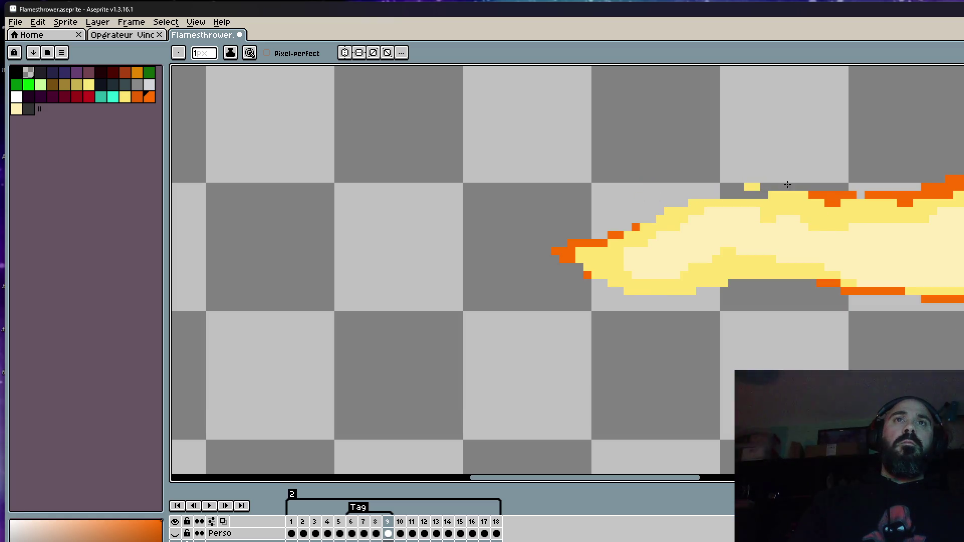
pyautogui.scroll(-2, 744, 176)
pyautogui.press('Return')
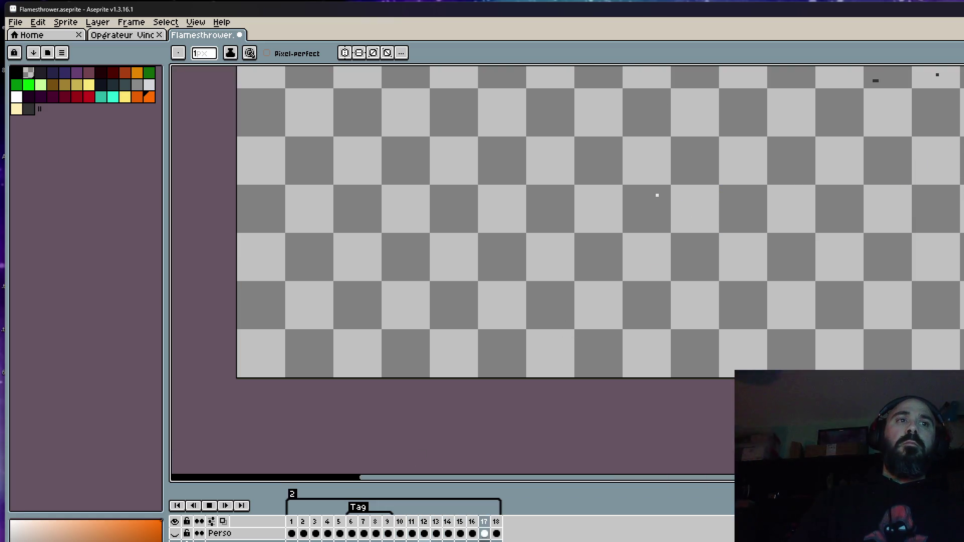
# Step: Stop playback and compare frames 9, 10 and 11, settling on frame 10
pyautogui.press('Return')
pyautogui.press('Left')
pyautogui.scroll(-2, 783, 151)
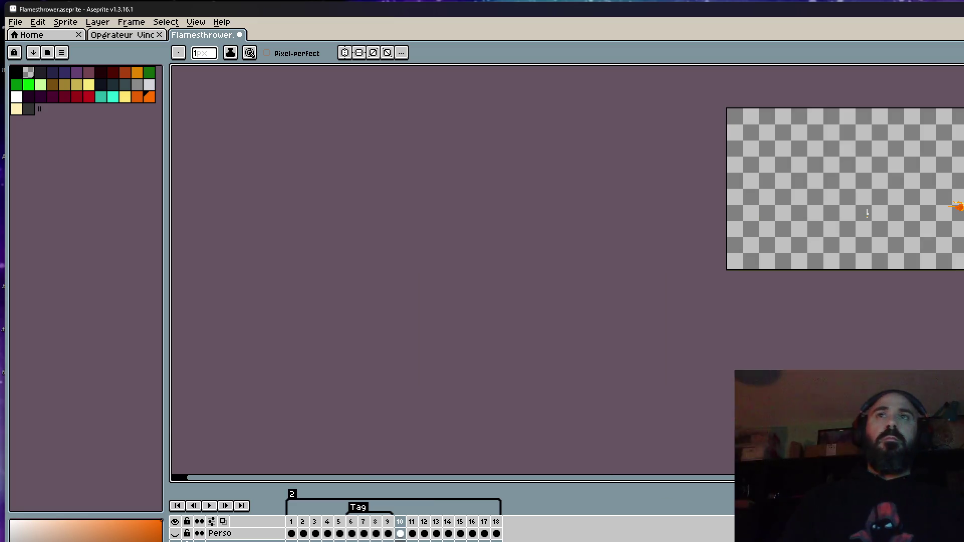
pyautogui.scroll(3, 784, 151)
pyautogui.press('Right')
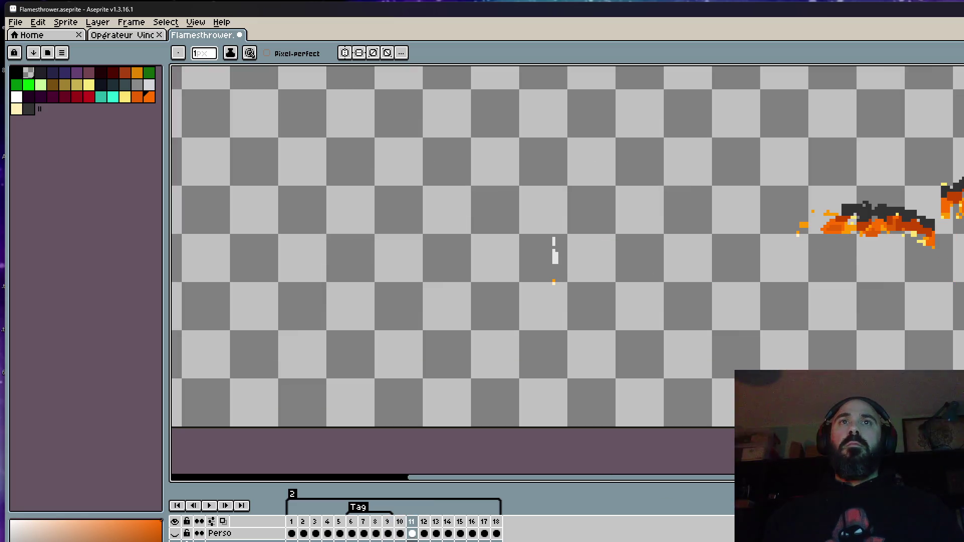
pyautogui.press('Left')
pyautogui.press('Left')
pyautogui.press('Right')
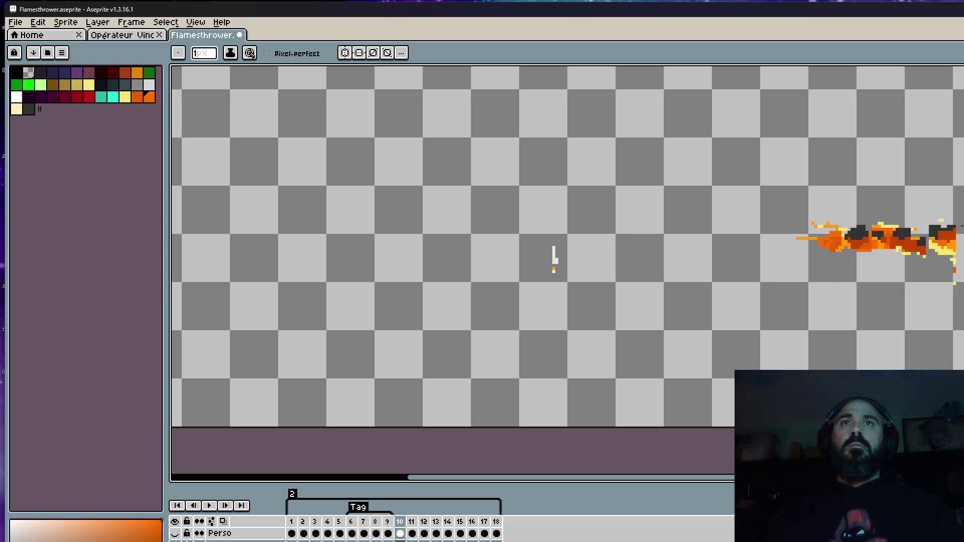
# Step: Marquee-select frame 10's flame, move it left, and commit the move
pyautogui.press('m')
pyautogui.moveTo(784, 206); pyautogui.dragTo(961, 288)
pyautogui.moveTo(927, 254); pyautogui.dragTo(745, 253)
pyautogui.scroll(-1, 786, 185)
pyautogui.press('Return')
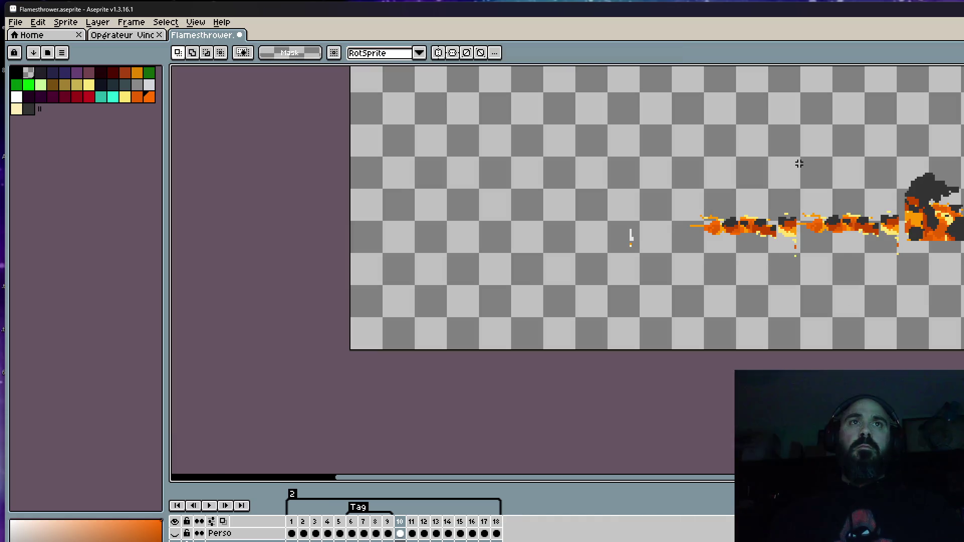
pyautogui.press('Left')
pyautogui.press('Right')
pyautogui.scroll(1, 731, 206)
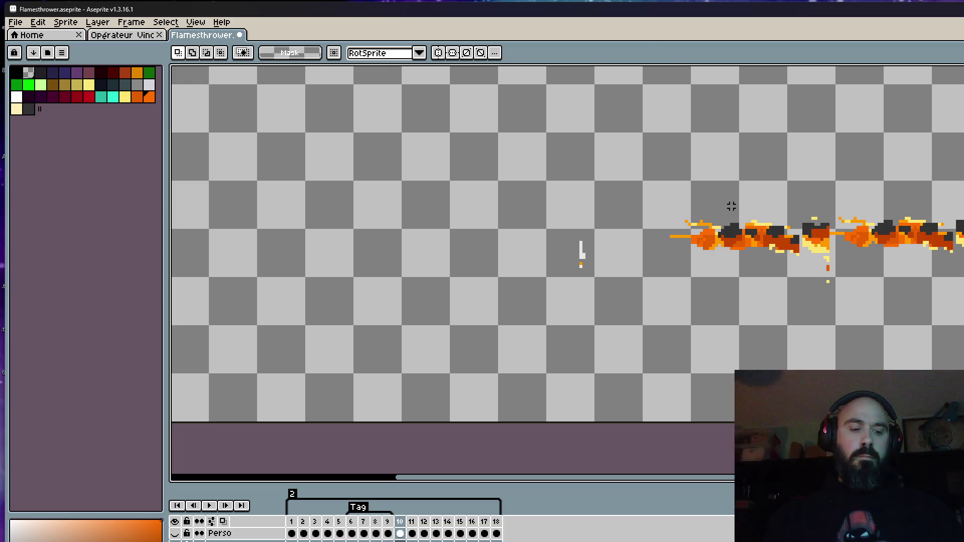
# Step: Move frame 10's right-hand flame section further left and deselect it
pyautogui.moveTo(732, 206); pyautogui.dragTo(911, 292)
pyautogui.moveTo(817, 253)
pyautogui.mouseDown()
pyautogui.moveTo(646, 253)
pyautogui.moveTo(929, 243)
pyautogui.moveTo(680, 259)
pyautogui.mouseUp()
pyautogui.click(731, 180)
pyautogui.scroll(-3, 732, 180)
# Step: Compare frames 10 and 11, then select a flame piece in frame 11
pyautogui.press('Left')
pyautogui.press('Right')
pyautogui.press('Right')
pyautogui.press('Right')
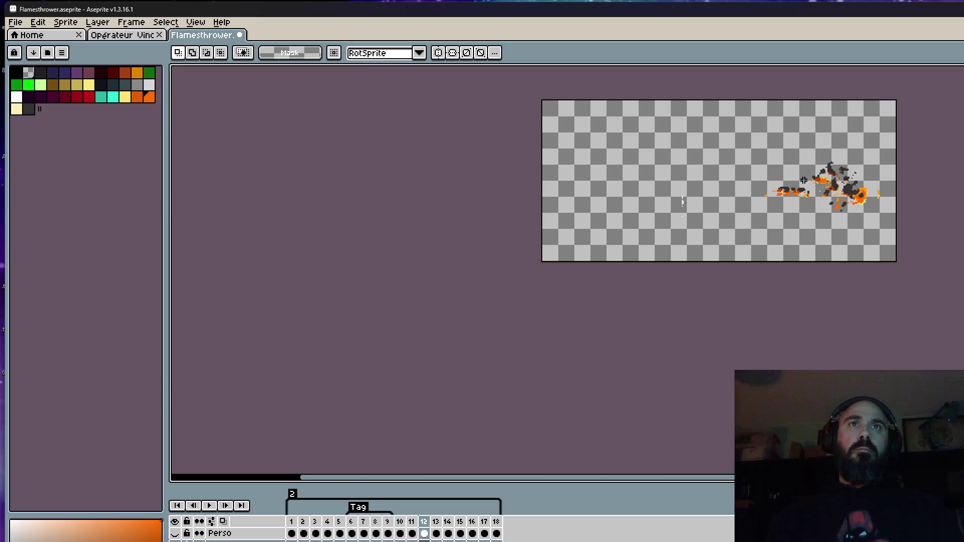
pyautogui.press('Left')
pyautogui.press('Left')
pyautogui.press('Right')
pyautogui.scroll(3, 800, 180)
pyautogui.moveTo(678, 172); pyautogui.dragTo(845, 275)
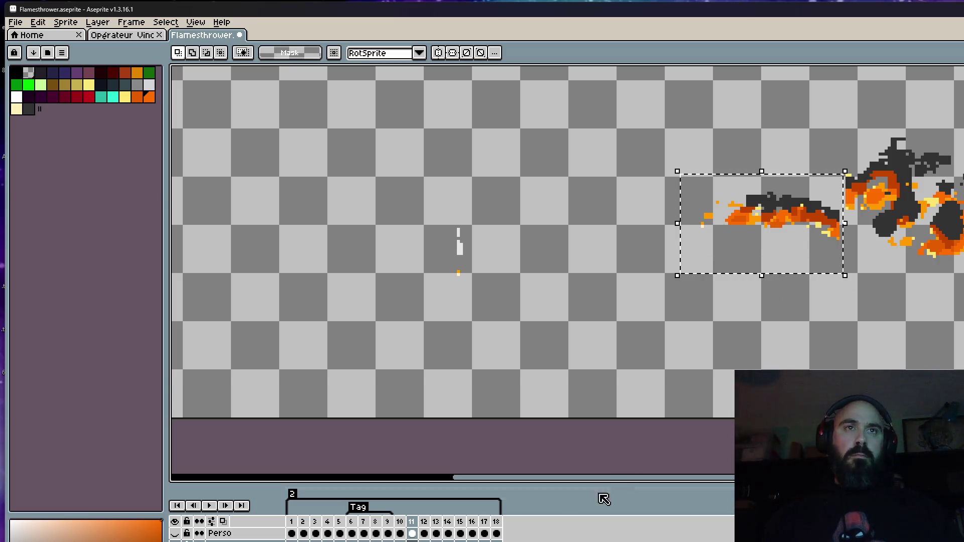
# Step: Copy frame 11's selected flame piece further left along the stream and commit it
pyautogui.moveTo(791, 221)
pyautogui.mouseDown()
pyautogui.moveTo(683, 221)
pyautogui.moveTo(691, 218)
pyautogui.moveTo(680, 227)
pyautogui.moveTo(690, 228)
pyautogui.moveTo(749, 227)
pyautogui.moveTo(595, 222)
pyautogui.moveTo(588, 213)
pyautogui.mouseUp()
pyautogui.click(572, 128)
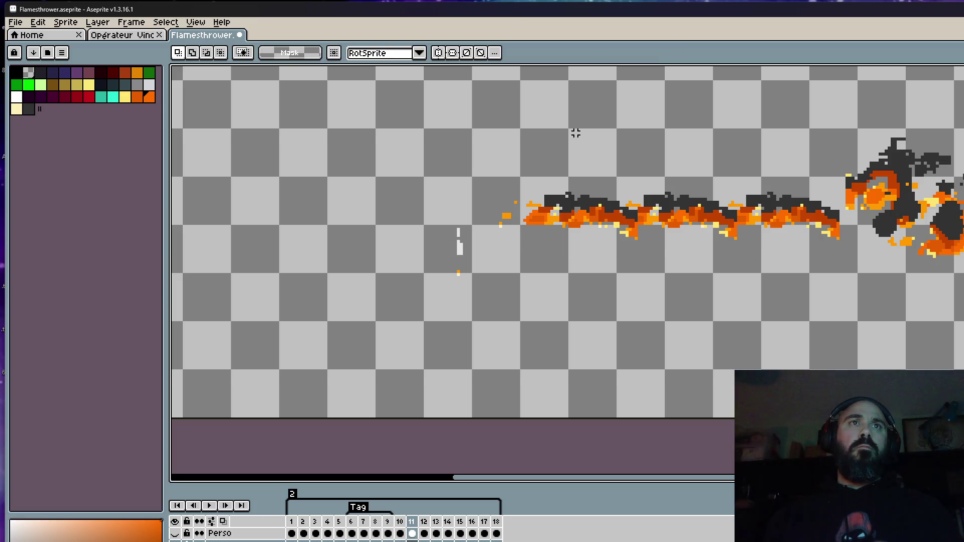
pyautogui.scroll(-5, 576, 133)
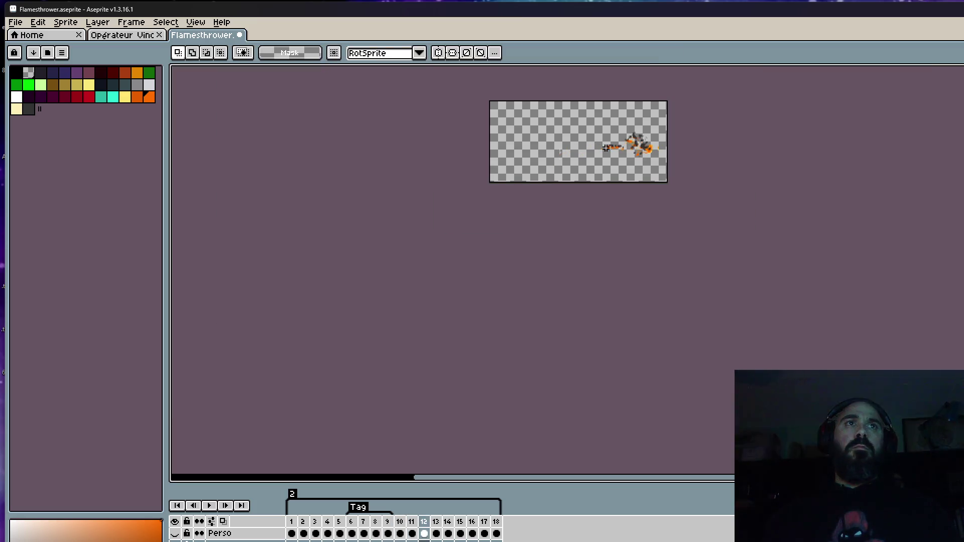
pyautogui.scroll(5, 607, 147)
# Step: Copy frame 12's flame fragments leftward twice, then return to frame 10
pyautogui.moveTo(533, 139); pyautogui.dragTo(754, 272)
pyautogui.click(731, 203)
pyautogui.moveTo(731, 203)
pyautogui.mouseDown()
pyautogui.moveTo(371, 198)
pyautogui.moveTo(418, 199)
pyautogui.mouseUp()
pyautogui.press('Return')
pyautogui.hotkey('ctrl', 'd')
pyautogui.hotkey('ctrl', 'v')
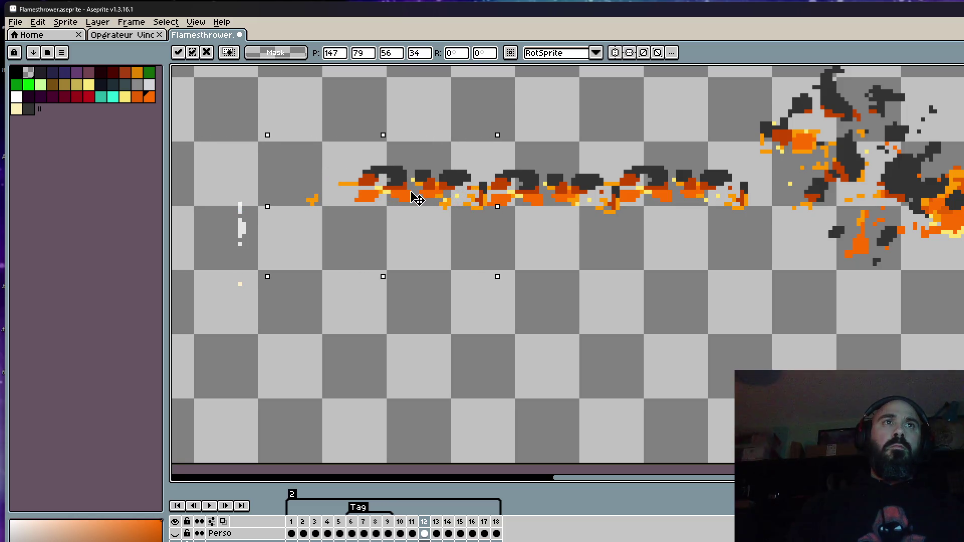
pyautogui.press('Return')
pyautogui.scroll(-2, 438, 145)
pyautogui.press('Left')
pyautogui.press('Left')
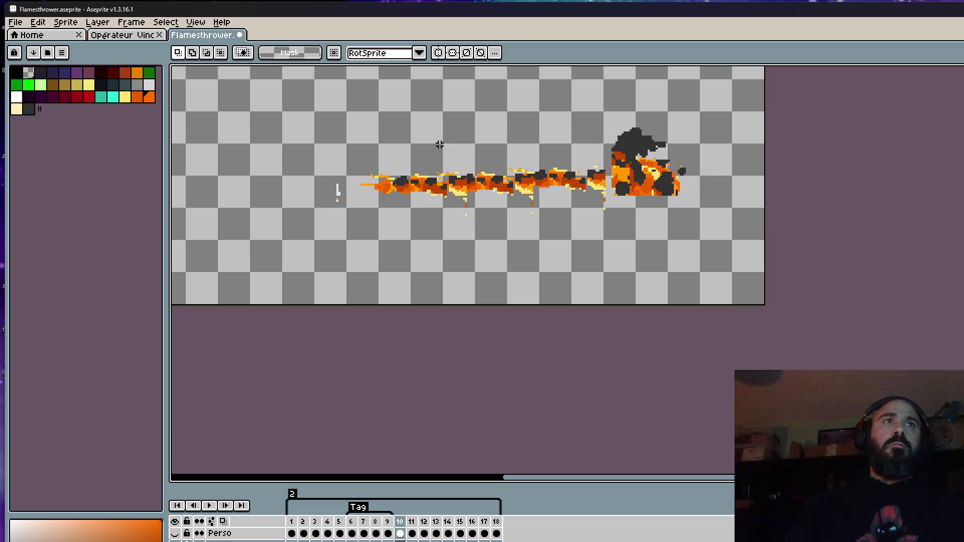
# Step: Raise frame 12's flame stream slightly, checking it against the neighbouring frame
pyautogui.press('Right')
pyautogui.press('Right')
pyautogui.press('Left')
pyautogui.press('Right')
pyautogui.press('Left')
pyautogui.press('Right')
pyautogui.moveTo(345, 131); pyautogui.dragTo(601, 207)
pyautogui.moveTo(570, 174); pyautogui.dragTo(565, 166)
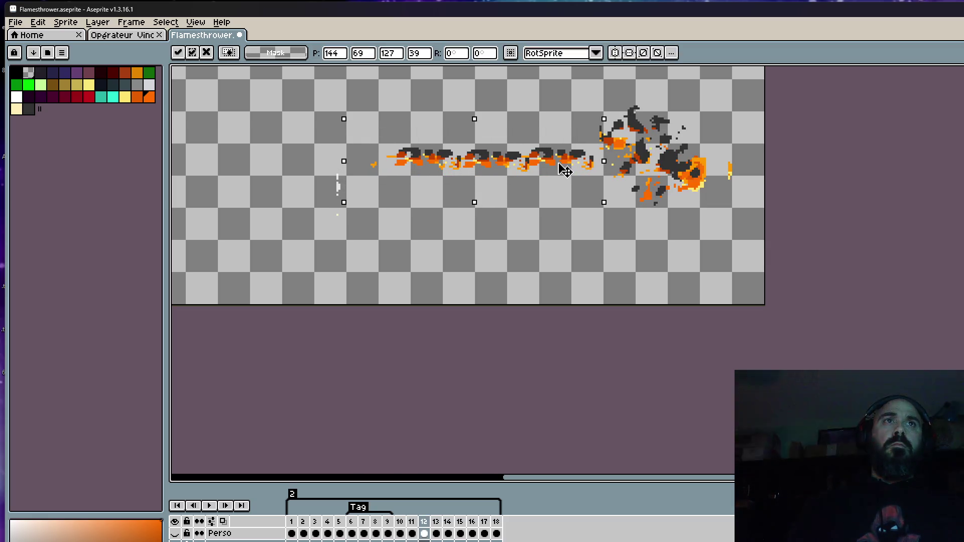
pyautogui.click(430, 234)
pyautogui.press('Left')
pyautogui.press('Right')
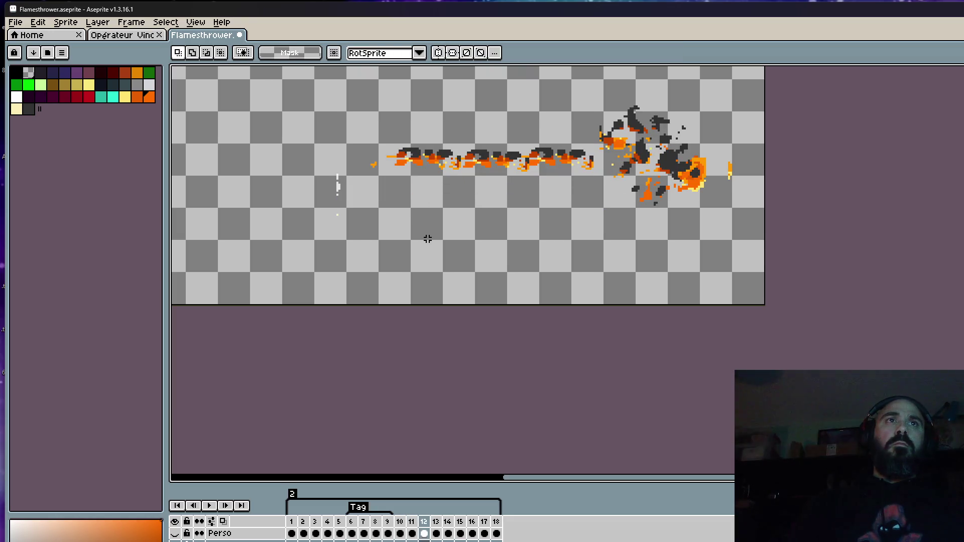
# Step: Copy frame 13's left flame fragments further left, then zoom out and preview the animation
pyautogui.press('Right')
pyautogui.moveTo(491, 128); pyautogui.dragTo(593, 187)
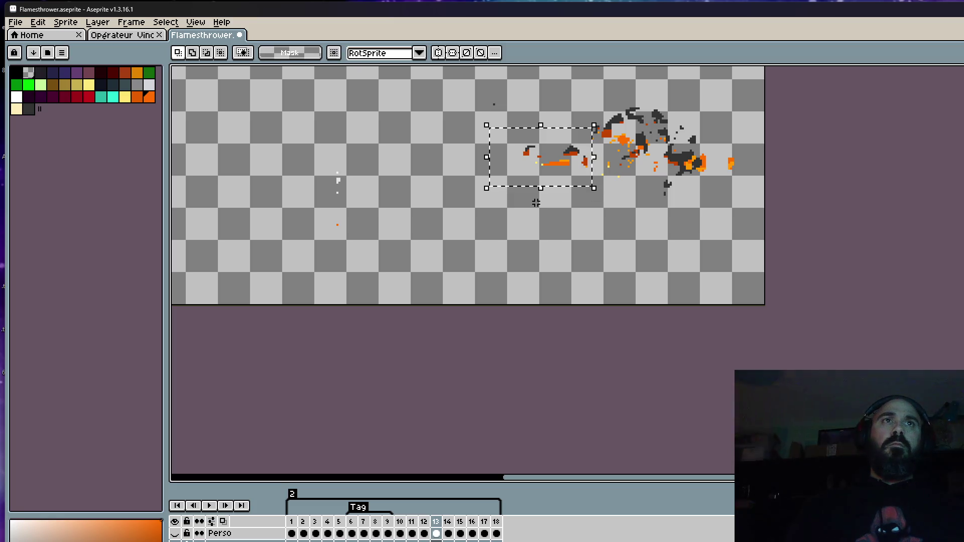
pyautogui.moveTo(534, 200)
pyautogui.mouseDown()
pyautogui.moveTo(477, 177)
pyautogui.moveTo(485, 178)
pyautogui.mouseUp()
pyautogui.press('Return')
pyautogui.hotkey('ctrl', 'z')
pyautogui.moveTo(564, 174)
pyautogui.mouseDown()
pyautogui.moveTo(435, 173)
pyautogui.moveTo(450, 174)
pyautogui.mouseUp()
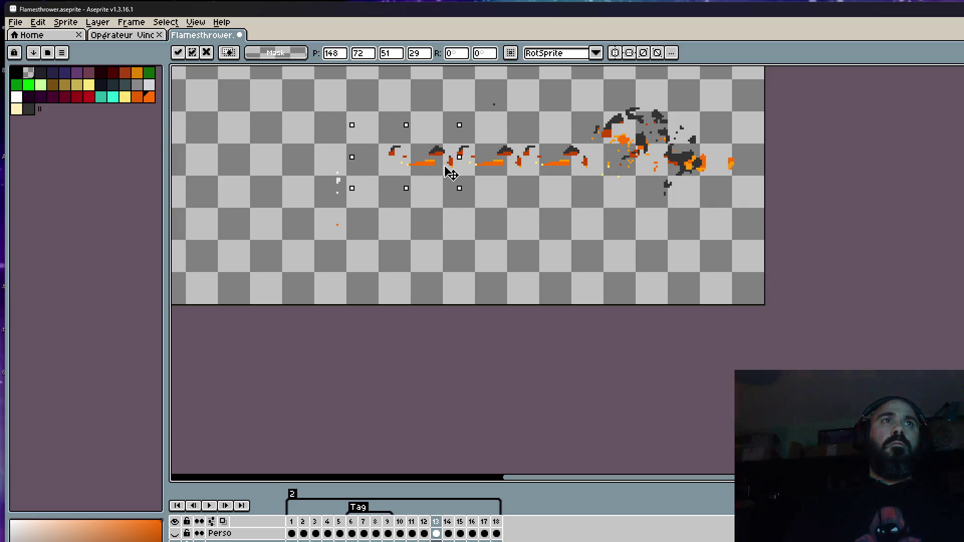
pyautogui.press('Return')
pyautogui.press('-')
pyautogui.press('-')
pyautogui.press('Return')
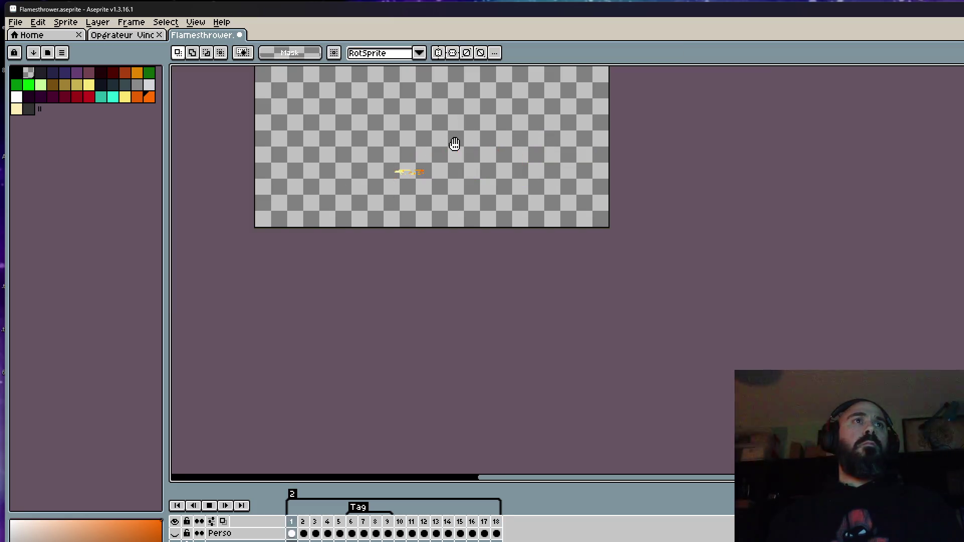
pyautogui.press('Return')
# Step: Copy frame 14's smoky fragments leftward and nudge them up one pixel
pyautogui.press('Right')
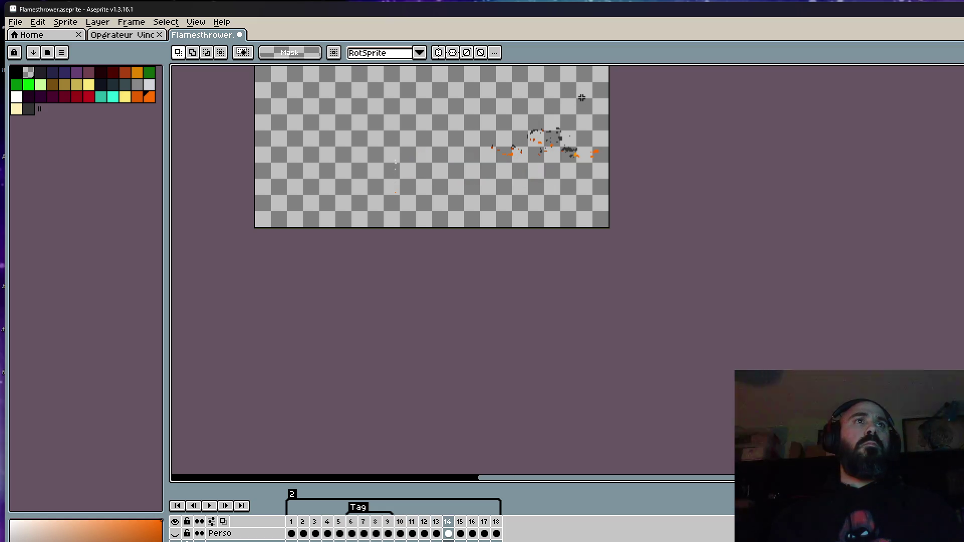
pyautogui.scroll(2, 566, 117)
pyautogui.moveTo(428, 121)
pyautogui.mouseDown()
pyautogui.moveTo(576, 195)
pyautogui.moveTo(553, 205)
pyautogui.moveTo(425, 186)
pyautogui.mouseUp()
pyautogui.click(542, 192)
pyautogui.hscroll(-3, 425, 186)
pyautogui.moveTo(502, 158)
pyautogui.mouseDown()
pyautogui.moveTo(596, 179)
pyautogui.moveTo(448, 182)
pyautogui.mouseUp()
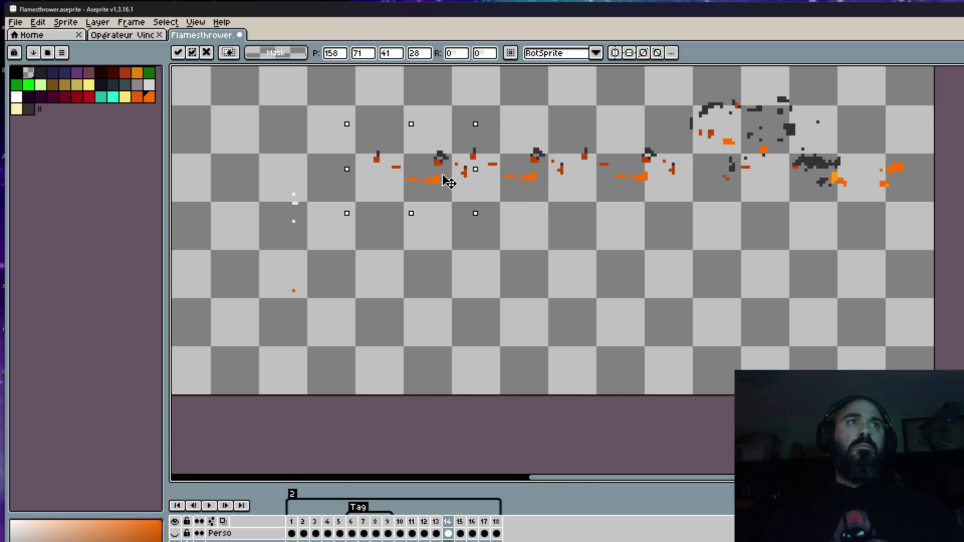
pyautogui.press('Up')
pyautogui.press('Return')
pyautogui.scroll(-2, 491, 116)
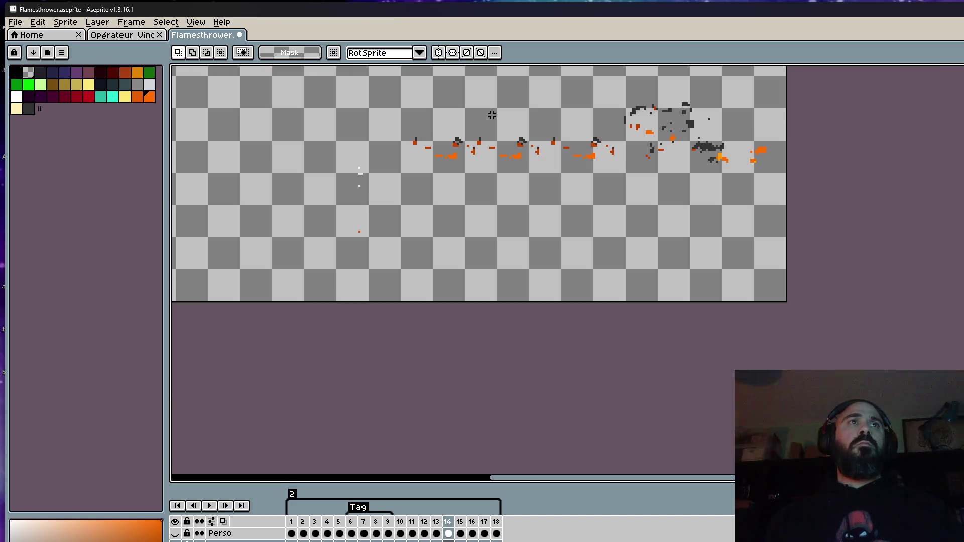
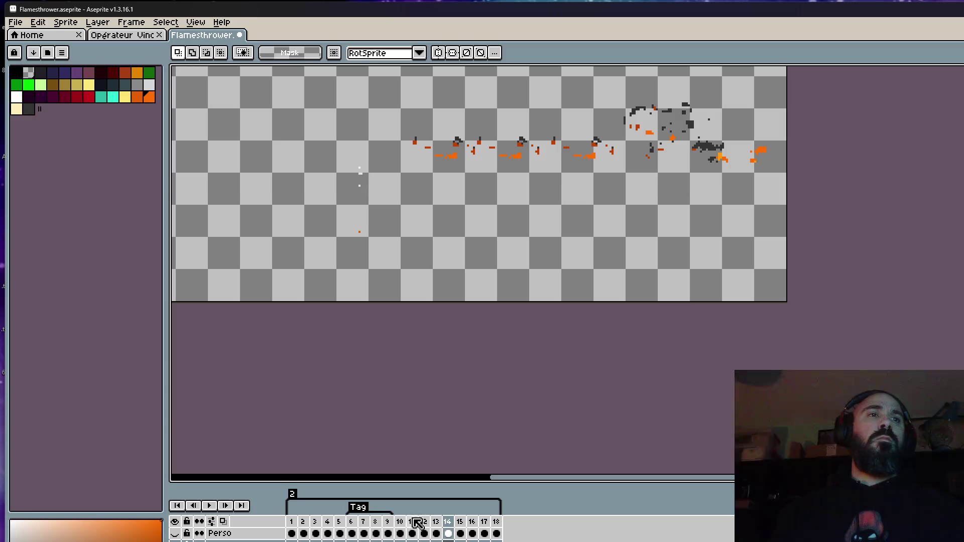
# Step: Select frame 10, the full-flame frame, and play the flamethrower animation
pyautogui.click(400, 534)
pyautogui.scroll(-2, 423, 449)
pyautogui.press('Return')
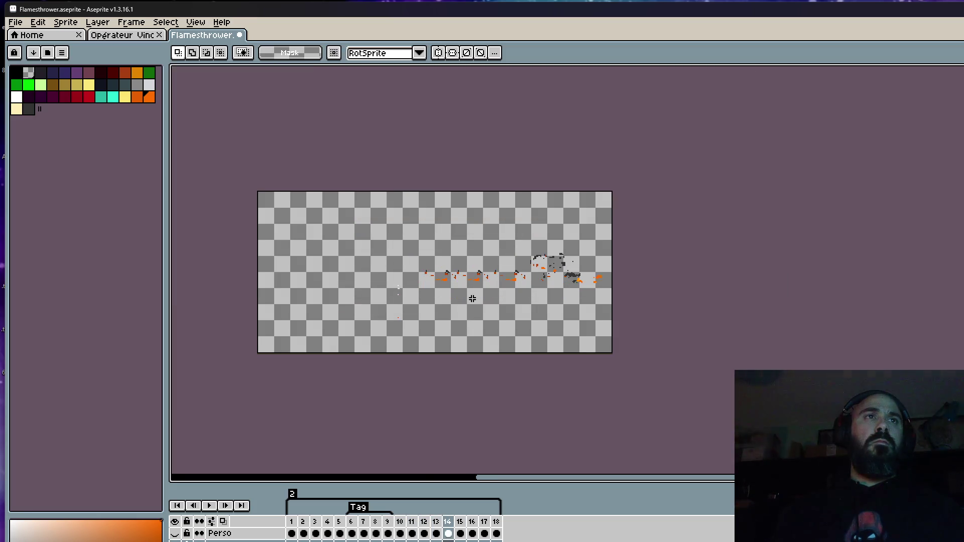
pyautogui.scroll(3, 461, 273)
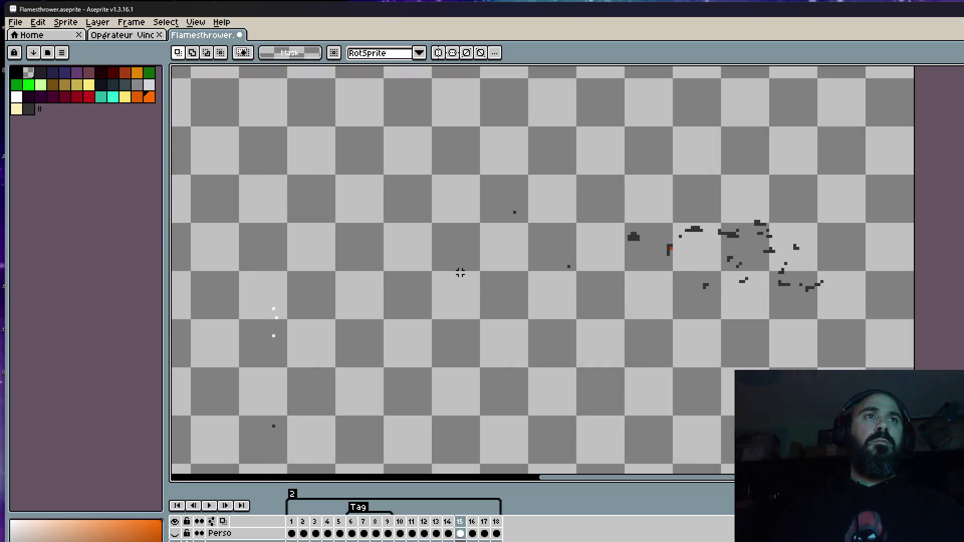
pyautogui.scroll(-3, 460, 273)
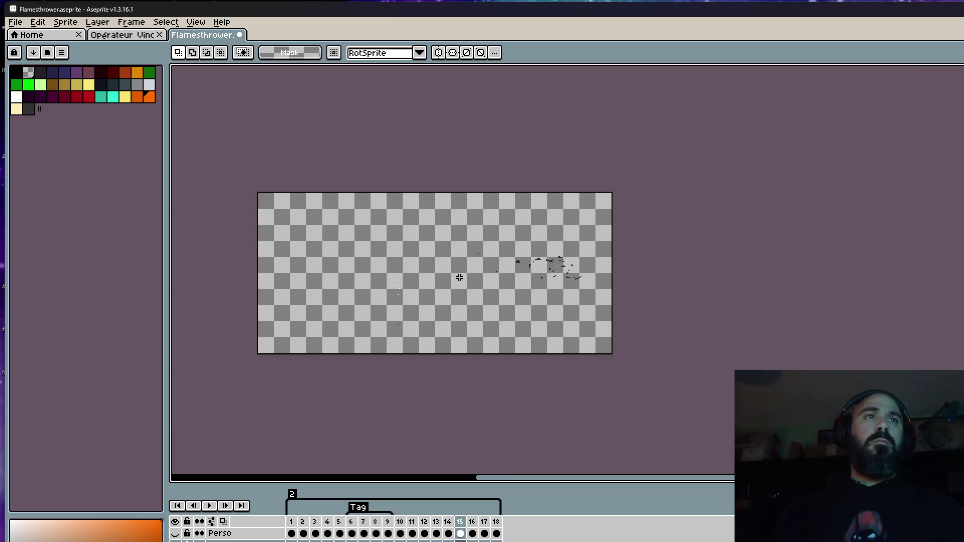
# Step: Replay the 18-frame animation from frame 1, then stop playback
pyautogui.click(296, 531)
pyautogui.press('Return')
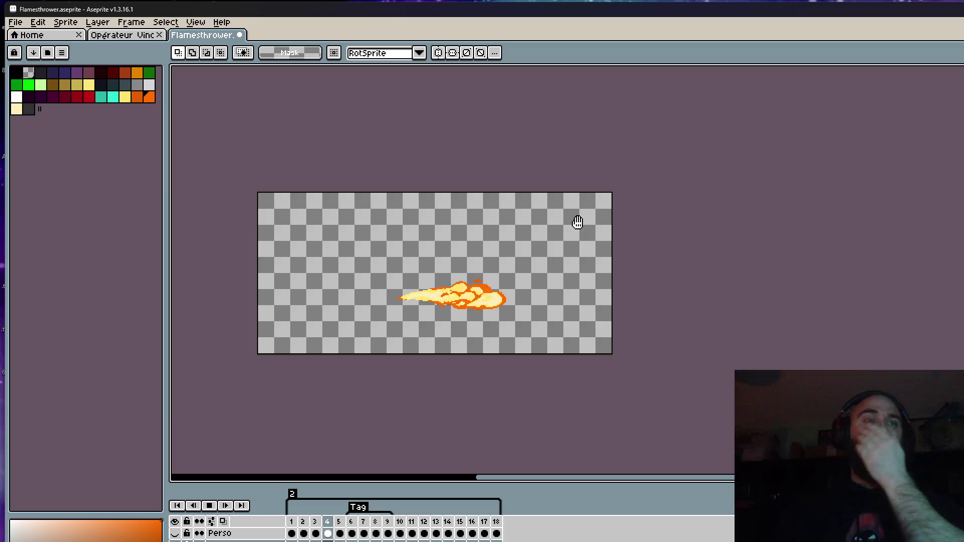
pyautogui.click(216, 508)
# Step: Flip between frames 9 and 10 to compare them, ending on frame 10
pyautogui.scroll(-1, 452, 282)
pyautogui.scroll(3, 461, 288)
pyautogui.scroll(-2, 461, 287)
pyautogui.scroll(4, 409, 394)
pyautogui.press('Return')
pyautogui.press('Right')
pyautogui.press('Left')
pyautogui.press('Right')
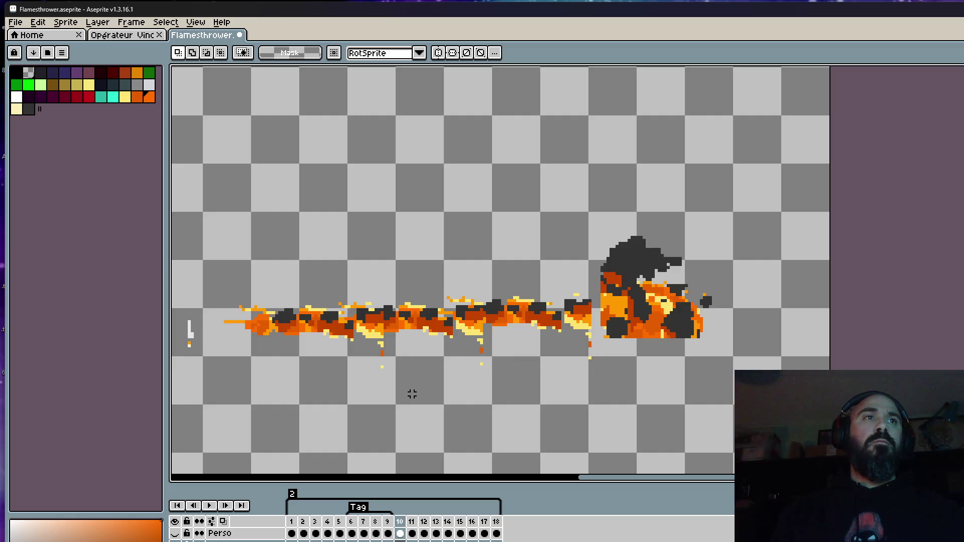
pyautogui.press('Return')
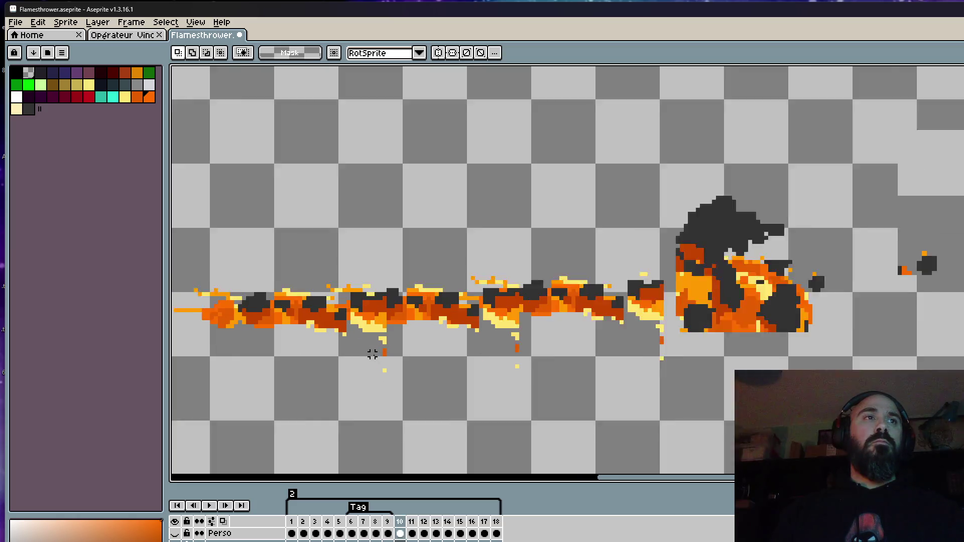
pyautogui.press('Return')
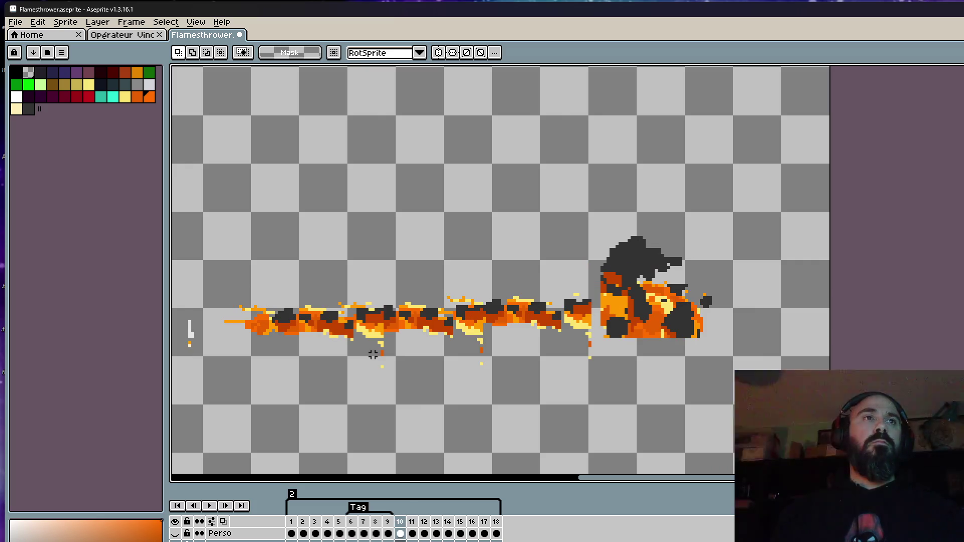
# Step: Zoom in on frame 10's flame stream and switch to the Pencil tool
pyautogui.press('h')
pyautogui.scroll(2, 471, 264)
pyautogui.press('b')
pyautogui.scroll(1, 649, 305)
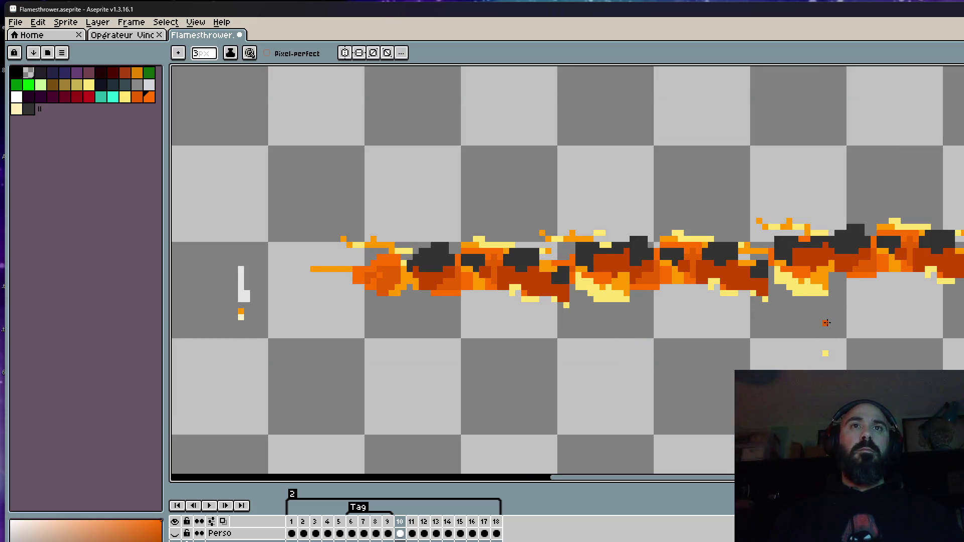
# Step: Erase stray flame pixels along the stream and repaint its edge in orange
pyautogui.scroll(-1, 817, 331)
pyautogui.scroll(2, 653, 272)
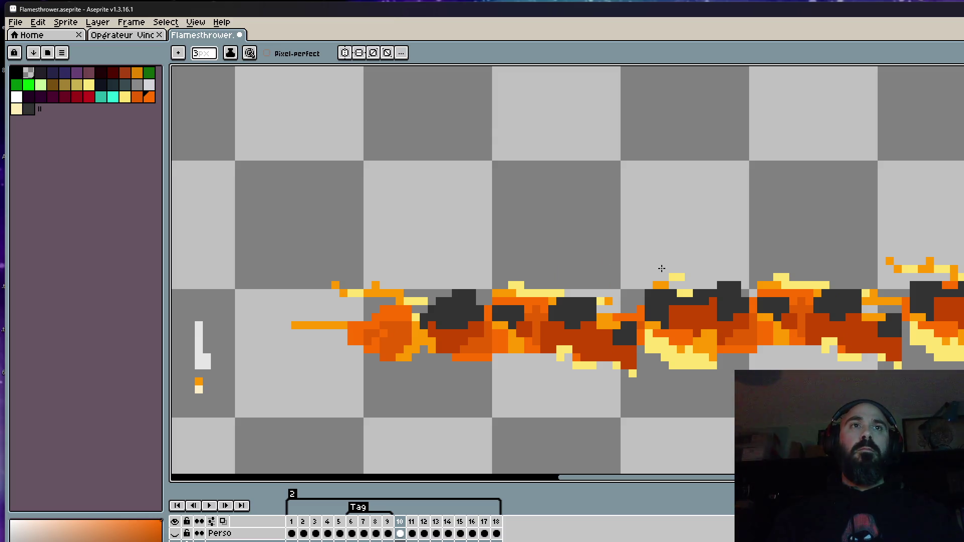
pyautogui.moveTo(369, 281)
pyautogui.mouseDown()
pyautogui.moveTo(402, 293)
pyautogui.moveTo(432, 279)
pyautogui.moveTo(522, 281)
pyautogui.moveTo(502, 285)
pyautogui.moveTo(543, 294)
pyautogui.moveTo(502, 291)
pyautogui.mouseUp()
pyautogui.scroll(-2, 528, 286)
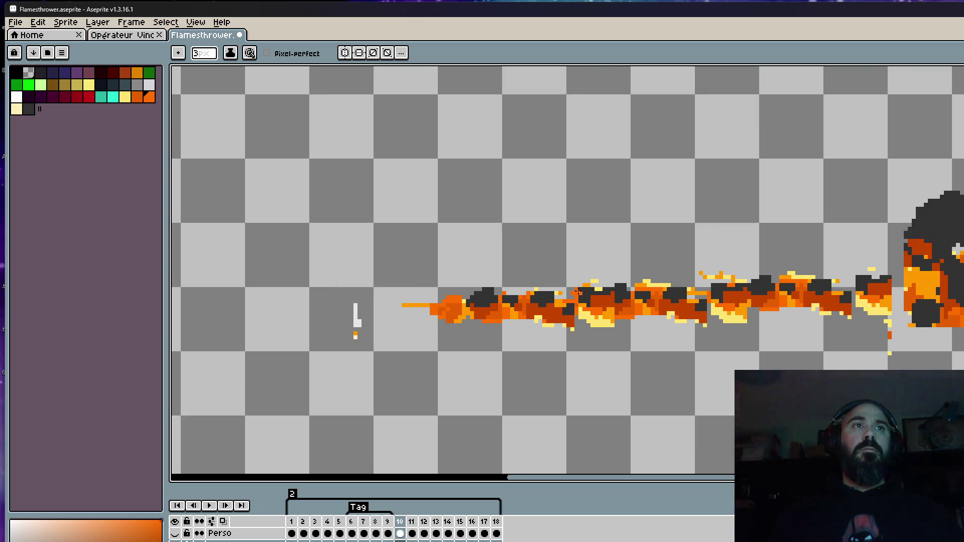
pyautogui.scroll(2, 594, 274)
pyautogui.click(594, 274)
pyautogui.moveTo(595, 273)
pyautogui.mouseDown()
pyautogui.moveTo(530, 296)
pyautogui.moveTo(533, 310)
pyautogui.mouseUp()
# Step: Pick the dark grey smoke colour and paint 1px smoke pixels onto the flame
pyautogui.keyDown('alt'); pyautogui.click(508, 303); pyautogui.keyUp('alt')
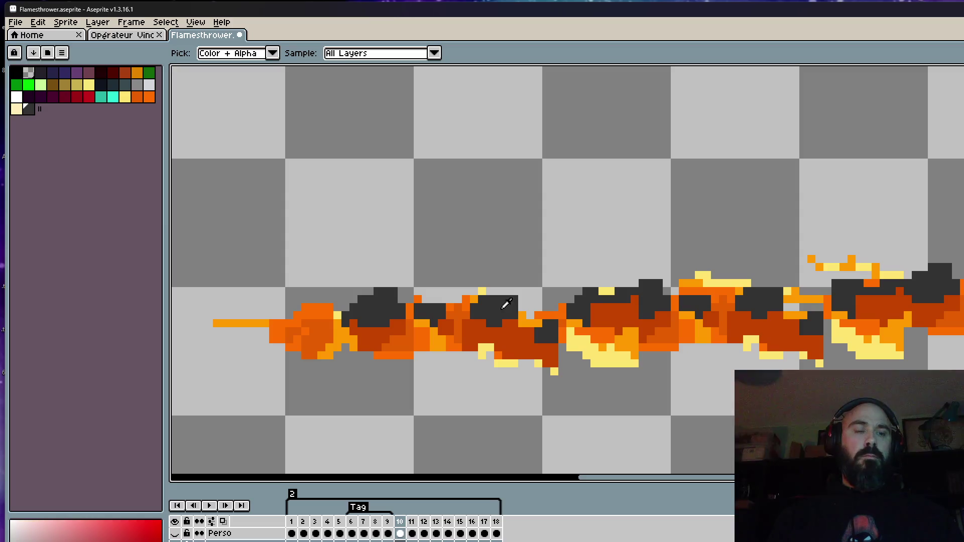
pyautogui.press('-')
pyautogui.press('-')
pyautogui.scroll(2, 531, 299)
pyautogui.scroll(1, 531, 299)
pyautogui.moveTo(492, 325); pyautogui.dragTo(509, 349)
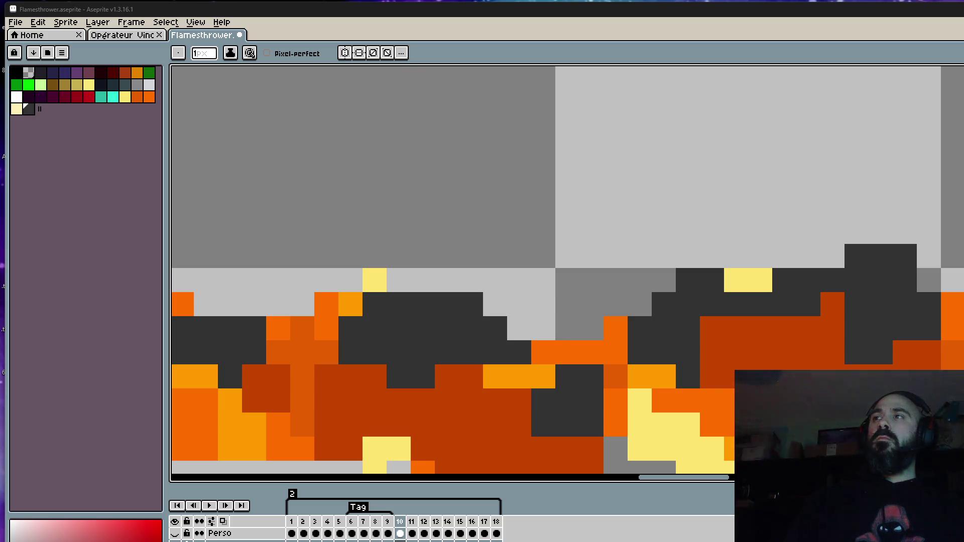
pyautogui.scroll(-4, 534, 229)
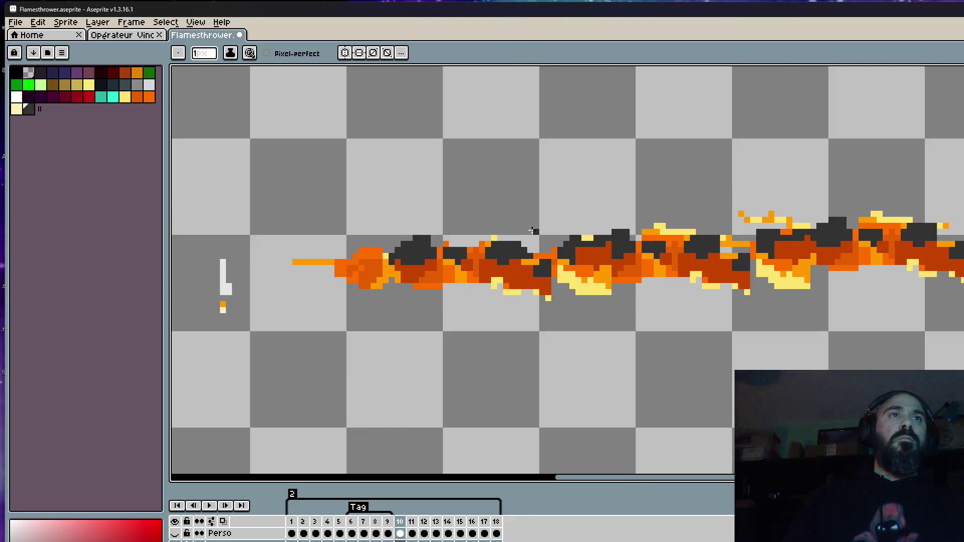
# Step: Compare frame 10's flame against neighbouring frames 9 and 11
pyautogui.scroll(2, 536, 231)
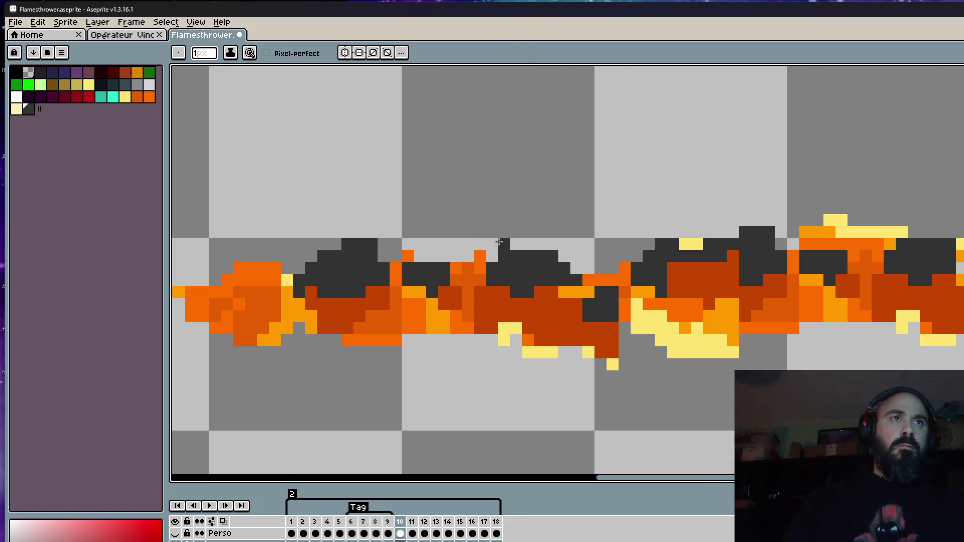
pyautogui.scroll(-5, 502, 242)
pyautogui.press('Left')
pyautogui.press('Right')
pyautogui.scroll(3, 437, 261)
pyautogui.press('Left')
pyautogui.press('Right')
pyautogui.scroll(-2, 562, 249)
pyautogui.press('Left')
pyautogui.press('Right')
pyautogui.scroll(4, 727, 207)
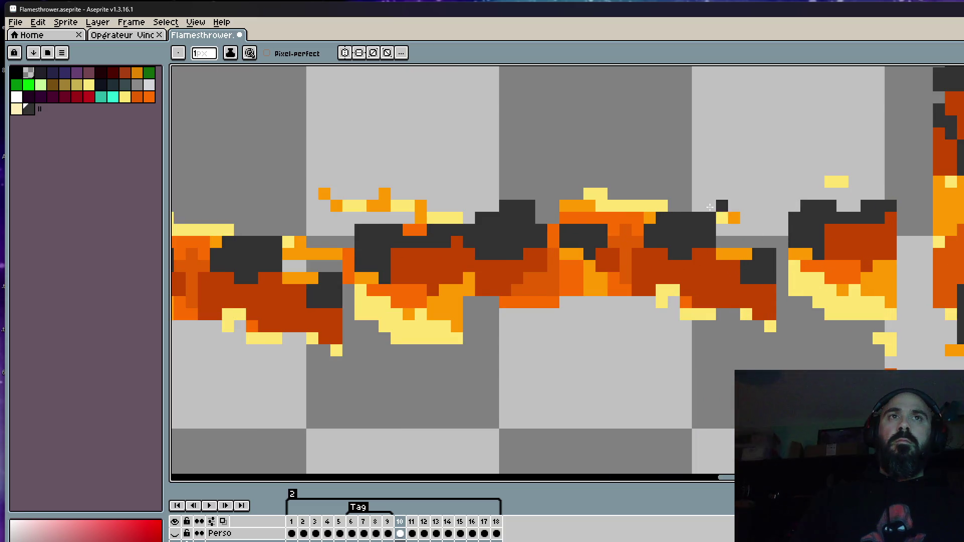
pyautogui.scroll(-4, 726, 206)
pyautogui.scroll(3, 570, 204)
pyautogui.scroll(-1, 628, 220)
pyautogui.press('Right')
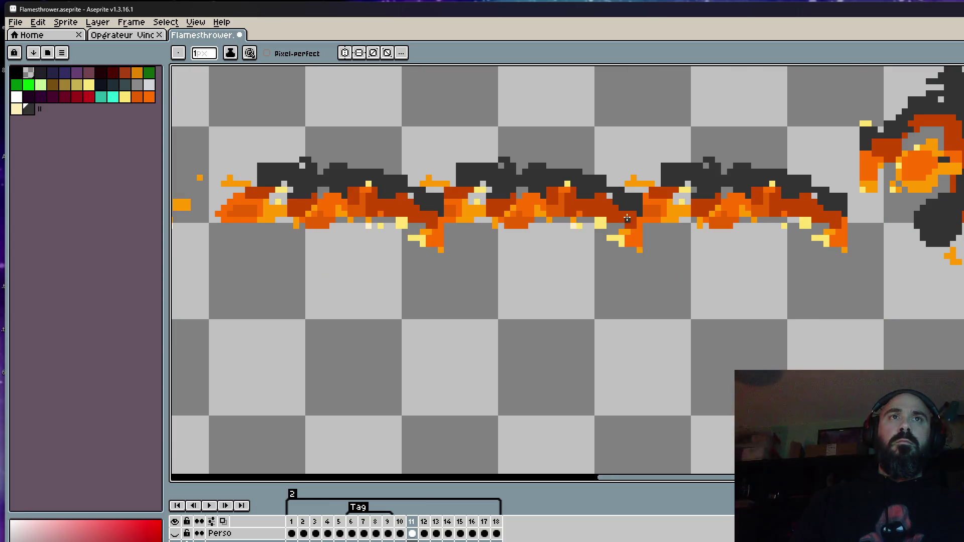
pyautogui.scroll(-1, 627, 219)
pyautogui.press('Left')
pyautogui.press('Left')
pyautogui.press('Right')
pyautogui.scroll(1, 607, 218)
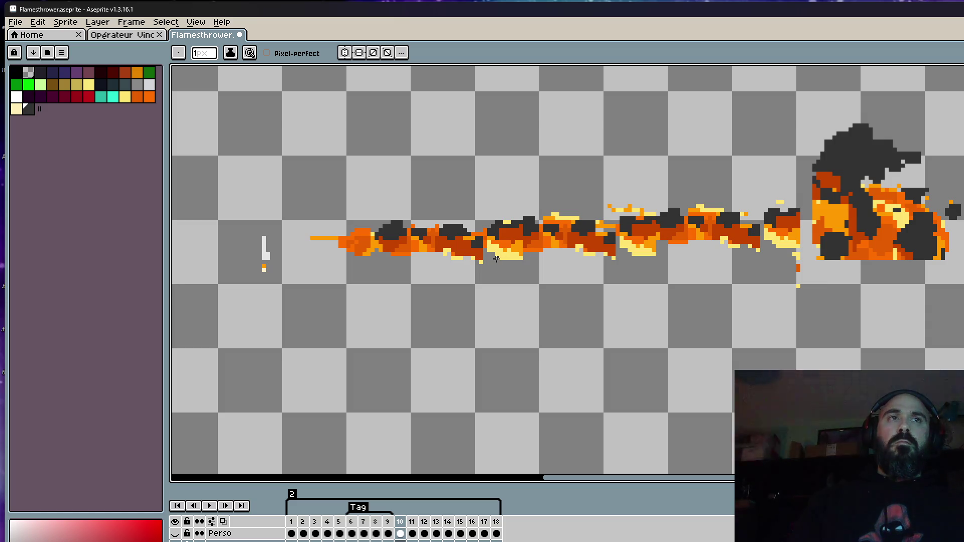
pyautogui.scroll(1, 478, 243)
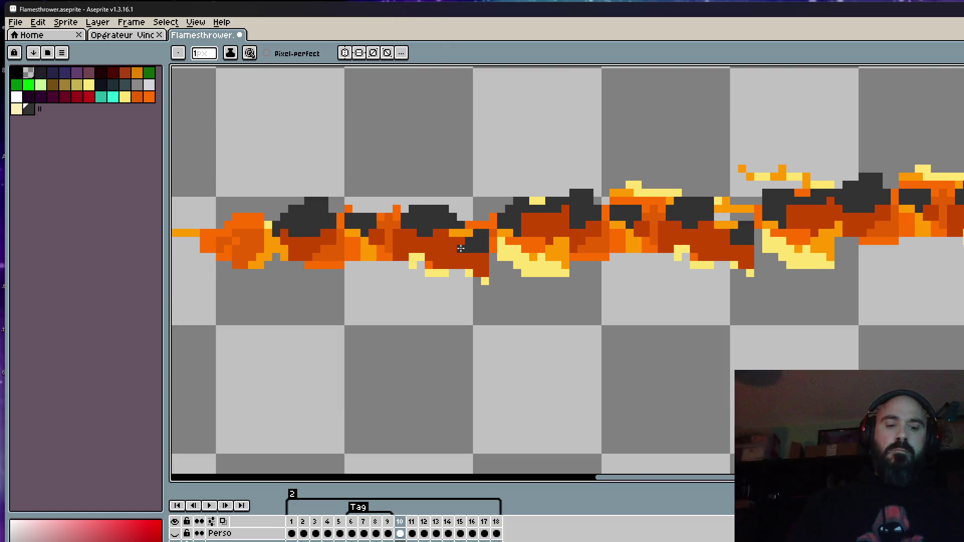
# Step: Eyedrop the dark orange from the flame and paint the dark pixels orange
pyautogui.press('alt')
pyautogui.keyDown('alt'); pyautogui.click(443, 246); pyautogui.keyUp('alt')
pyautogui.scroll(2, 441, 247)
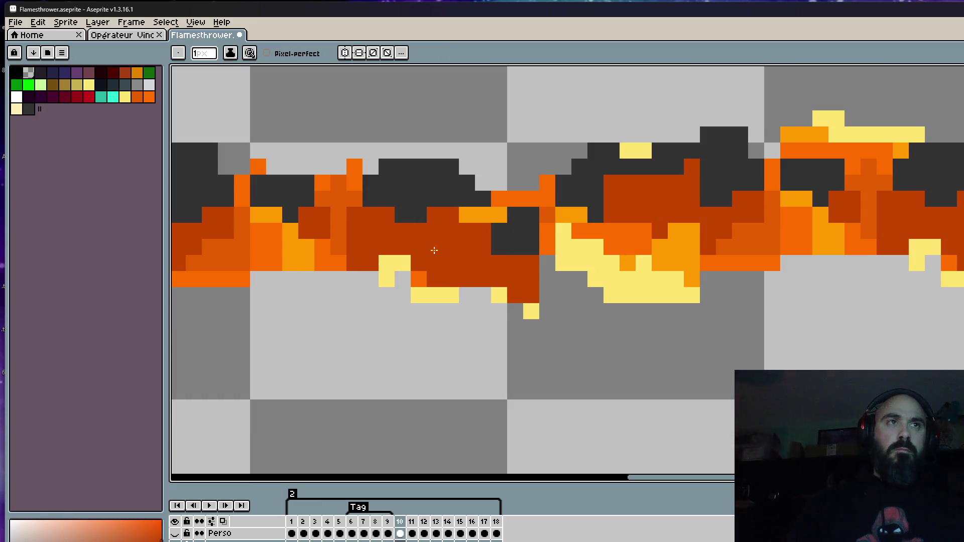
pyautogui.click(490, 239)
pyautogui.scroll(-3, 490, 238)
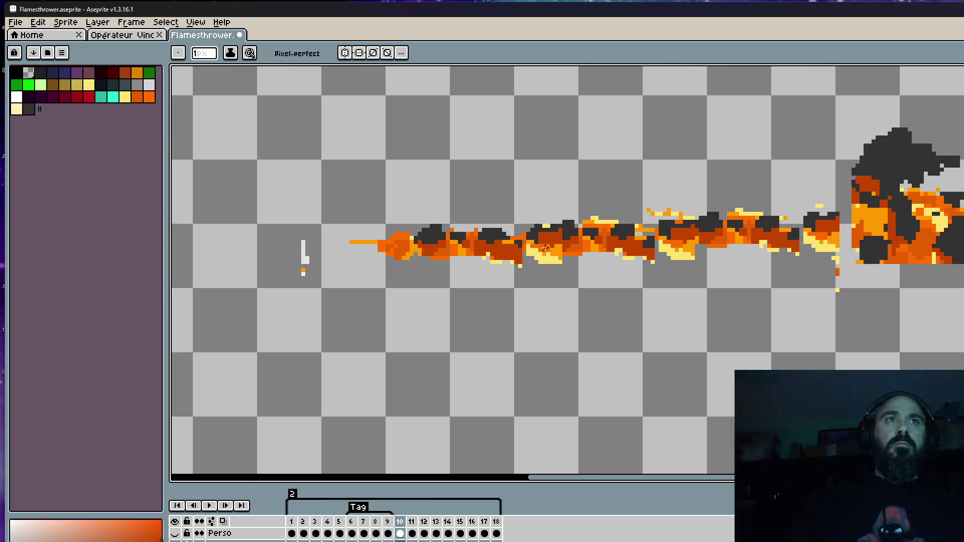
pyautogui.scroll(-1, 489, 241)
pyautogui.scroll(1, 545, 243)
pyautogui.scroll(1, 545, 243)
# Step: Sample a flame colour and repaint the flame's bottom edge orange, checking against frame 9
pyautogui.press('alt')
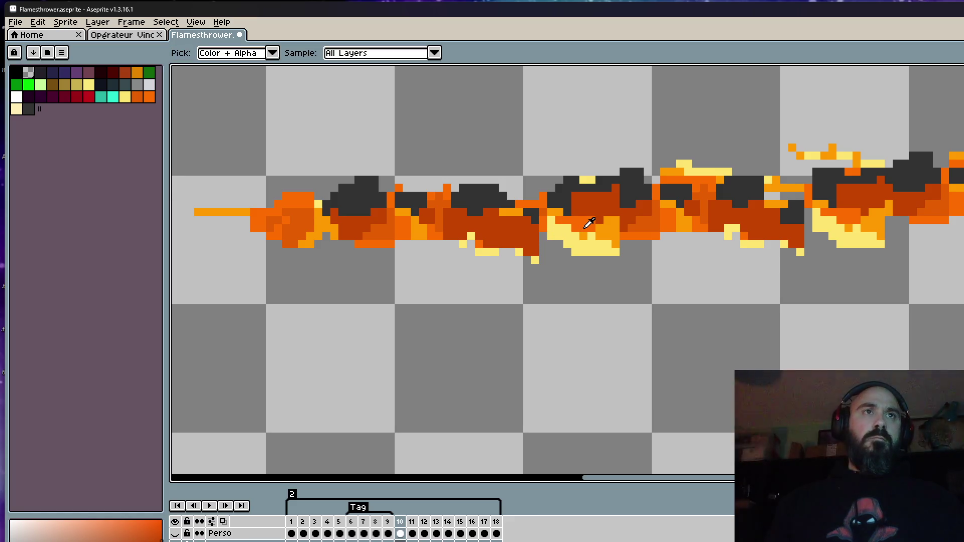
pyautogui.keyDown('alt'); pyautogui.click(610, 228); pyautogui.keyUp('alt')
pyautogui.scroll(1, 457, 249)
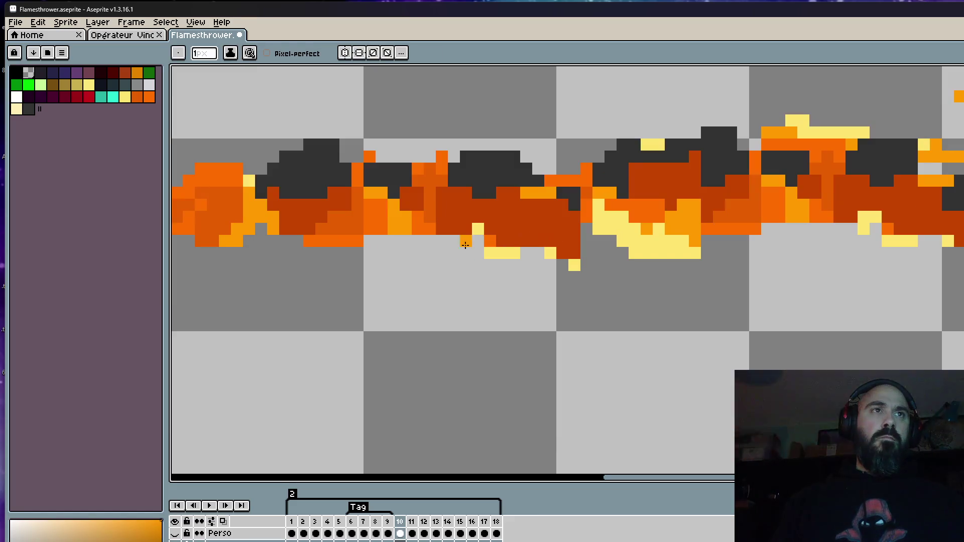
pyautogui.click(486, 241)
pyautogui.moveTo(486, 241)
pyautogui.mouseDown()
pyautogui.moveTo(583, 263)
pyautogui.moveTo(465, 247)
pyautogui.mouseUp()
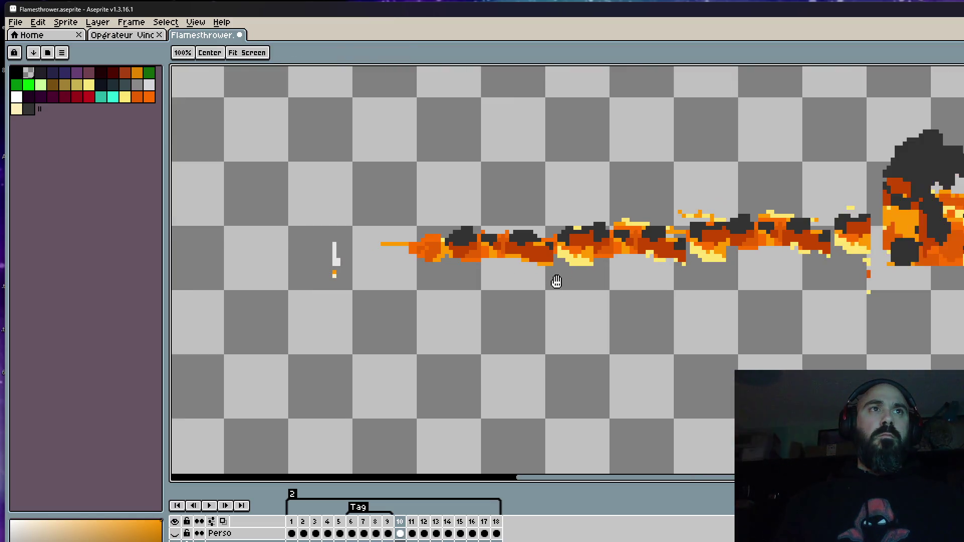
pyautogui.scroll(-1, 555, 280)
pyautogui.scroll(-1, 567, 284)
pyautogui.press('Left')
pyautogui.press('Right')
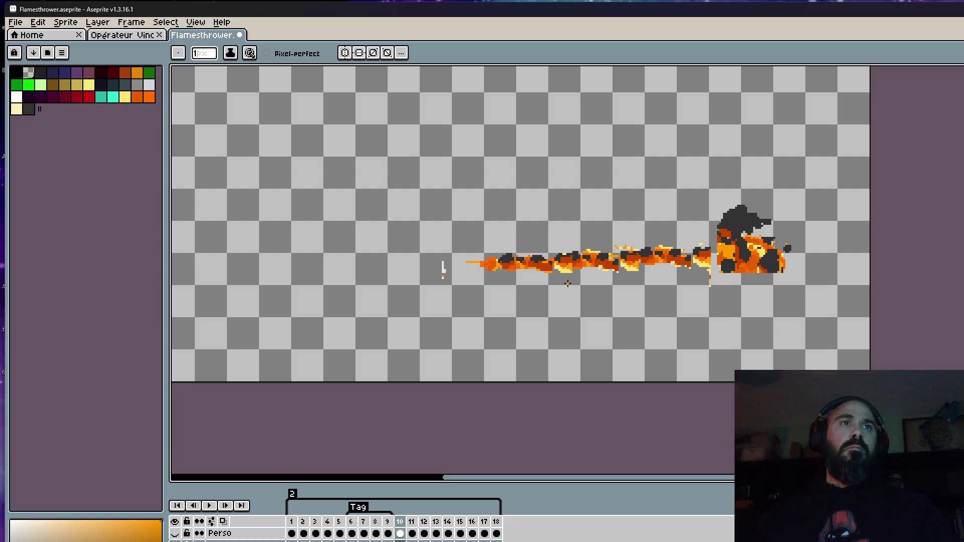
# Step: Paint orange along the flame's lower-right edge on frame 10
pyautogui.scroll(4, 575, 276)
pyautogui.moveTo(580, 272); pyautogui.dragTo(556, 291)
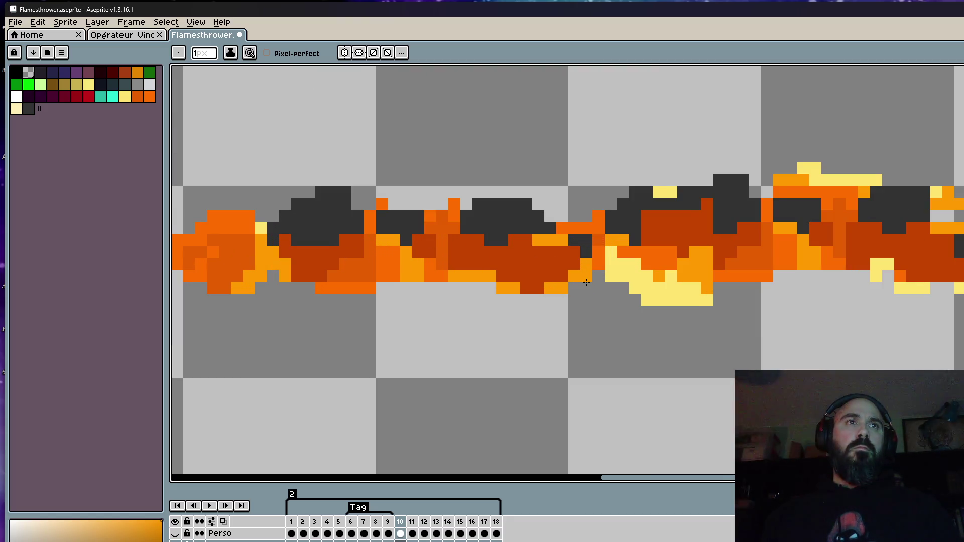
pyautogui.scroll(-4, 591, 279)
pyautogui.press('Left')
pyautogui.press('Right')
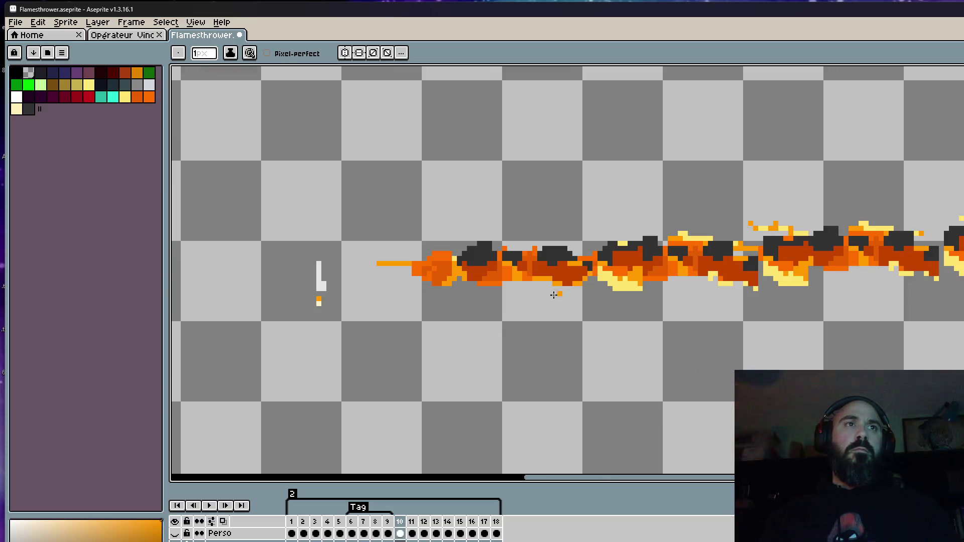
# Step: Compare frame 10's flame with frames 9 and 11, returning to frame 10
pyautogui.scroll(4, 506, 277)
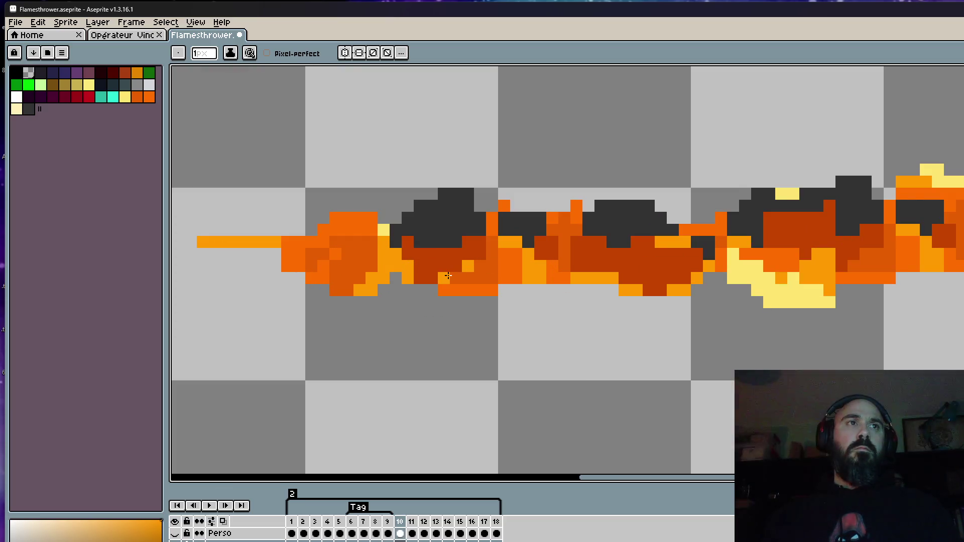
pyautogui.scroll(-4, 478, 271)
pyautogui.press('Left')
pyautogui.press('Right')
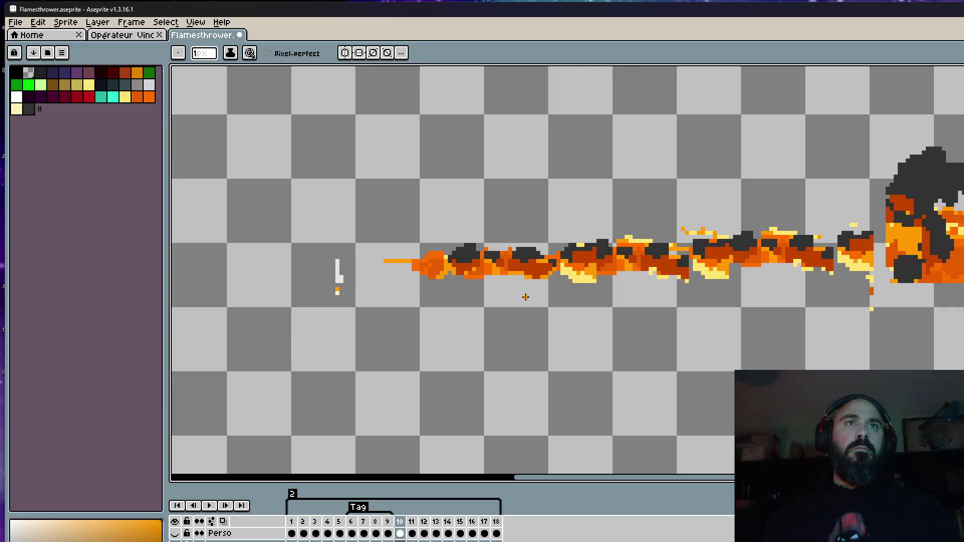
pyautogui.press('Left')
pyautogui.press('Right')
pyautogui.press('Right')
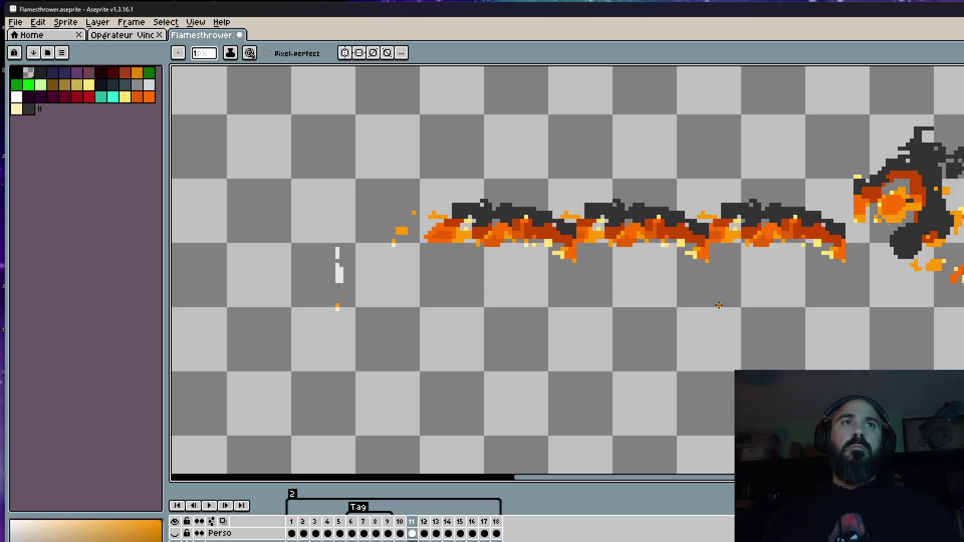
pyautogui.press('Left')
pyautogui.scroll(1, 718, 301)
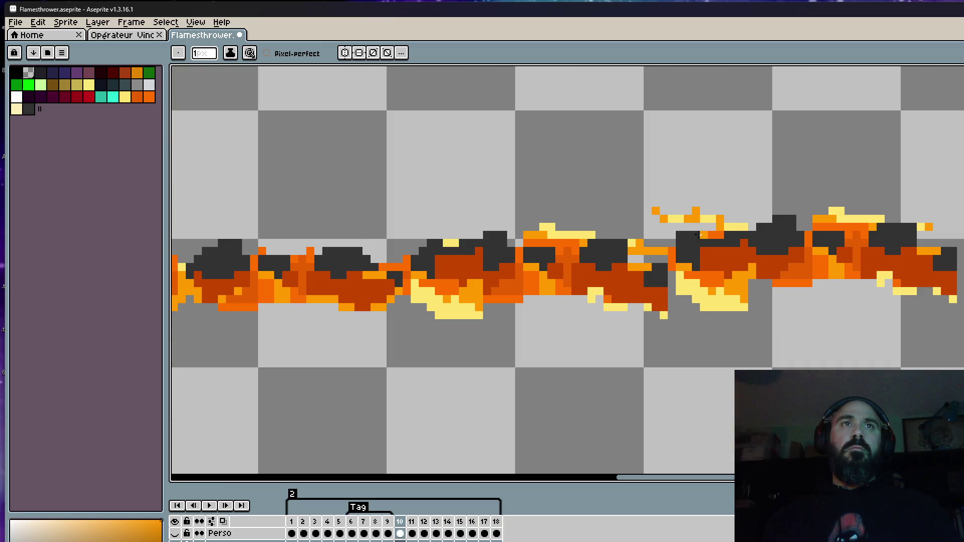
pyautogui.scroll(-2, 649, 224)
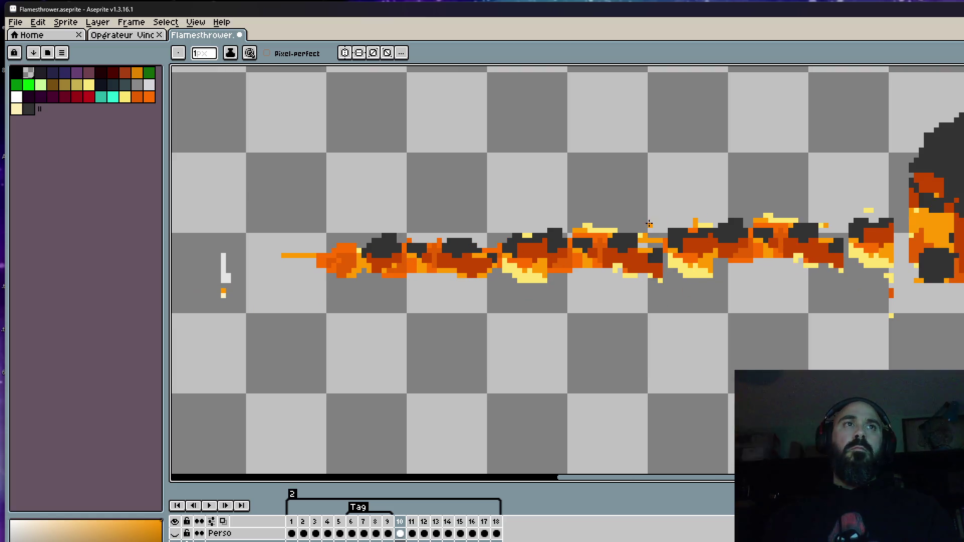
pyautogui.scroll(2, 638, 224)
# Step: Sample the dark smoke grey and turn a row of orange flame-top pixels into smoke
pyautogui.press('alt')
pyautogui.keyDown('alt'); pyautogui.click(508, 241); pyautogui.keyUp('alt')
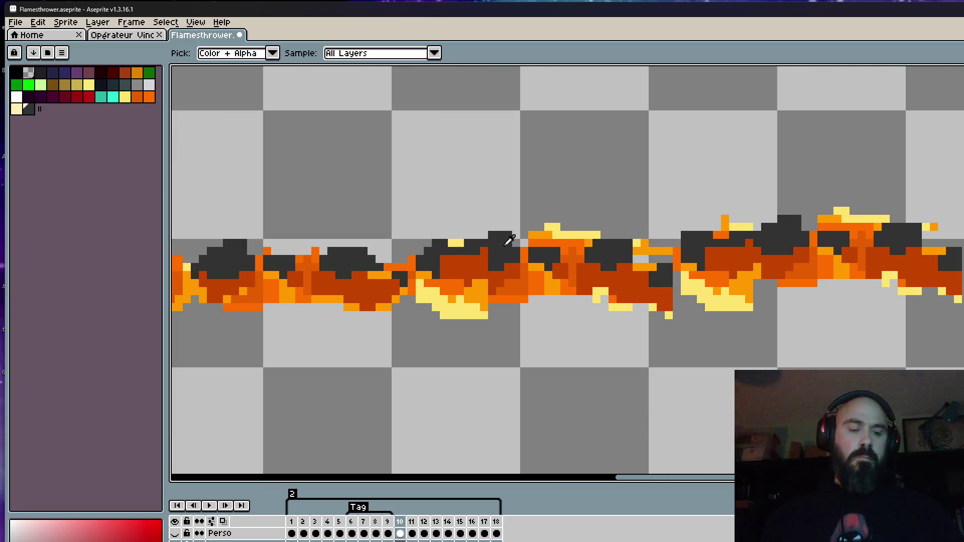
pyautogui.scroll(4, 510, 241)
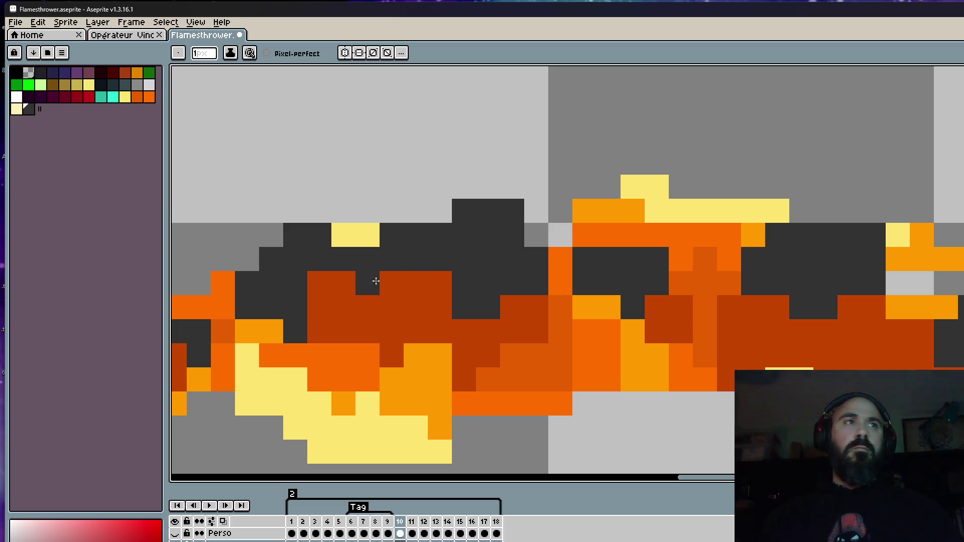
pyautogui.scroll(-4, 550, 266)
pyautogui.press('space')
pyautogui.scroll(2, 550, 266)
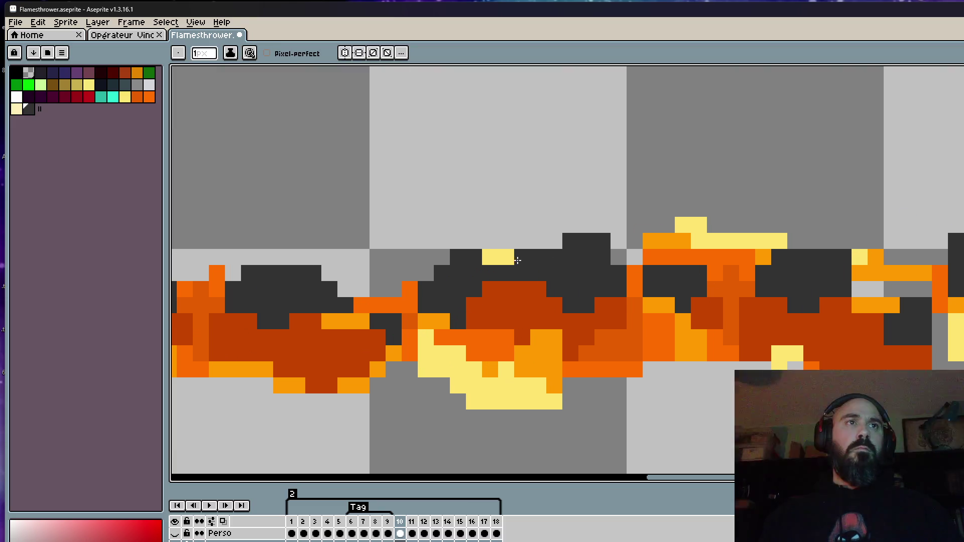
pyautogui.scroll(-1, 661, 228)
pyautogui.scroll(2, 617, 273)
pyautogui.click(620, 274)
pyautogui.moveTo(634, 271)
pyautogui.mouseDown()
pyautogui.moveTo(706, 269)
pyautogui.moveTo(712, 315)
pyautogui.mouseUp()
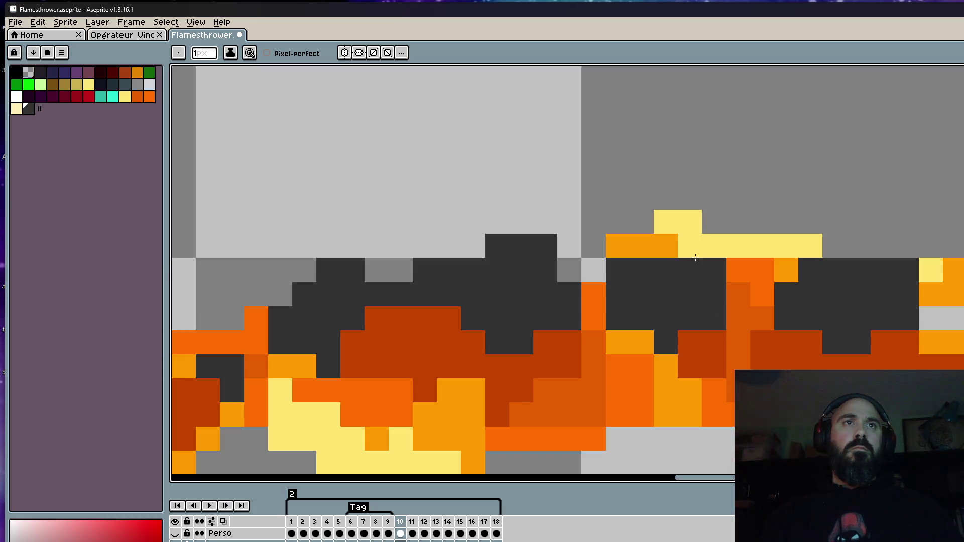
# Step: Darken more orange and yellow pixels across the flame top into smoke grey
pyautogui.moveTo(696, 259); pyautogui.dragTo(639, 252)
pyautogui.moveTo(614, 299)
pyautogui.mouseDown()
pyautogui.moveTo(638, 343)
pyautogui.moveTo(683, 333)
pyautogui.mouseUp()
pyautogui.scroll(-3, 682, 334)
pyautogui.scroll(3, 706, 276)
pyautogui.click(706, 275)
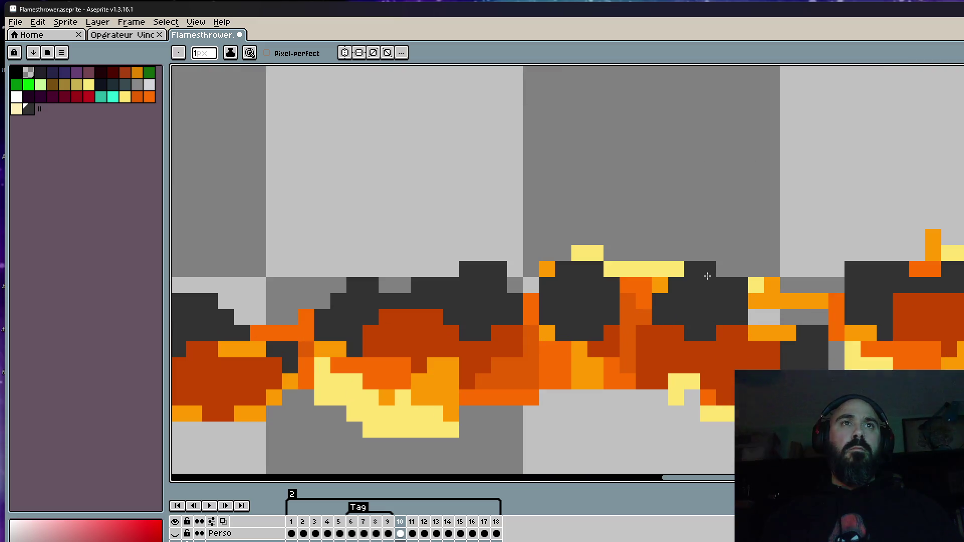
pyautogui.scroll(-3, 728, 272)
pyautogui.scroll(3, 750, 283)
pyautogui.click(750, 283)
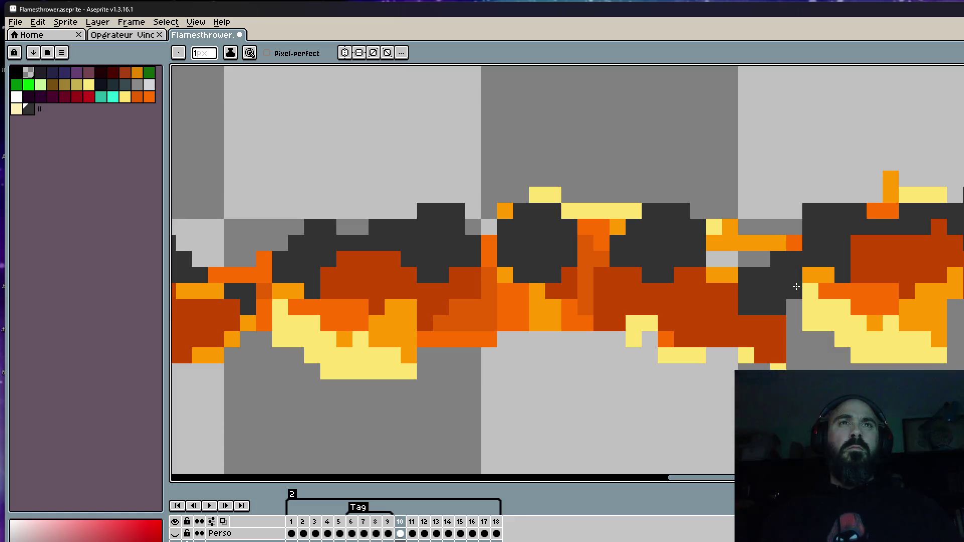
pyautogui.scroll(-3, 798, 268)
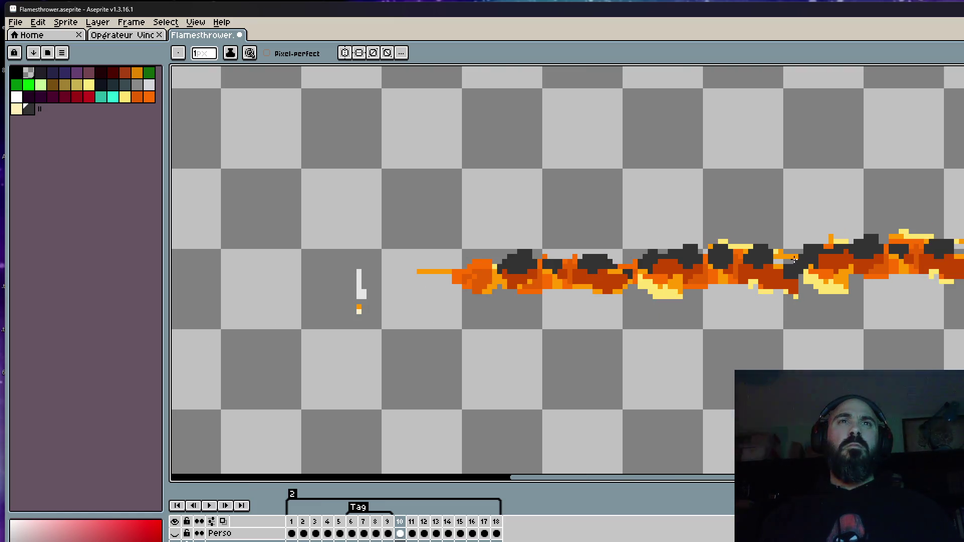
pyautogui.scroll(-2, 794, 260)
# Step: Add a dark grey pixel on top of the smoke cloud
pyautogui.press('v')
pyautogui.press('b')
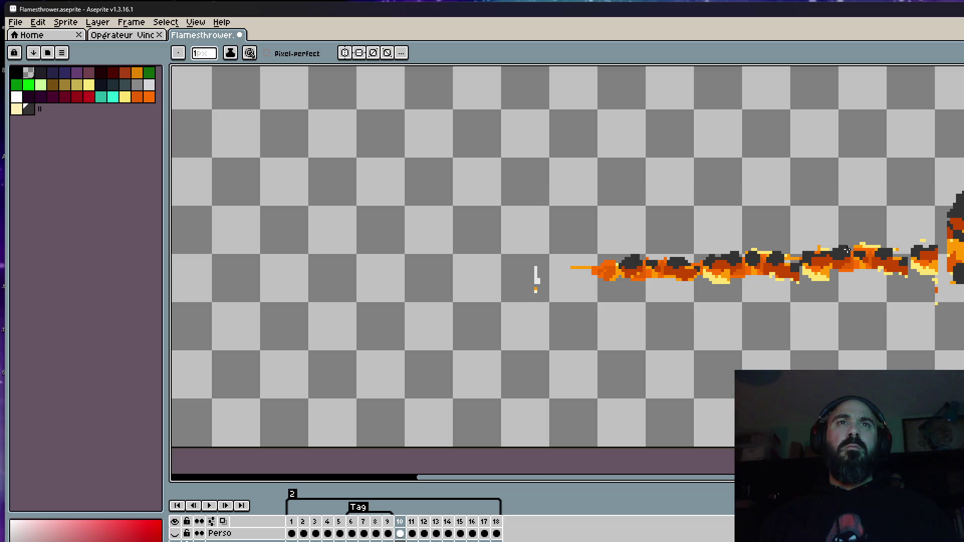
pyautogui.scroll(4, 830, 244)
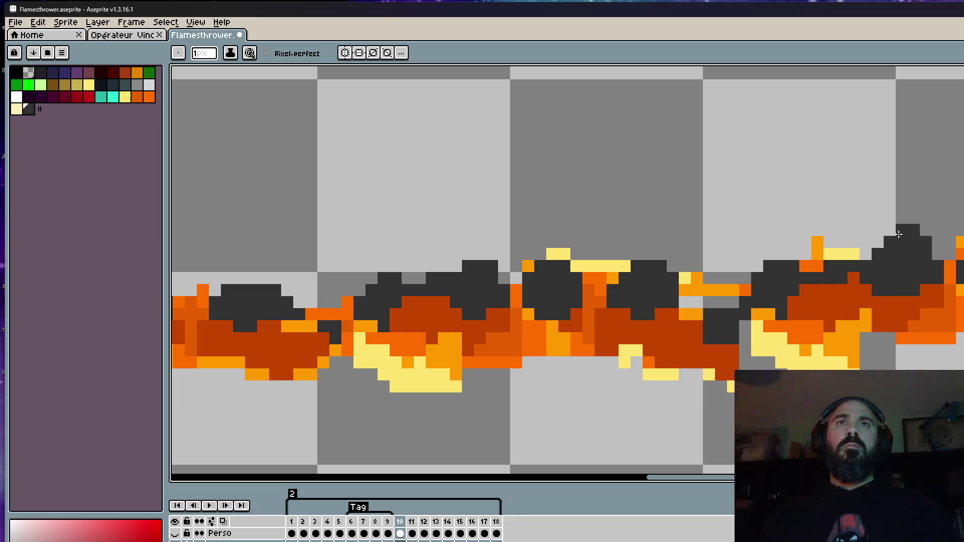
pyautogui.scroll(-5, 899, 235)
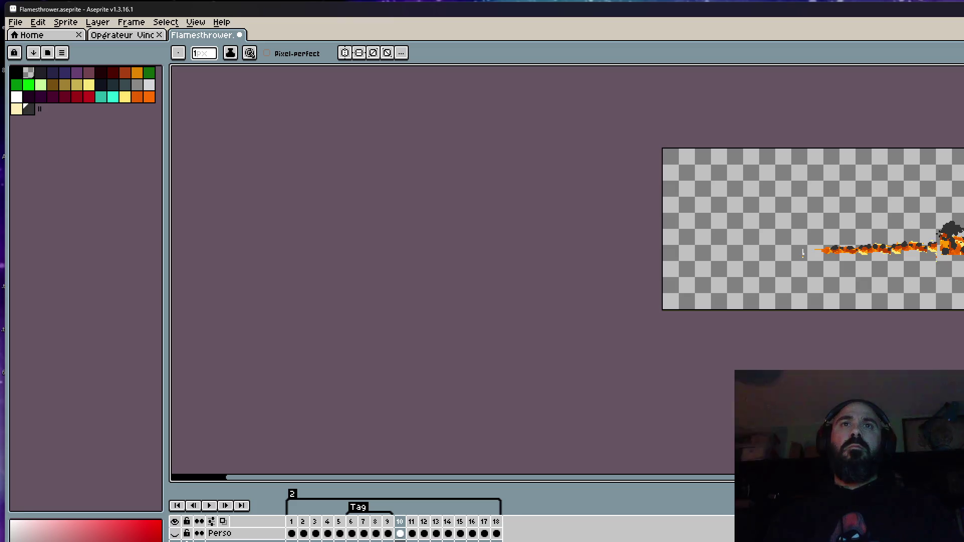
pyautogui.scroll(5, 912, 229)
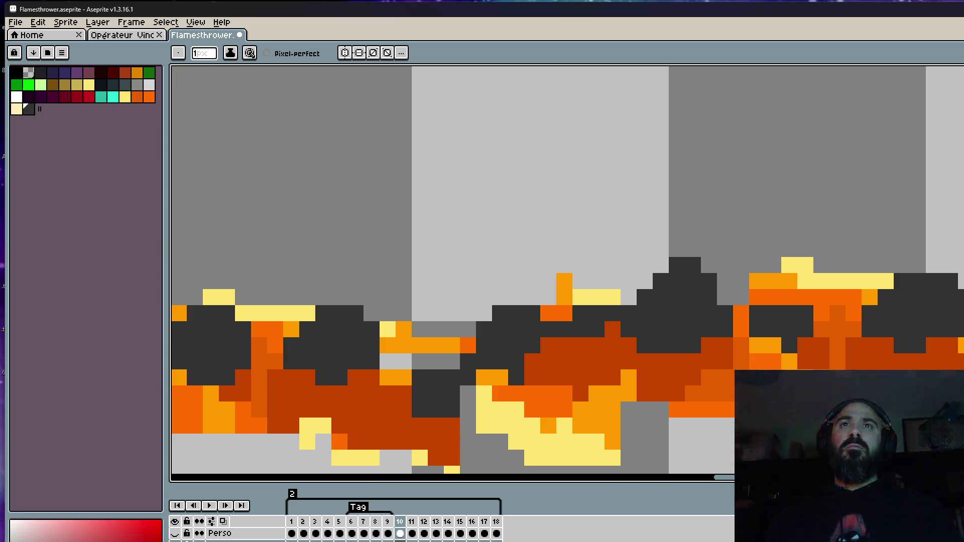
pyautogui.click(939, 263)
pyautogui.scroll(-2, 938, 266)
# Step: Preview the blast animation and compare frame 9 with frame 10
pyautogui.press('Return')
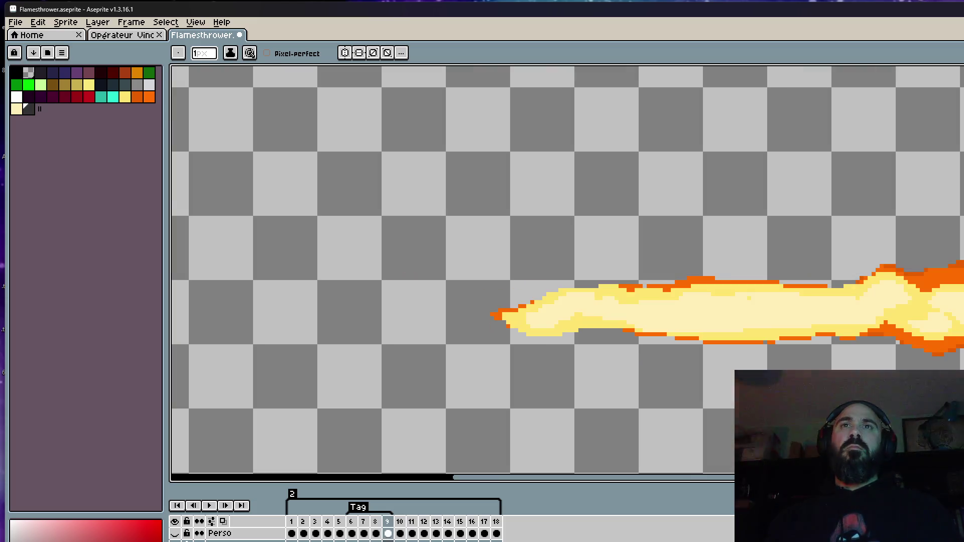
pyautogui.scroll(1, 568, 274)
pyautogui.scroll(1, 508, 320)
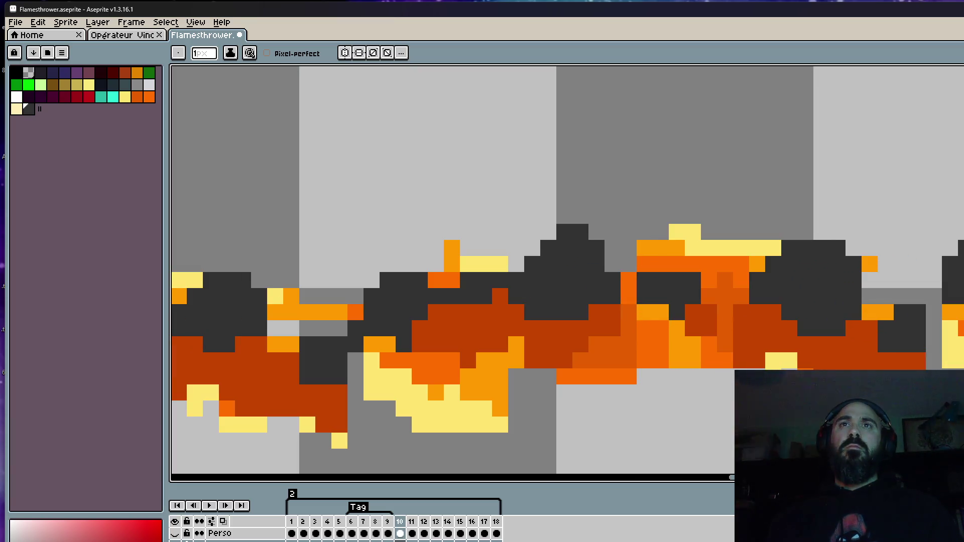
pyautogui.press(',')
pyautogui.scroll(-5, 452, 274)
pyautogui.press('.')
pyautogui.scroll(-1, 657, 269)
pyautogui.scroll(1, 393, 287)
pyautogui.scroll(4, 394, 287)
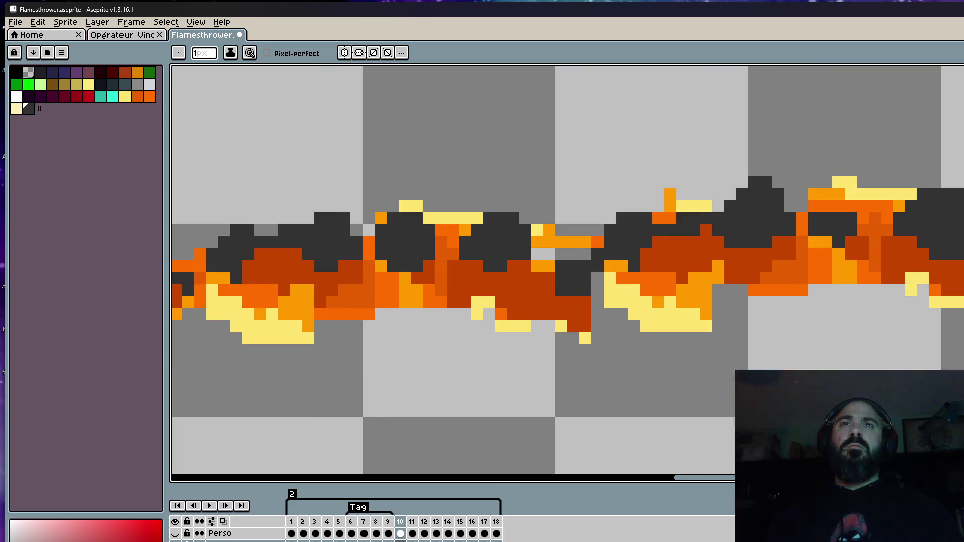
# Step: Pick the flame orange and paint ember pixels trailing below the flame's right side
pyautogui.press('i')
pyautogui.click(817, 271)
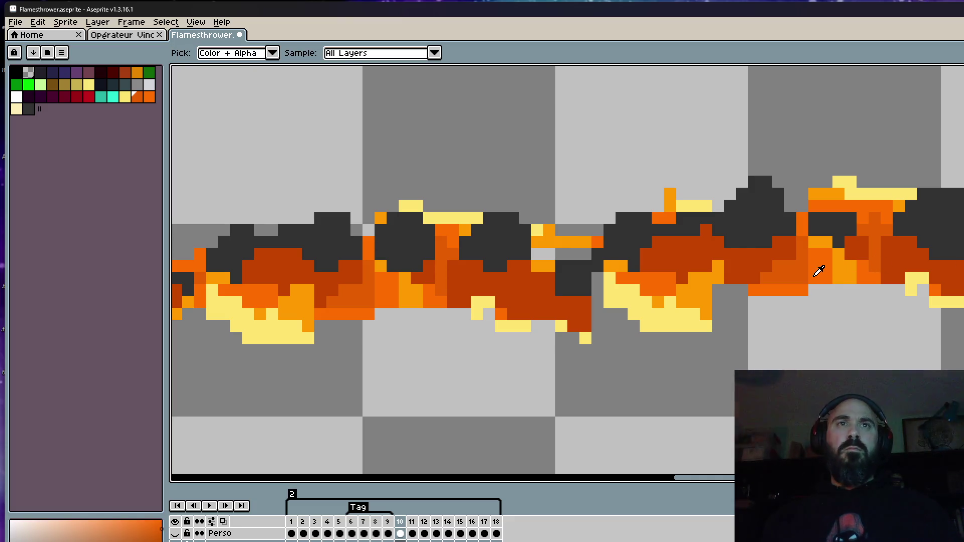
pyautogui.scroll(1, 818, 271)
pyautogui.press('b')
pyautogui.click(798, 290)
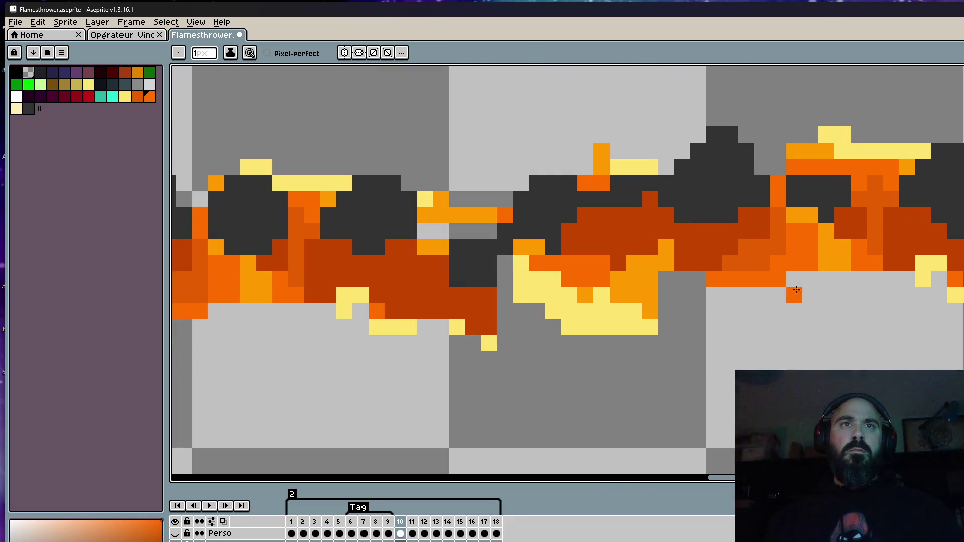
pyautogui.scroll(-5, 797, 290)
pyautogui.scroll(2, 674, 288)
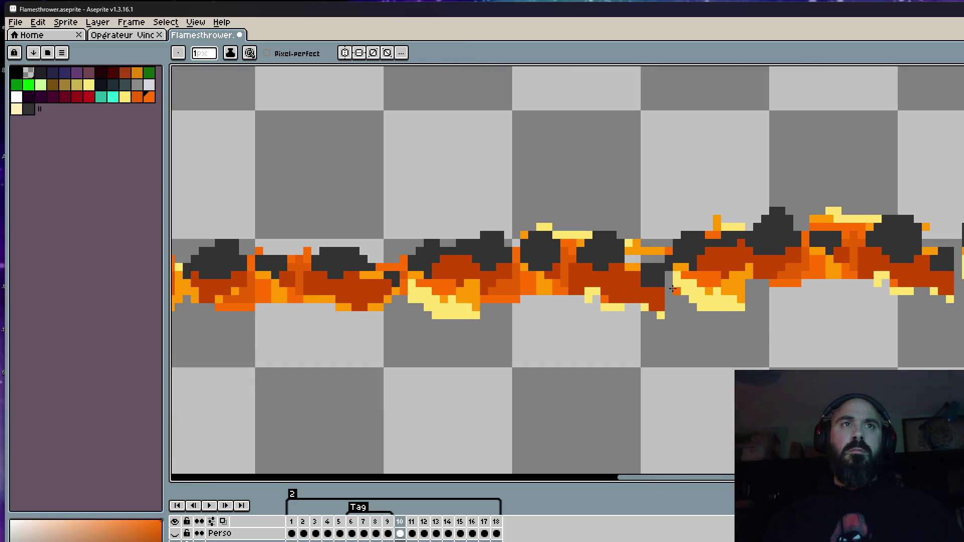
pyautogui.scroll(3, 676, 294)
pyautogui.moveTo(676, 296)
pyautogui.mouseDown()
pyautogui.moveTo(744, 362)
pyautogui.moveTo(703, 338)
pyautogui.moveTo(644, 345)
pyautogui.moveTo(635, 390)
pyautogui.mouseUp()
# Step: Pick the dark smoke grey and enlarge the brush for broader smoke strokes
pyautogui.scroll(-5, 738, 358)
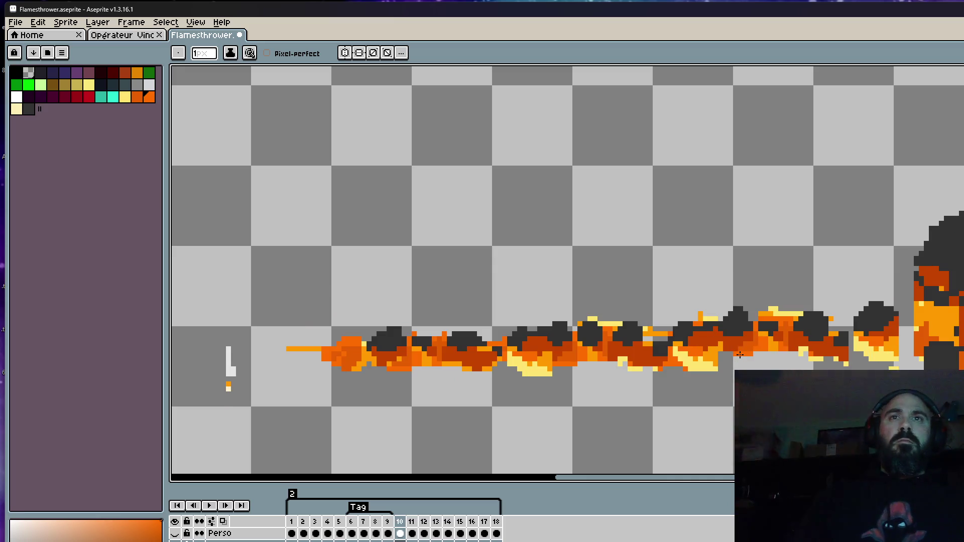
pyautogui.scroll(-4, 740, 355)
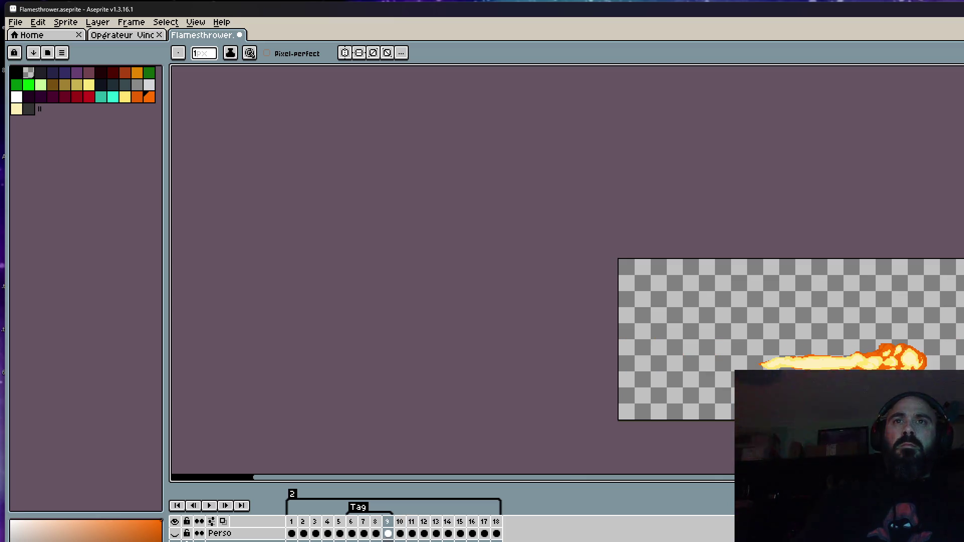
pyautogui.scroll(4, 455, 388)
pyautogui.scroll(2, 904, 307)
pyautogui.scroll(-2, 883, 276)
pyautogui.scroll(1, 808, 269)
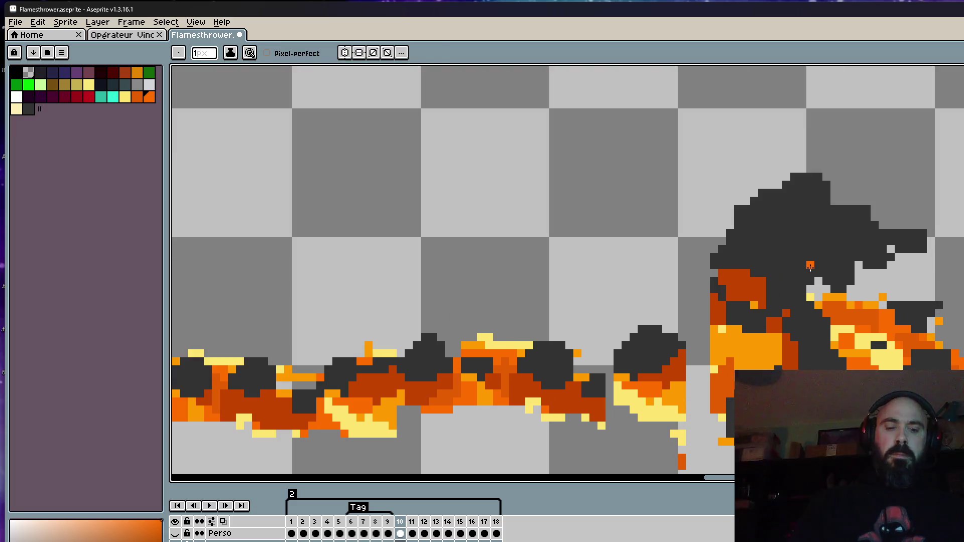
pyautogui.keyDown('alt'); pyautogui.click(810, 266); pyautogui.keyUp('alt')
pyautogui.press('+')
pyautogui.press('+')
pyautogui.press('+')
# Step: Extend the dark smoke above the burst leftward and over the burst's right edge
pyautogui.moveTo(755, 222)
pyautogui.mouseDown()
pyautogui.moveTo(714, 241)
pyautogui.moveTo(776, 183)
pyautogui.moveTo(811, 184)
pyautogui.moveTo(912, 236)
pyautogui.moveTo(899, 224)
pyautogui.moveTo(828, 263)
pyautogui.moveTo(849, 249)
pyautogui.mouseUp()
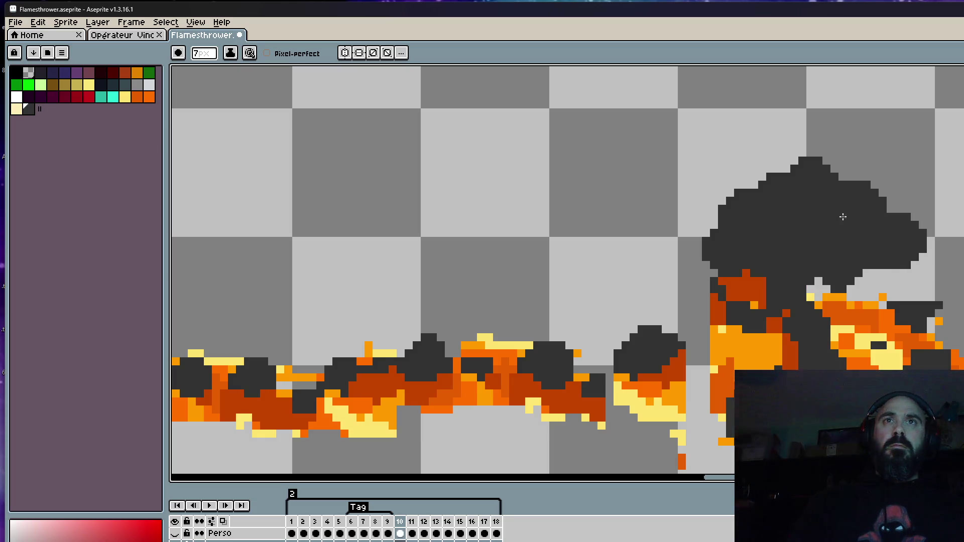
pyautogui.scroll(-4, 864, 225)
pyautogui.scroll(3, 881, 251)
pyautogui.press('-')
pyautogui.press('-')
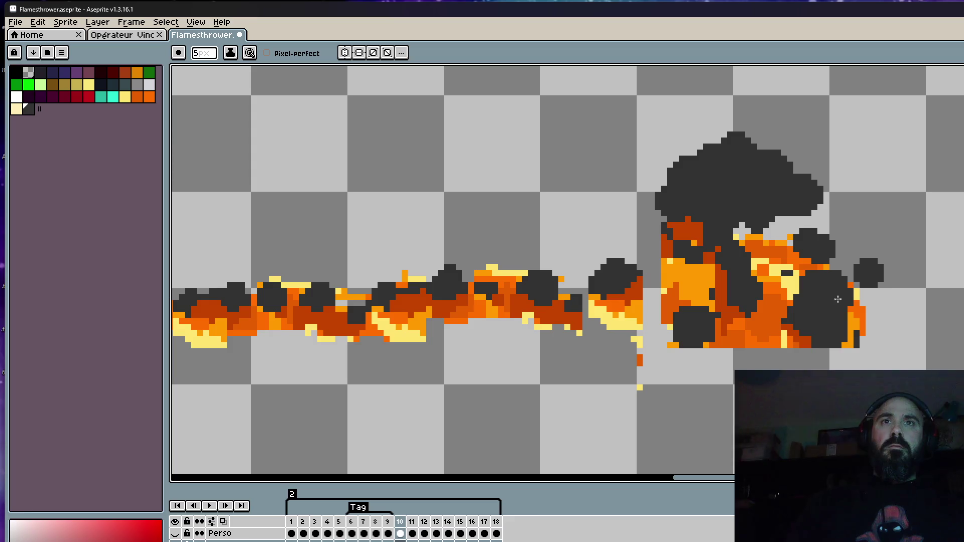
pyautogui.moveTo(838, 298); pyautogui.dragTo(849, 314)
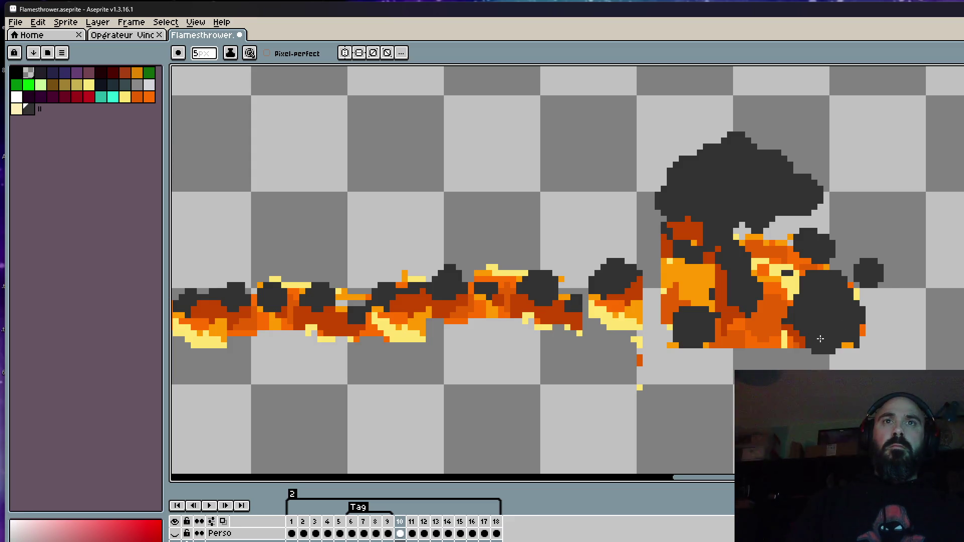
# Step: Repaint the burst's orange core pixels with the dark orange picked from the burst
pyautogui.scroll(-4, 820, 339)
pyautogui.scroll(3, 501, 319)
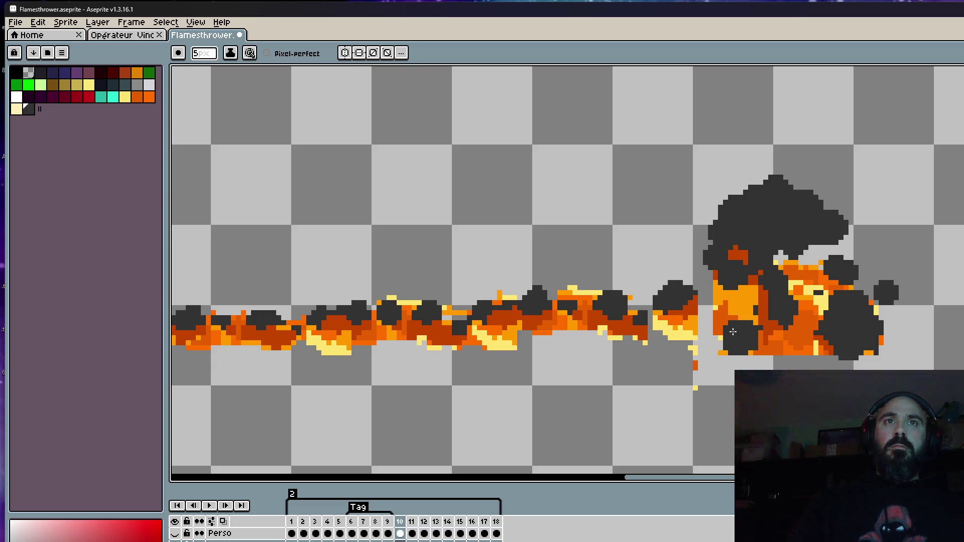
pyautogui.scroll(-4, 730, 336)
pyautogui.scroll(3, 722, 293)
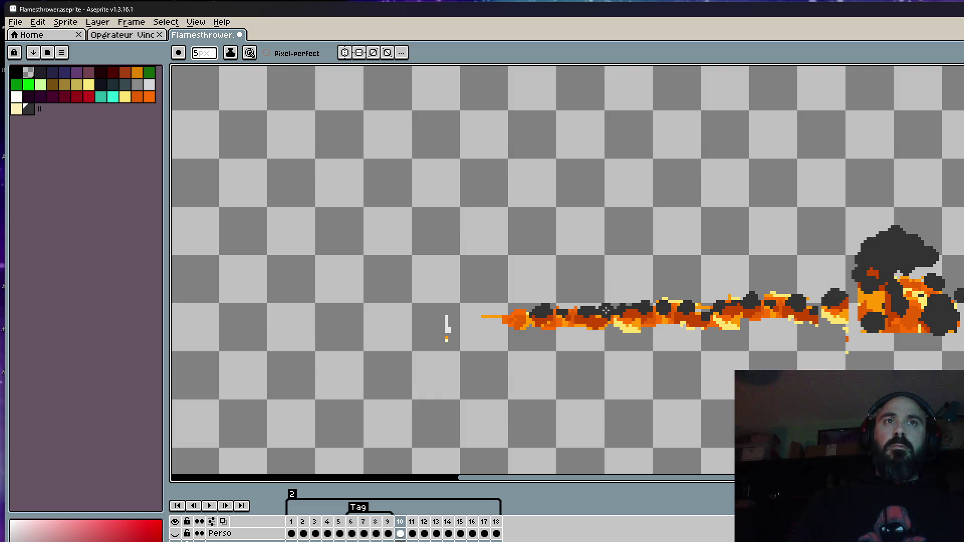
pyautogui.moveTo(750, 274); pyautogui.dragTo(657, 254)
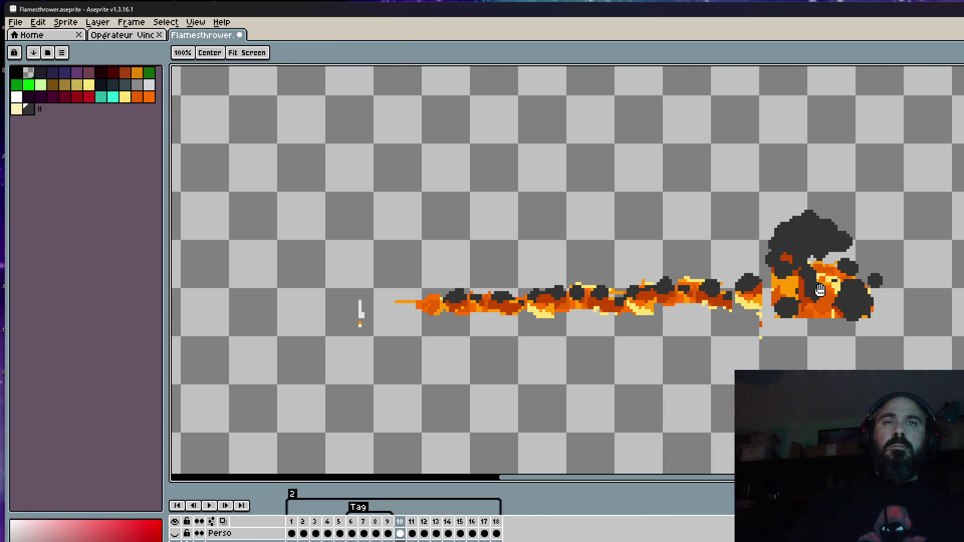
pyautogui.scroll(2, 821, 289)
pyautogui.scroll(1, 821, 289)
pyautogui.keyDown('alt'); pyautogui.click(706, 260); pyautogui.keyUp('alt')
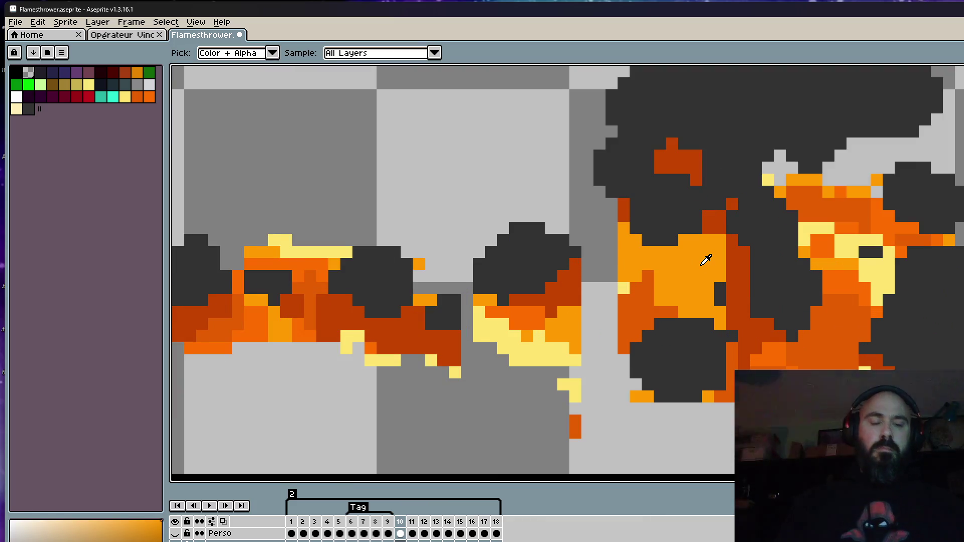
pyautogui.scroll(2, 703, 277)
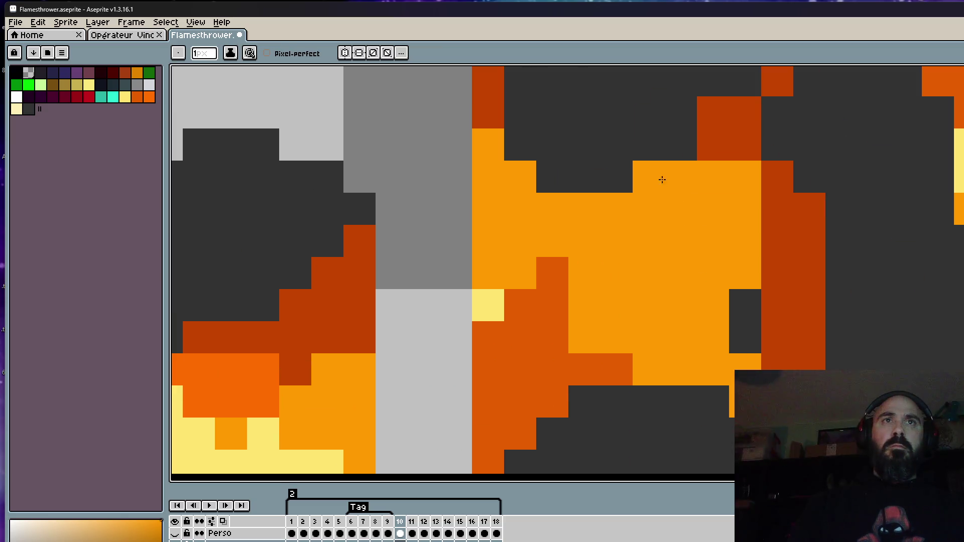
pyautogui.keyDown('alt'); pyautogui.click(747, 146); pyautogui.keyUp('alt')
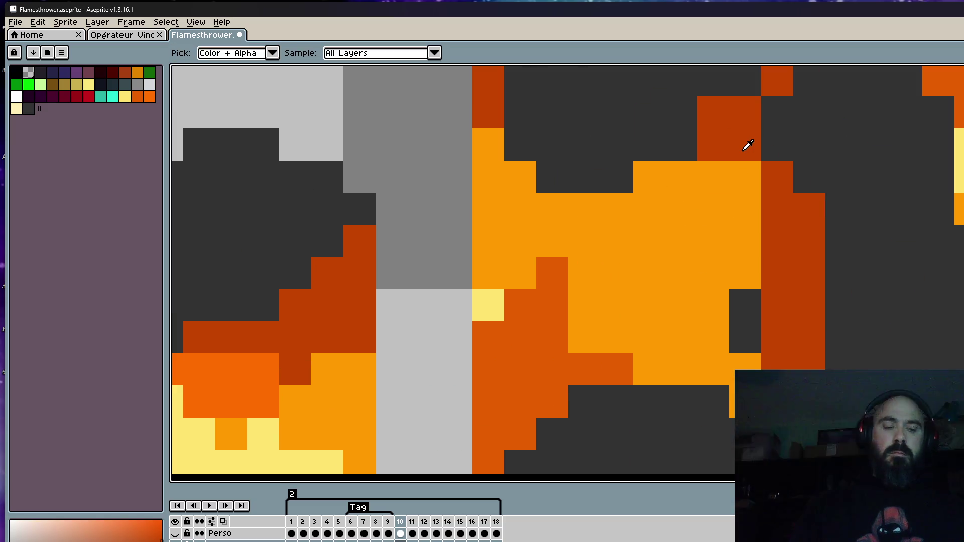
pyautogui.moveTo(713, 176)
pyautogui.mouseDown()
pyautogui.moveTo(768, 254)
pyautogui.moveTo(678, 173)
pyautogui.mouseUp()
pyautogui.click(713, 209)
pyautogui.click(746, 273)
# Step: Fill the grey gap between the flame stream and the burst with a dark orange band
pyautogui.scroll(-5, 718, 196)
pyautogui.scroll(3, 718, 196)
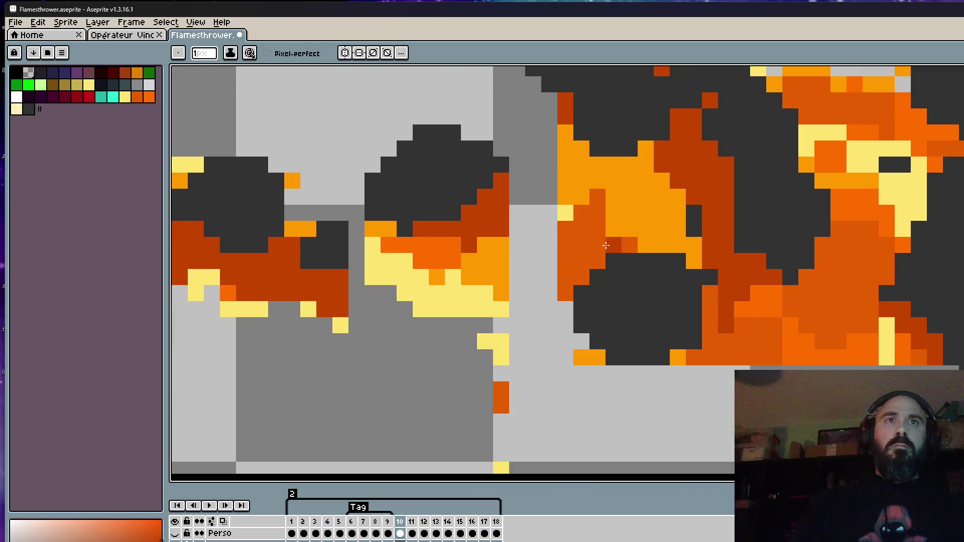
pyautogui.scroll(-5, 695, 180)
pyautogui.scroll(-3, 695, 181)
pyautogui.scroll(8, 523, 227)
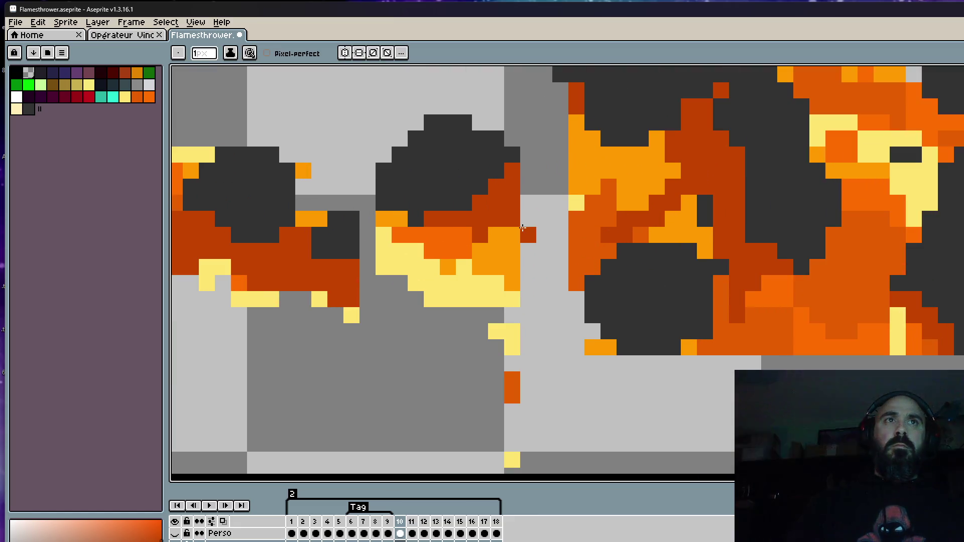
pyautogui.moveTo(523, 228)
pyautogui.mouseDown()
pyautogui.moveTo(547, 183)
pyautogui.moveTo(570, 172)
pyautogui.mouseUp()
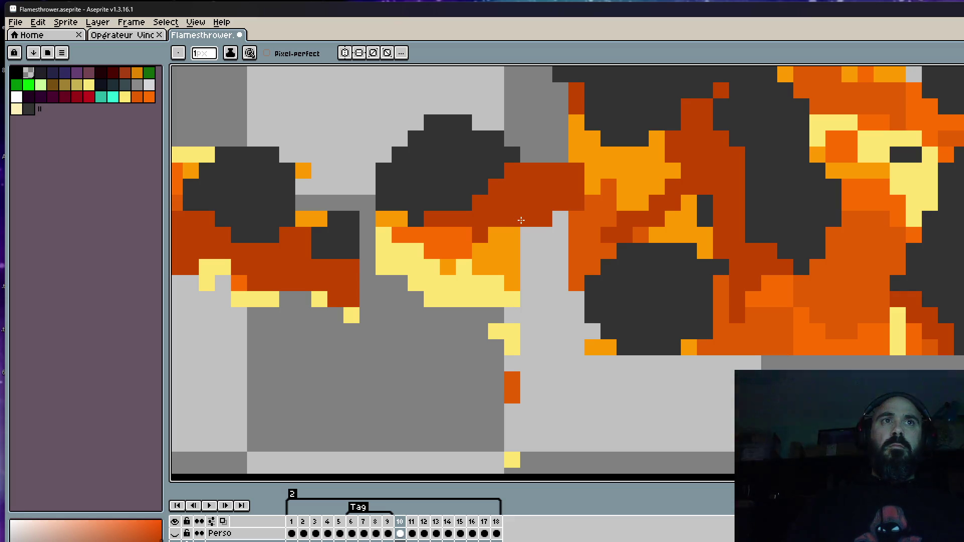
pyautogui.scroll(-3, 520, 220)
pyautogui.scroll(3, 520, 220)
pyautogui.keyDown('alt'); pyautogui.click(576, 226); pyautogui.keyUp('alt')
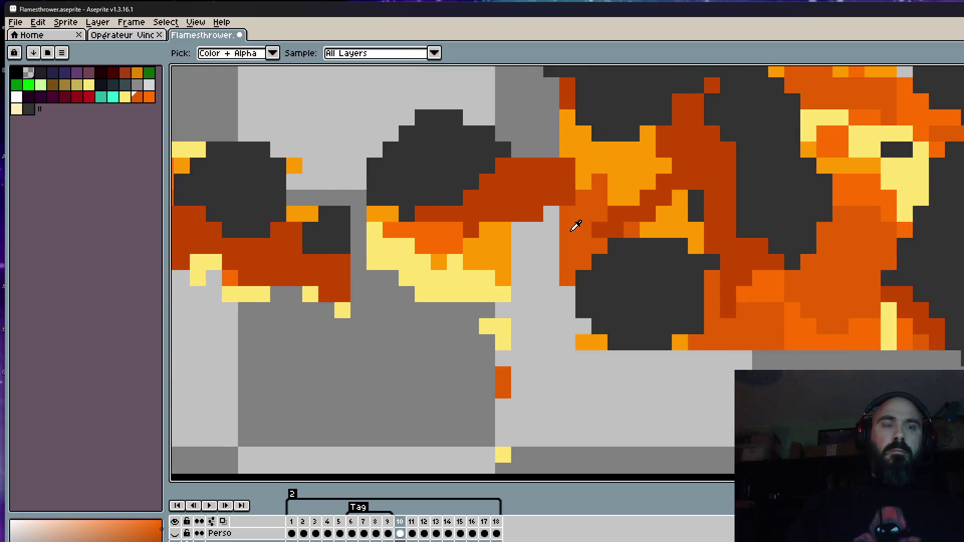
pyautogui.moveTo(552, 219)
pyautogui.mouseDown()
pyautogui.moveTo(505, 233)
pyautogui.moveTo(520, 261)
pyautogui.moveTo(538, 264)
pyautogui.moveTo(479, 271)
pyautogui.mouseUp()
pyautogui.scroll(-3, 495, 279)
pyautogui.scroll(1, 497, 280)
pyautogui.scroll(-1, 498, 282)
pyautogui.scroll(-1, 499, 282)
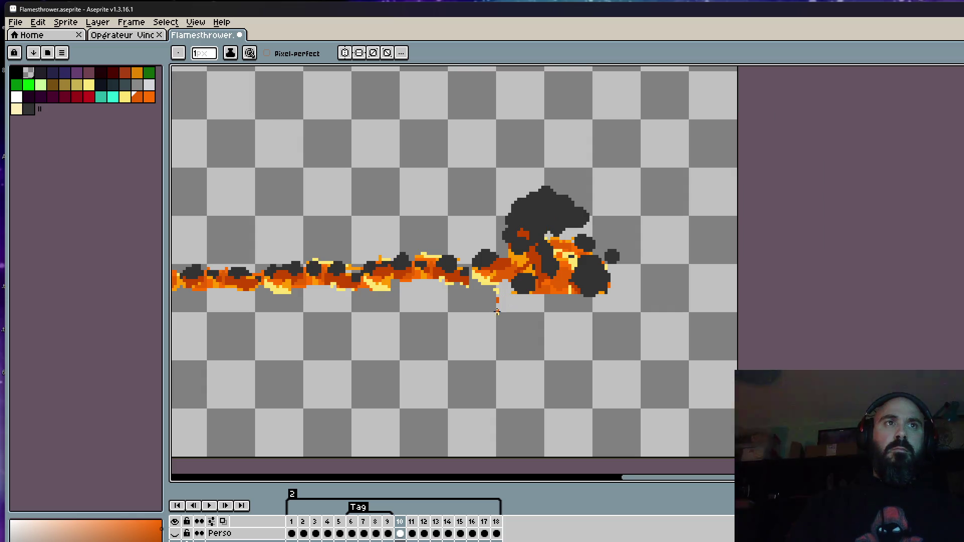
pyautogui.scroll(-2, 498, 309)
pyautogui.scroll(2, 485, 320)
pyautogui.press('Left')
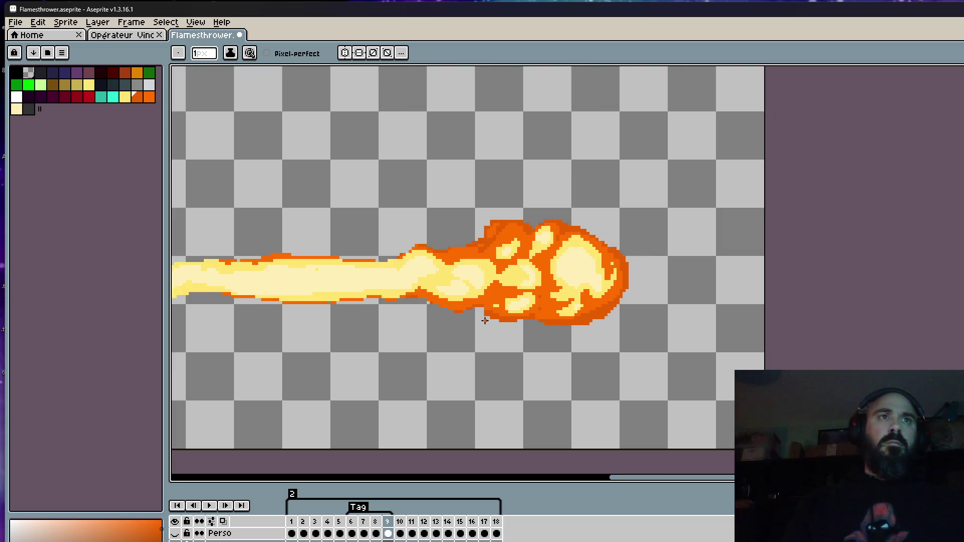
# Step: On frame 10, refill the drip pixel under the flame gap with lighter orange
pyautogui.press('Right')
pyautogui.scroll(3, 513, 302)
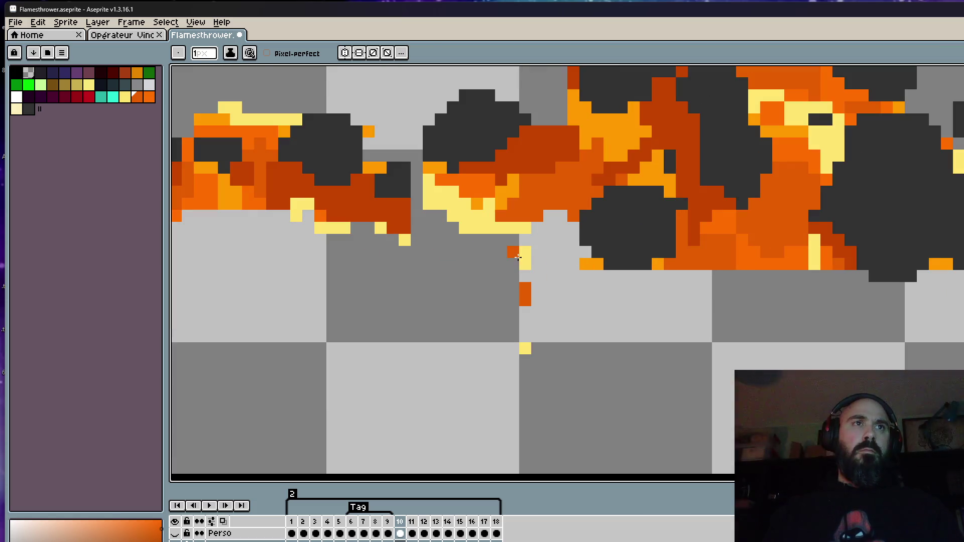
pyautogui.scroll(-3, 520, 290)
pyautogui.scroll(2, 519, 294)
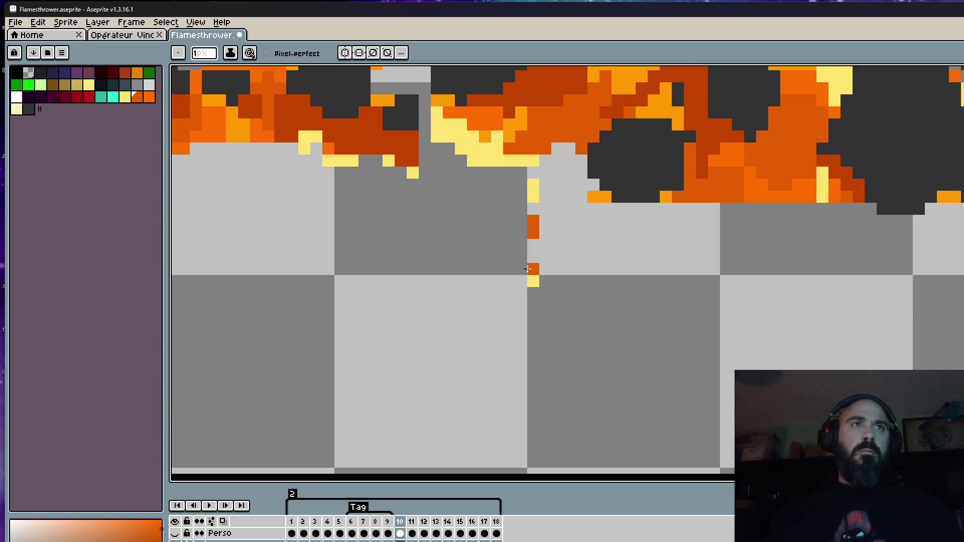
pyautogui.press('i')
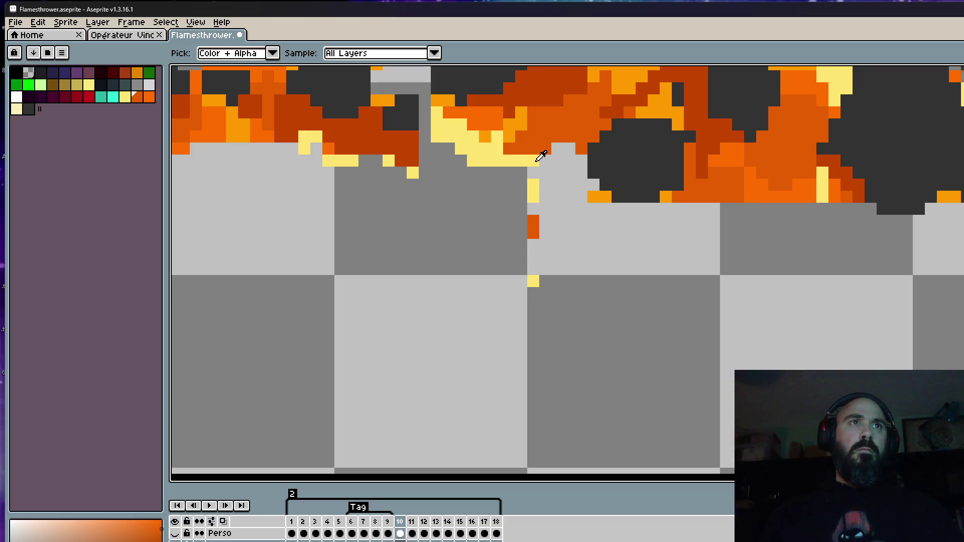
pyautogui.click(536, 183)
pyautogui.click(545, 122)
pyautogui.click(522, 123)
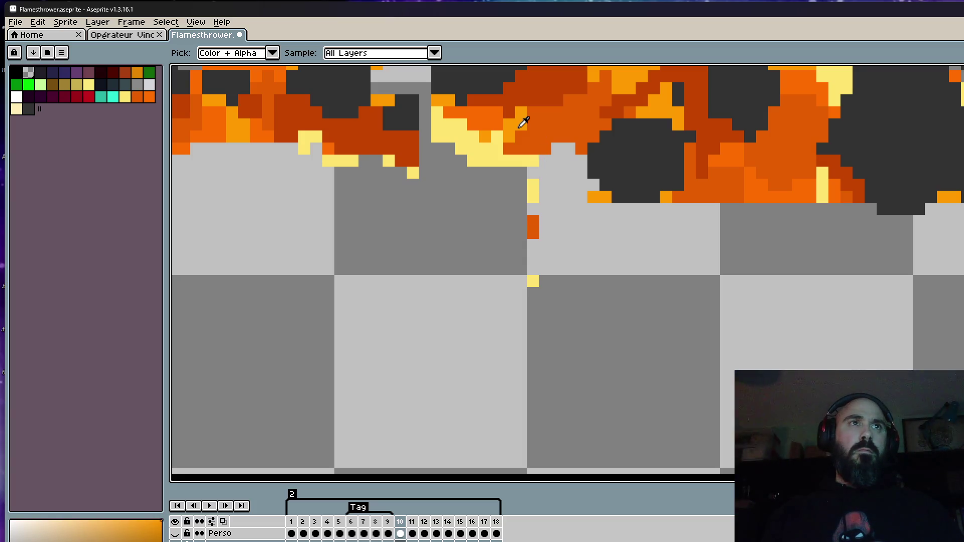
pyautogui.press('g')
pyautogui.click(530, 220)
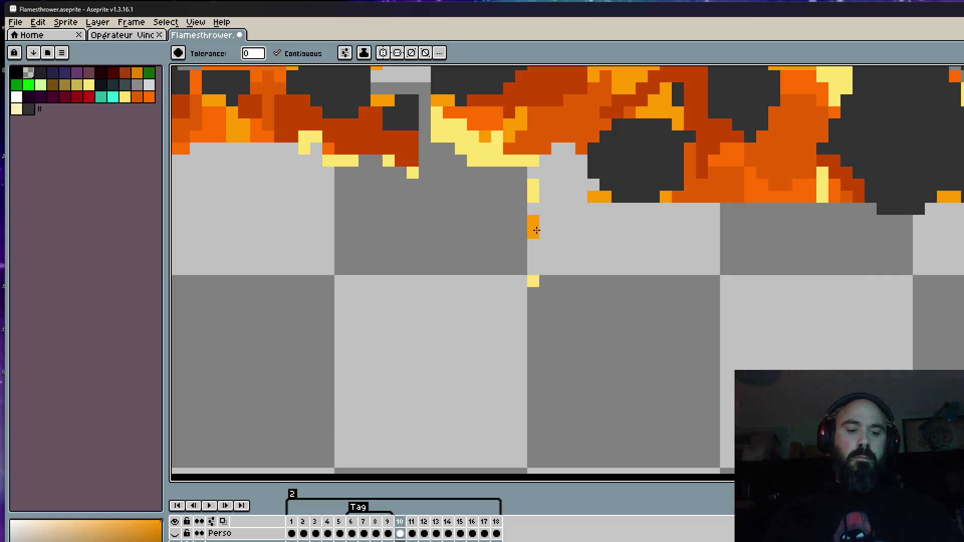
# Step: Add an orange drip pixel below the yellow and move the orange drops further down
pyautogui.press('i')
pyautogui.click(549, 117)
pyautogui.press('b')
pyautogui.click(529, 291)
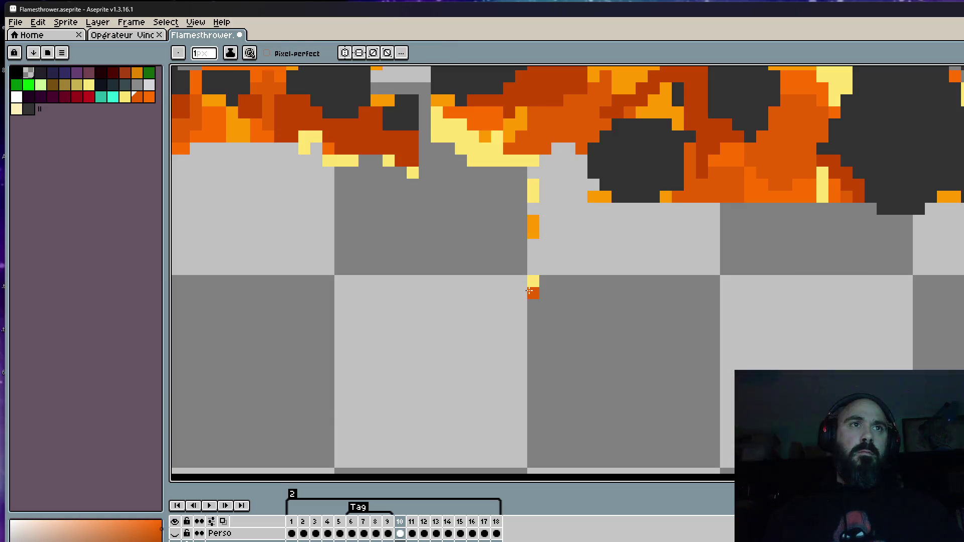
pyautogui.scroll(-9, 531, 283)
pyautogui.scroll(10, 517, 264)
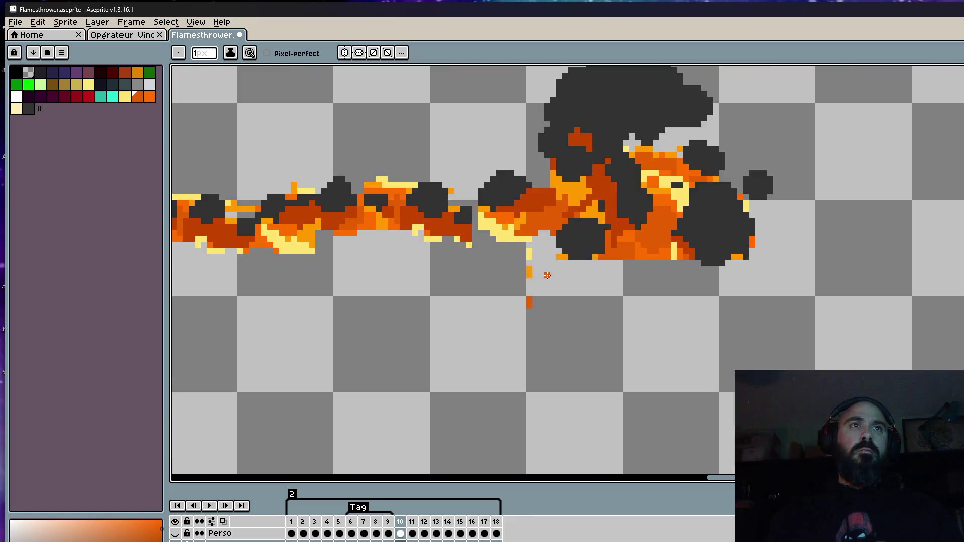
pyautogui.scroll(2, 507, 263)
pyautogui.press('m')
pyautogui.moveTo(456, 243)
pyautogui.mouseDown()
pyautogui.moveTo(534, 316)
pyautogui.moveTo(518, 331)
pyautogui.mouseUp()
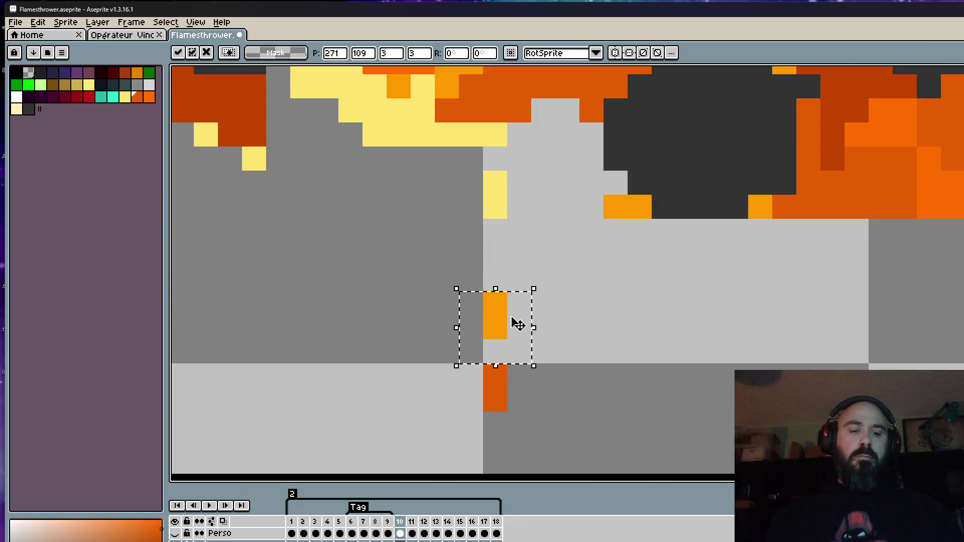
# Step: Extend the yellow drip column down two pixels using the flame's yellow
pyautogui.press('i')
pyautogui.click(504, 204)
pyautogui.press('b')
pyautogui.moveTo(501, 234); pyautogui.dragTo(501, 256)
pyautogui.scroll(-4, 508, 159)
pyautogui.scroll(-2, 517, 152)
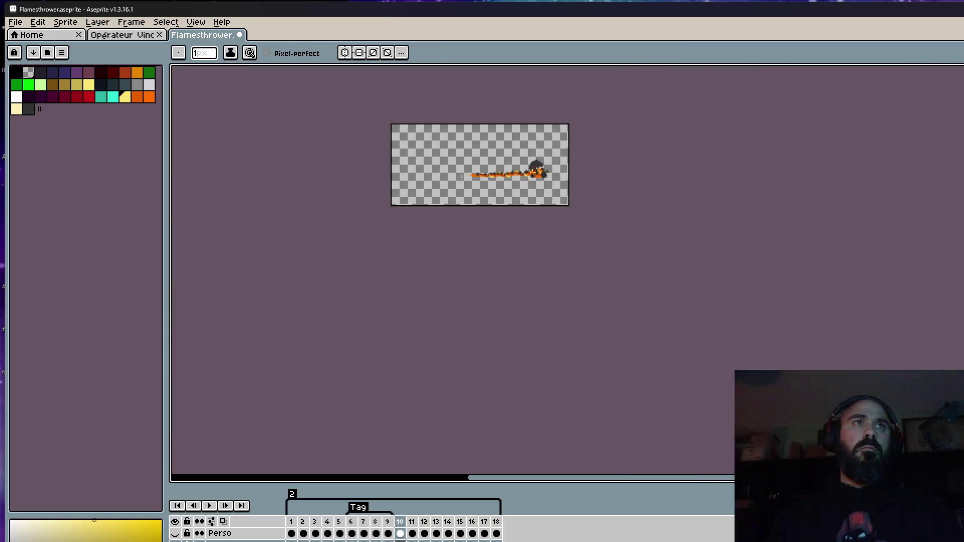
pyautogui.scroll(6, 520, 155)
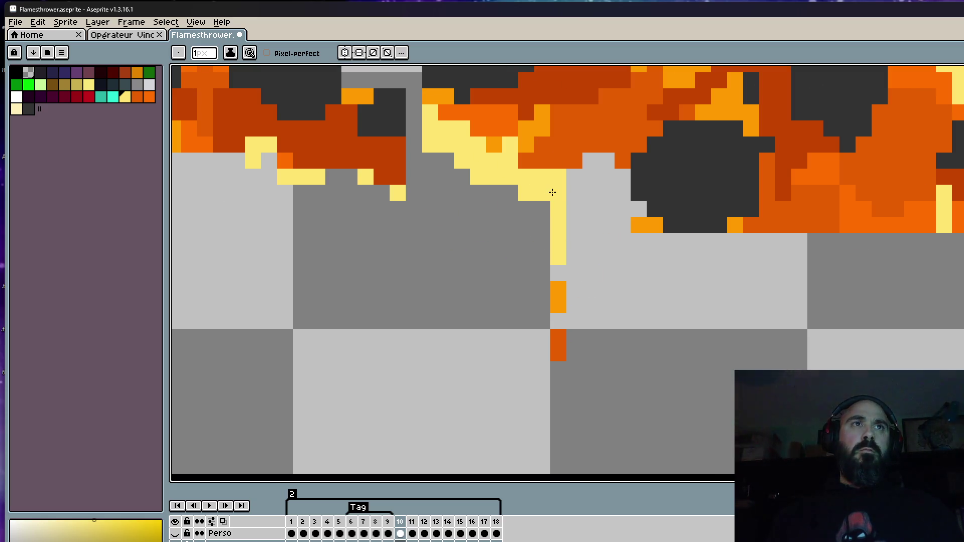
pyautogui.scroll(-3, 552, 192)
pyautogui.scroll(3, 561, 182)
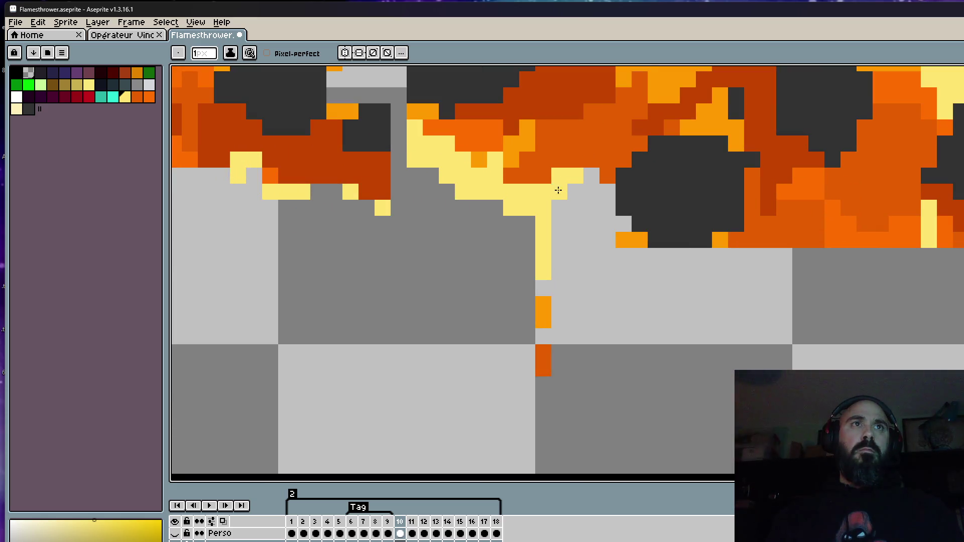
pyautogui.scroll(-4, 562, 188)
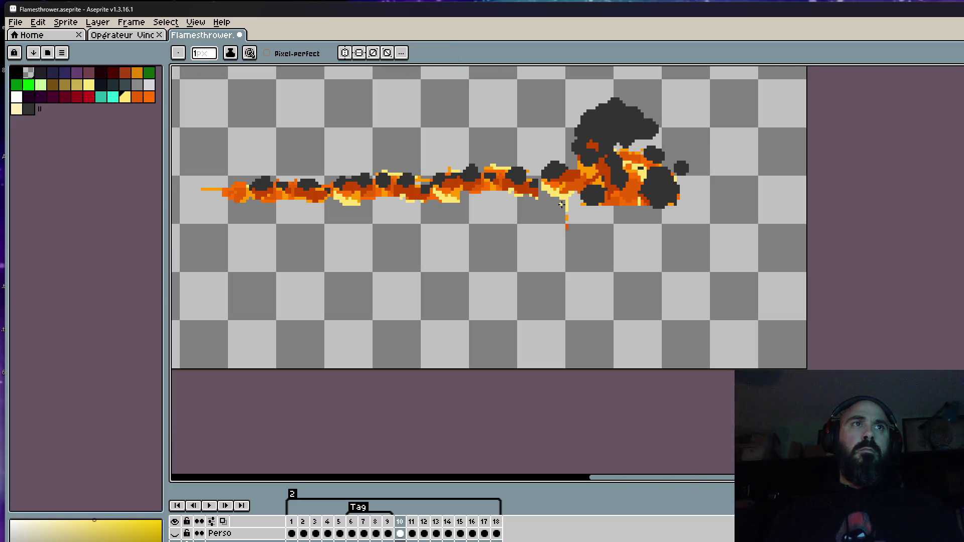
# Step: Paint the flame's orange over the grey gaps and holes in the stream
pyautogui.scroll(4, 511, 211)
pyautogui.press('i')
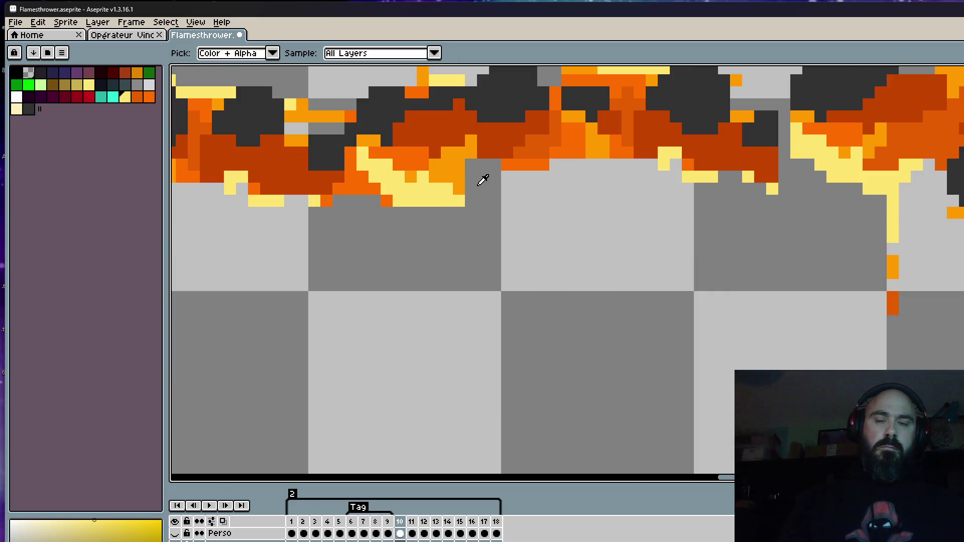
pyautogui.click(468, 173)
pyautogui.scroll(2, 478, 164)
pyautogui.press('b')
pyautogui.moveTo(522, 159)
pyautogui.mouseDown()
pyautogui.moveTo(482, 191)
pyautogui.moveTo(495, 160)
pyautogui.mouseUp()
pyautogui.click(482, 207)
pyautogui.scroll(-4, 501, 187)
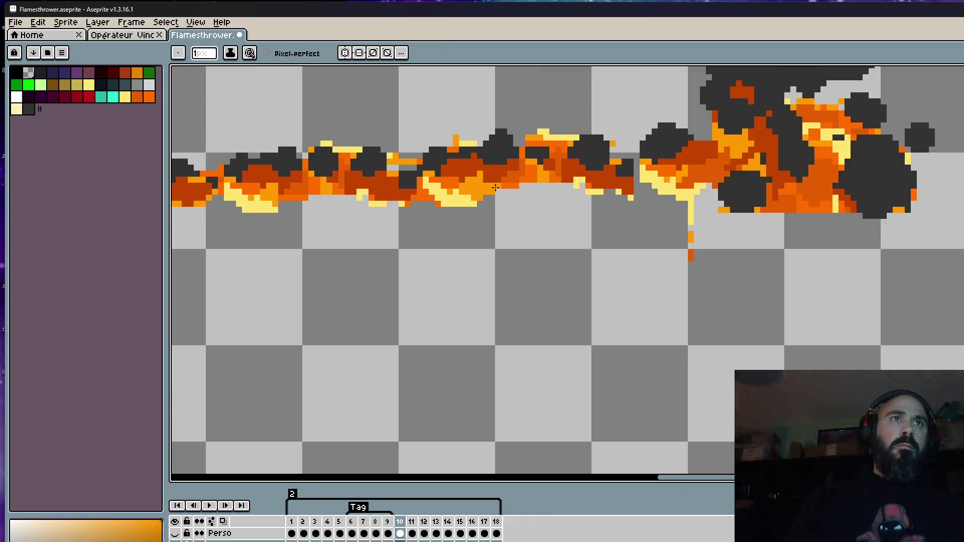
pyautogui.scroll(4, 498, 187)
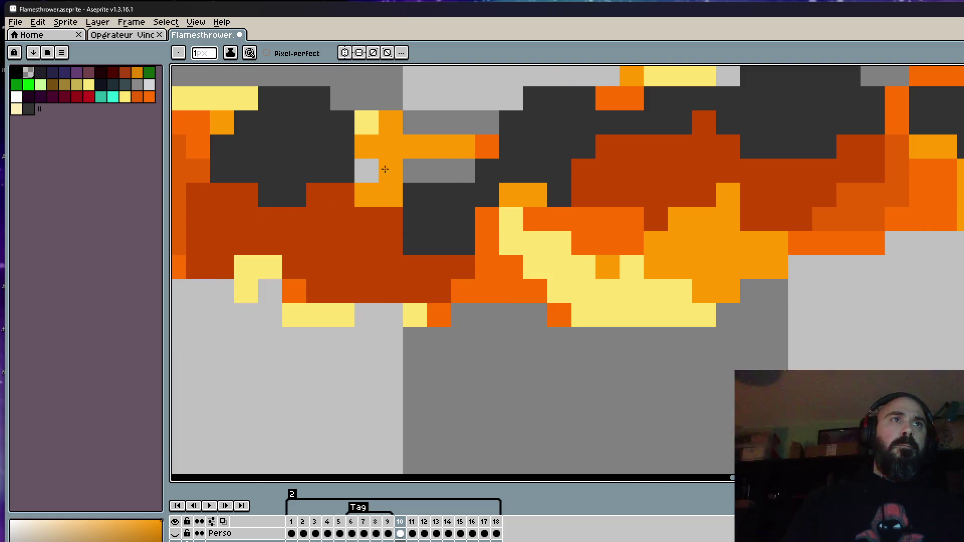
pyautogui.click(452, 172)
pyautogui.click(369, 177)
# Step: Sample the dark smoke grey, then the flame's orange again, while inspecting the stream
pyautogui.press('i')
pyautogui.click(445, 216)
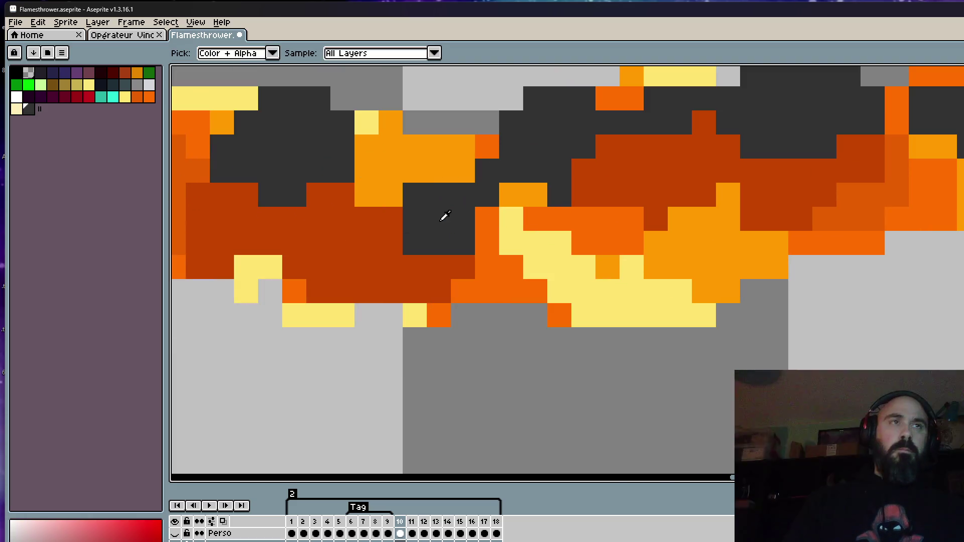
pyautogui.press('b')
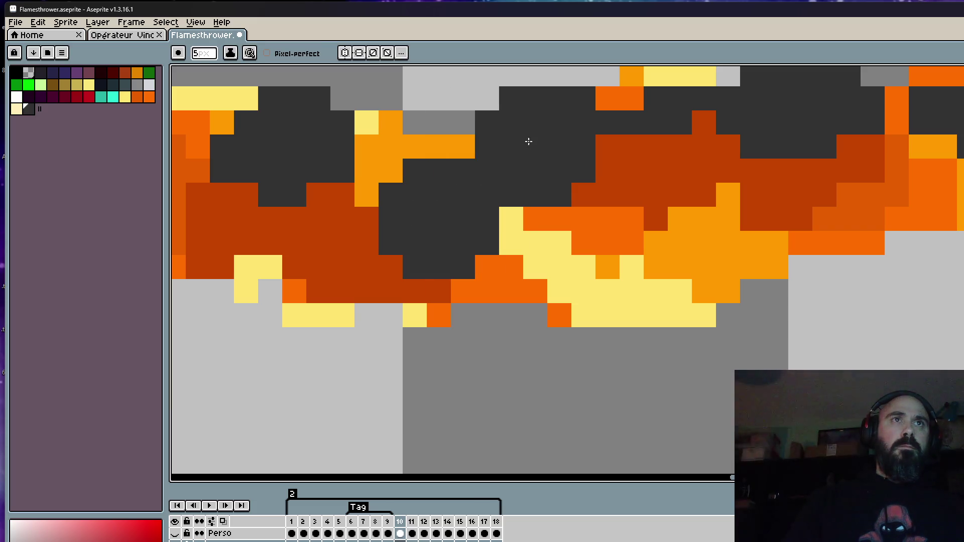
pyautogui.scroll(-3, 536, 142)
pyautogui.scroll(3, 502, 166)
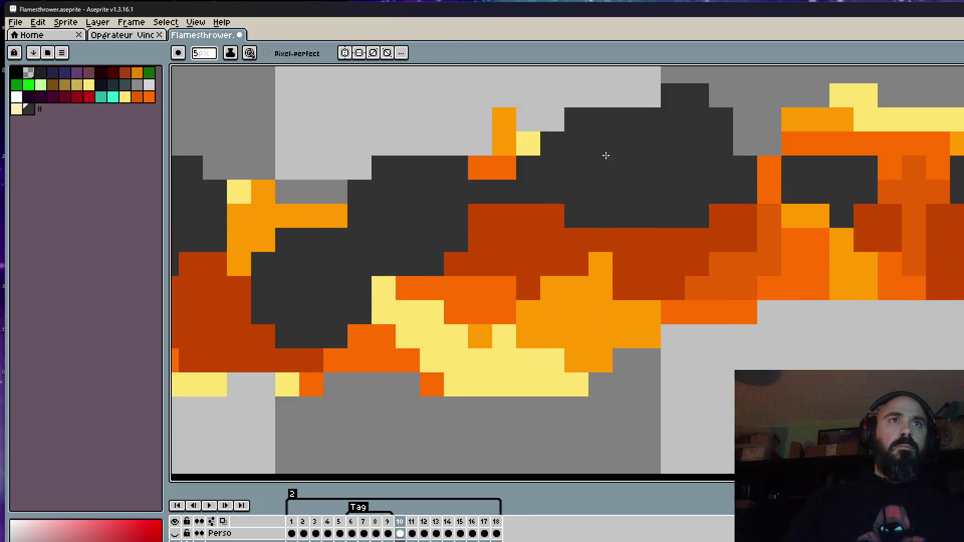
pyautogui.scroll(-4, 610, 162)
pyautogui.scroll(3, 609, 172)
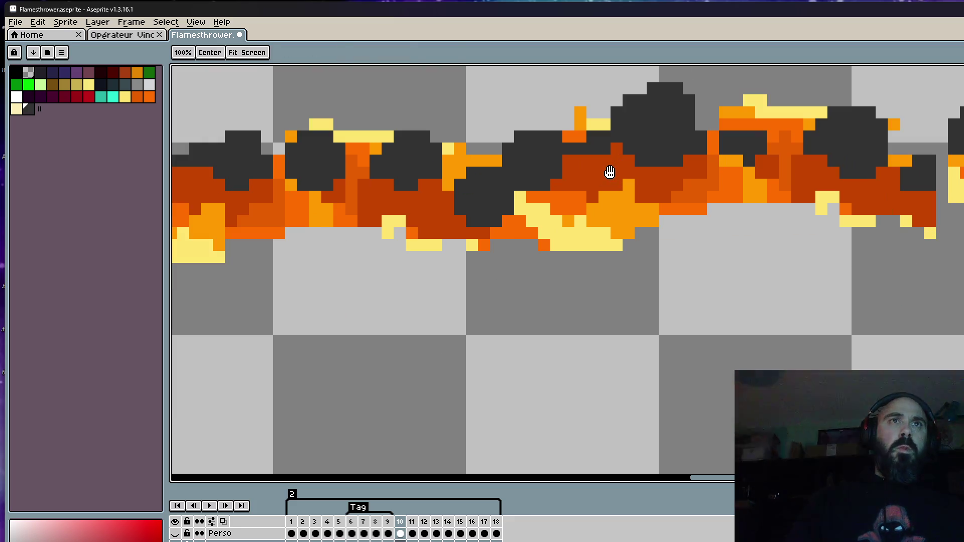
pyautogui.press('i')
pyautogui.click(586, 118)
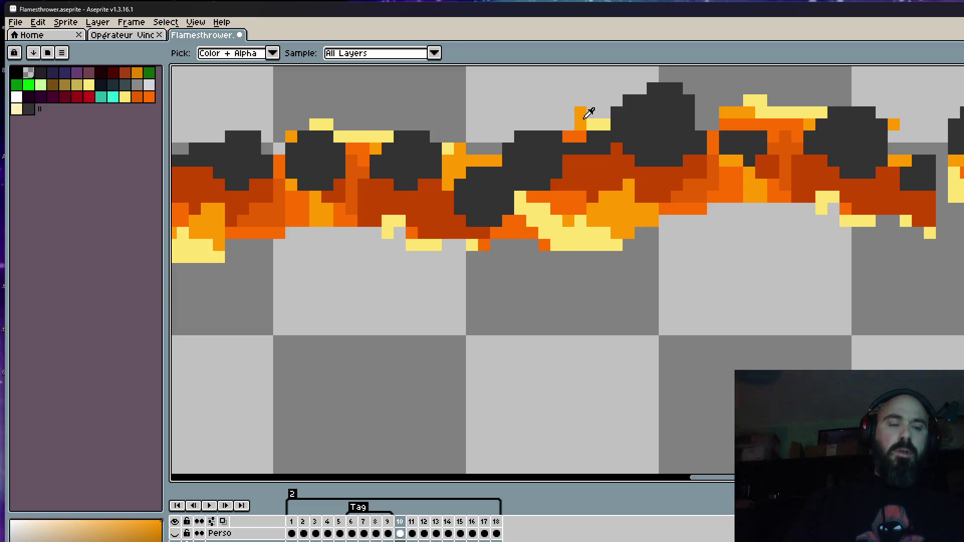
pyautogui.scroll(1, 589, 113)
pyautogui.press('b')
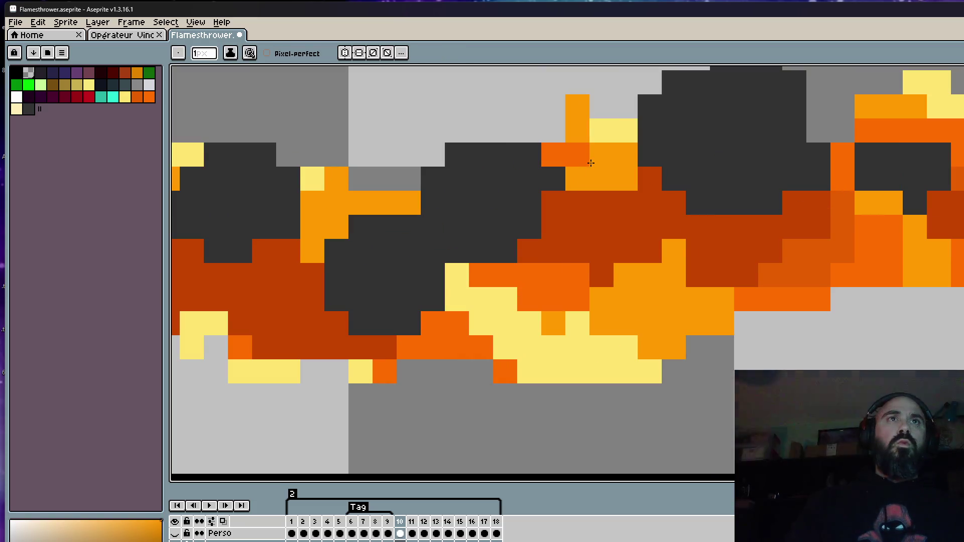
pyautogui.scroll(-3, 676, 254)
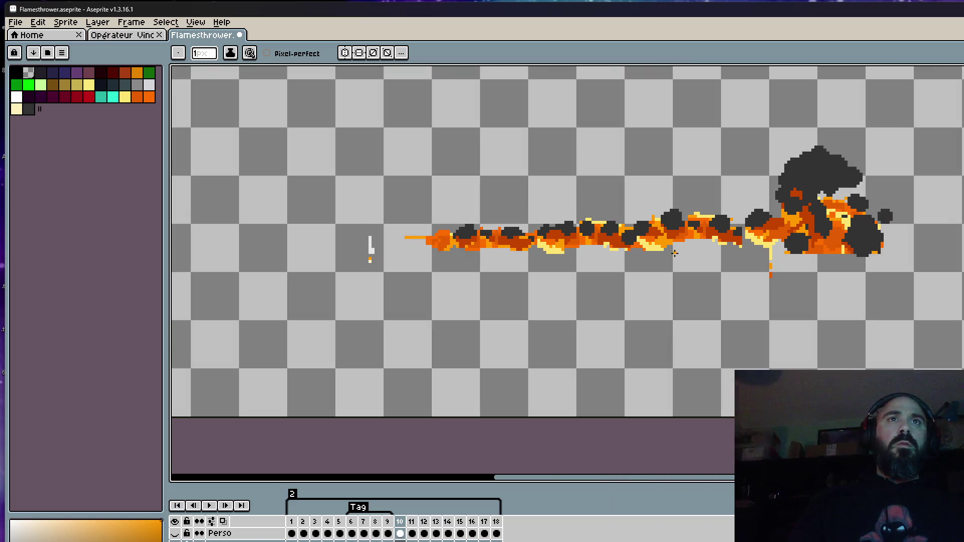
pyautogui.scroll(4, 596, 250)
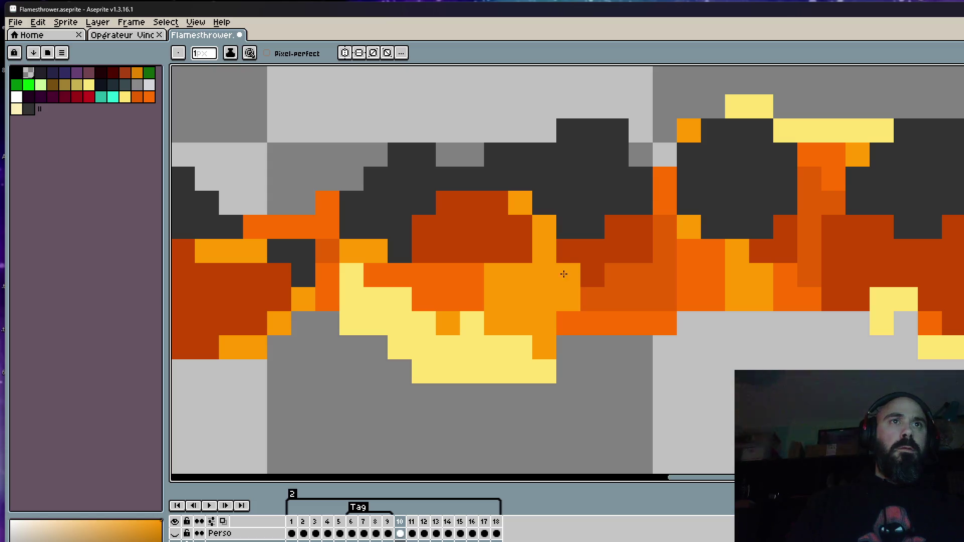
pyautogui.scroll(-3, 562, 276)
pyautogui.scroll(2, 553, 257)
pyautogui.scroll(-3, 553, 256)
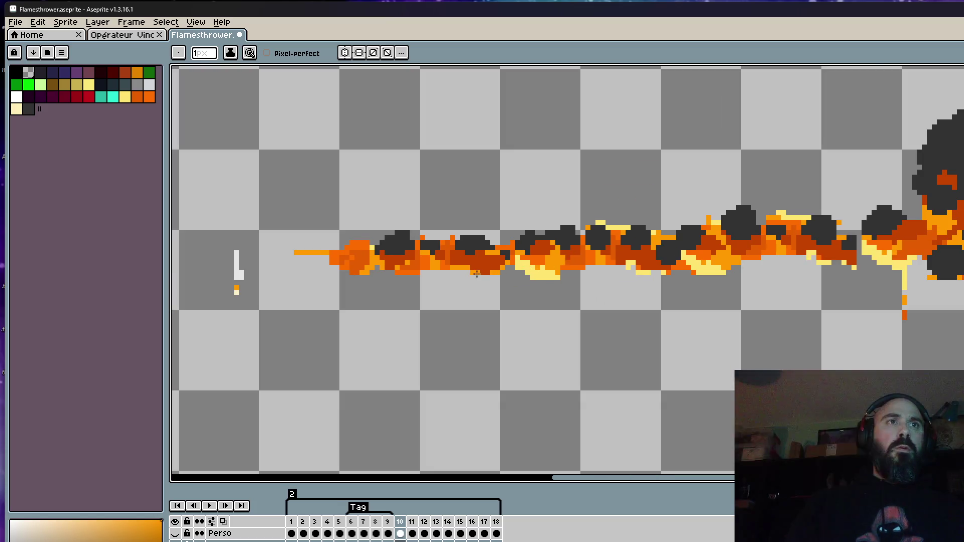
pyautogui.scroll(3, 477, 274)
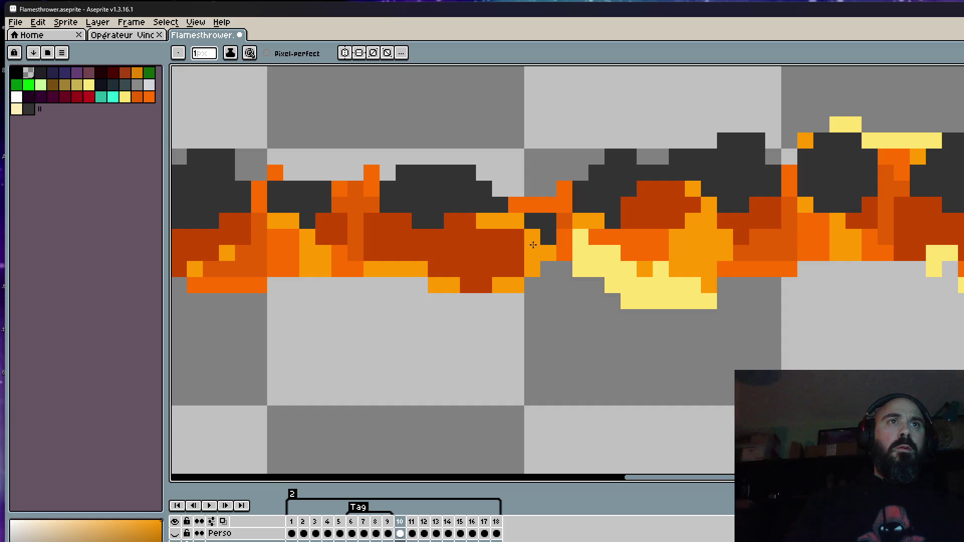
pyautogui.scroll(-3, 522, 238)
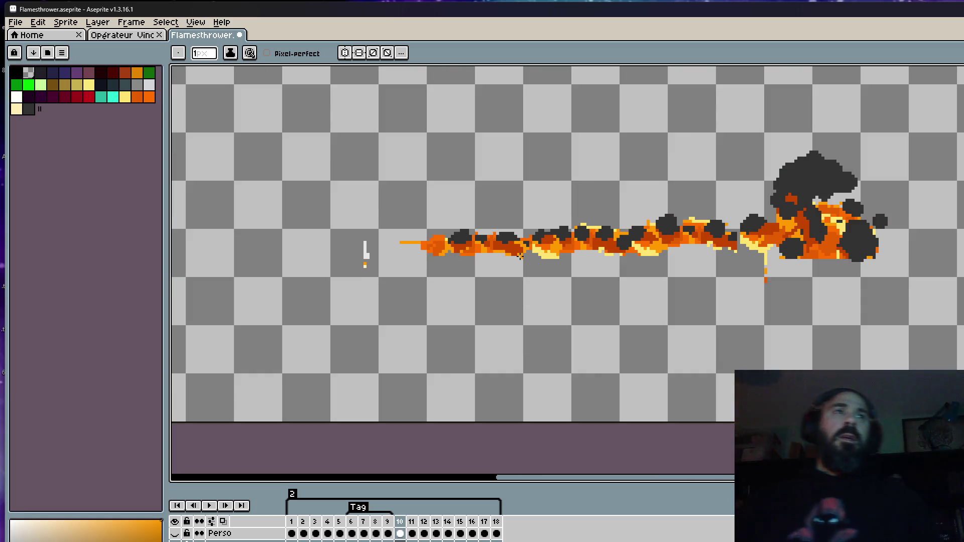
pyautogui.scroll(3, 798, 247)
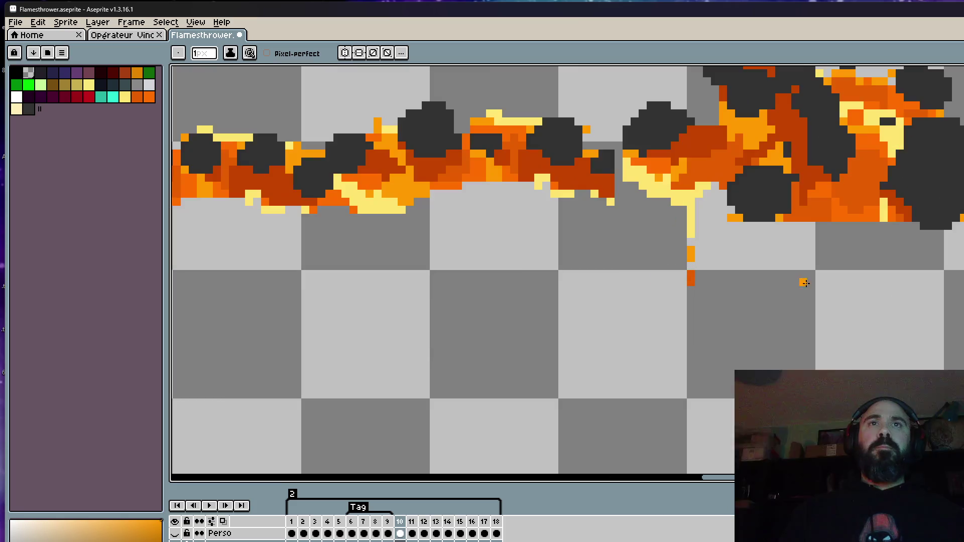
# Step: Paint orange along the burst's bottom edge and erase excess orange at its lower right
pyautogui.scroll(3, 803, 275)
pyautogui.keyDown('alt'); pyautogui.click(812, 179); pyautogui.keyUp('alt')
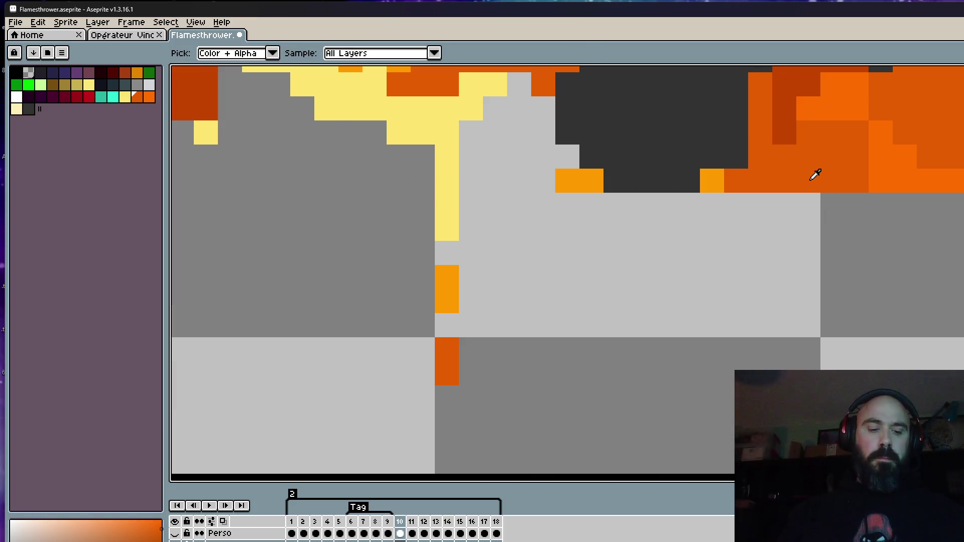
pyautogui.moveTo(591, 204); pyautogui.dragTo(655, 222)
pyautogui.scroll(-4, 610, 215)
pyautogui.scroll(3, 654, 273)
pyautogui.moveTo(859, 236)
pyautogui.mouseDown()
pyautogui.moveTo(710, 267)
pyautogui.moveTo(740, 237)
pyautogui.moveTo(698, 251)
pyautogui.moveTo(801, 256)
pyautogui.mouseUp()
pyautogui.scroll(-3, 660, 233)
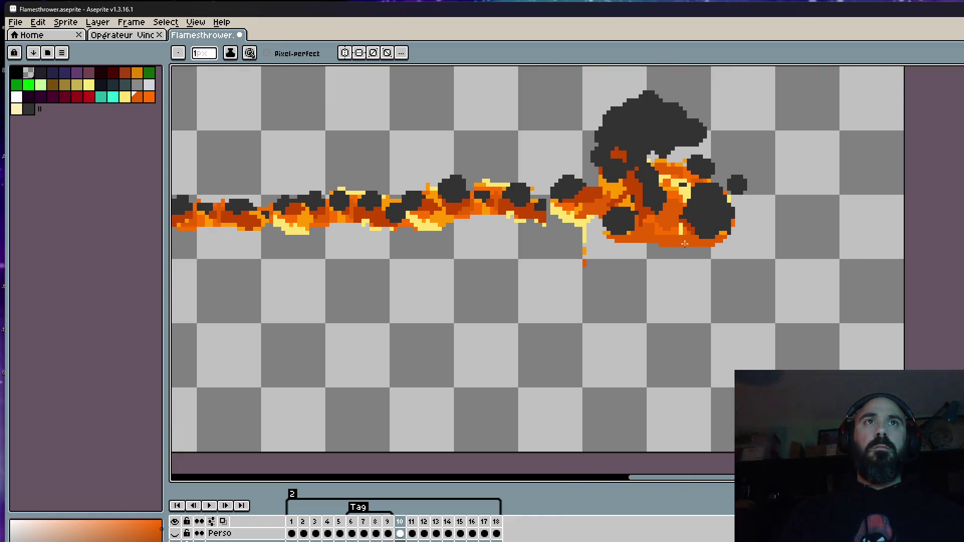
pyautogui.press('Left')
pyautogui.press('Right')
pyautogui.scroll(3, 738, 241)
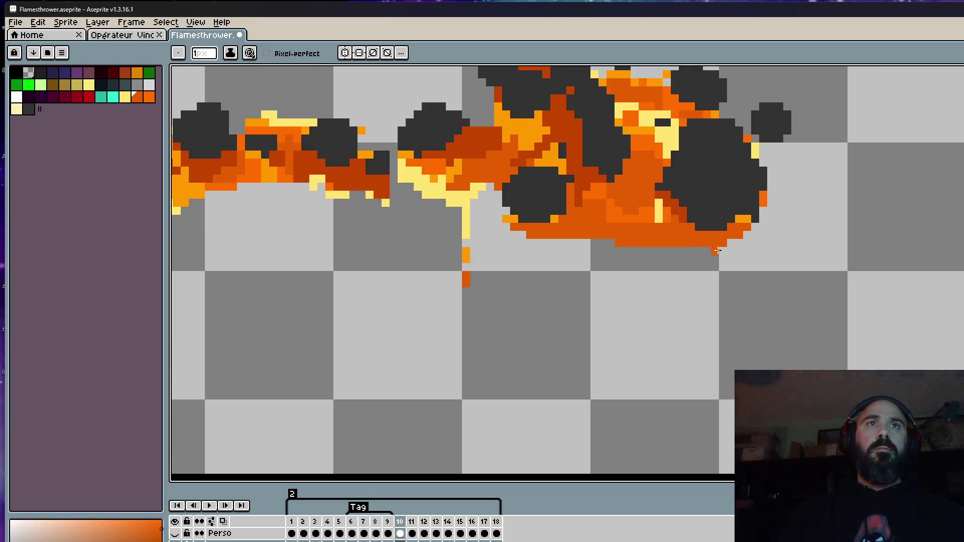
pyautogui.moveTo(778, 208); pyautogui.dragTo(723, 242)
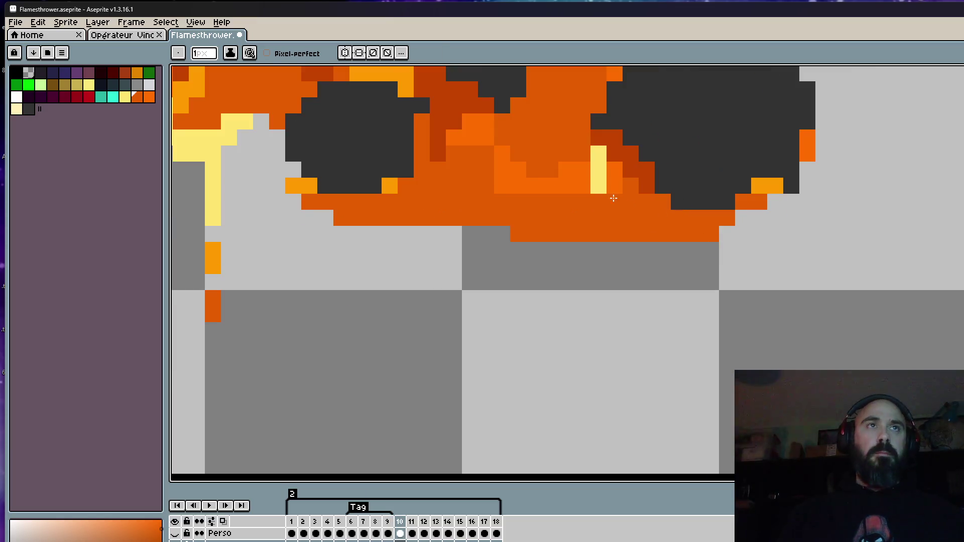
# Step: Paint a dark red-orange band along the burst's underside
pyautogui.press('i')
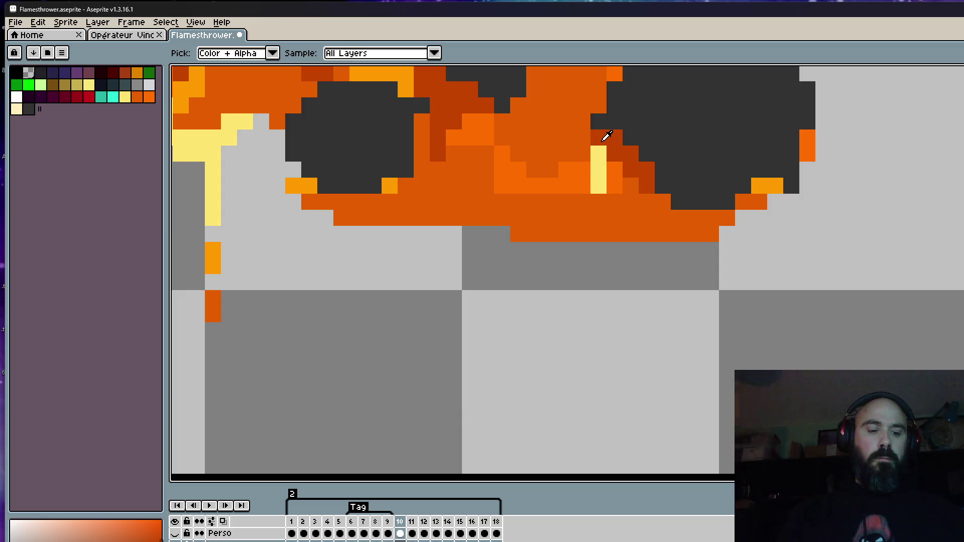
pyautogui.click(604, 140)
pyautogui.press('b')
pyautogui.click(394, 191)
pyautogui.moveTo(419, 158)
pyautogui.mouseDown()
pyautogui.moveTo(437, 186)
pyautogui.moveTo(477, 201)
pyautogui.moveTo(647, 208)
pyautogui.mouseUp()
pyautogui.moveTo(502, 207); pyautogui.dragTo(668, 215)
pyautogui.press('space')
pyautogui.scroll(-3, 646, 222)
pyautogui.scroll(1, 621, 229)
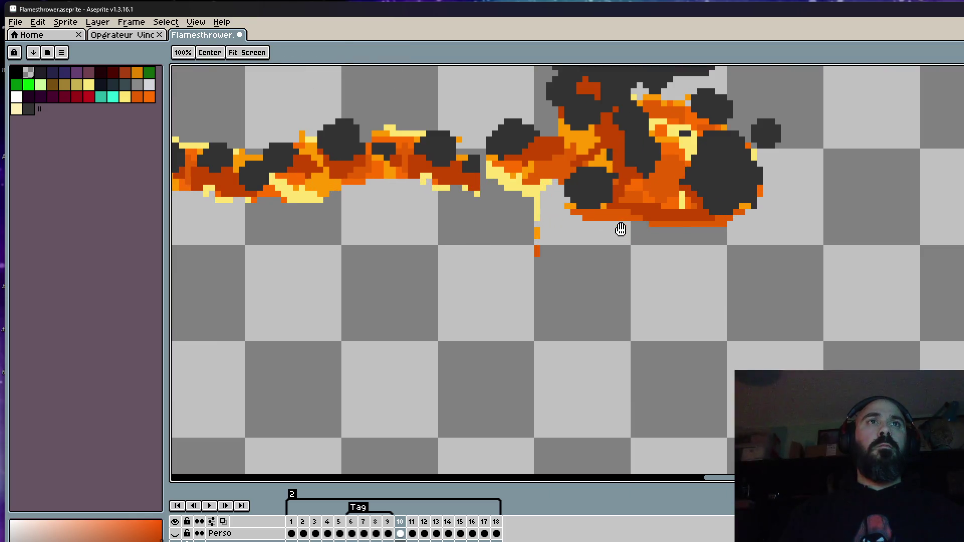
pyautogui.scroll(2, 621, 229)
# Step: Add a yellow highlight row along the burst's lower edge, then move on to frame 11
pyautogui.press('alt')
pyautogui.keyDown('alt'); pyautogui.click(402, 180); pyautogui.keyUp('alt')
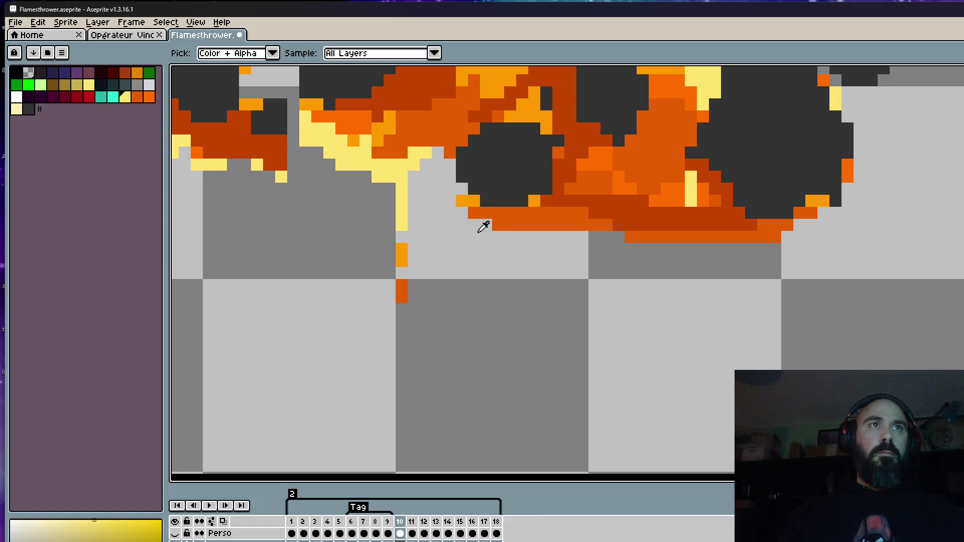
pyautogui.click(485, 225)
pyautogui.click(510, 238)
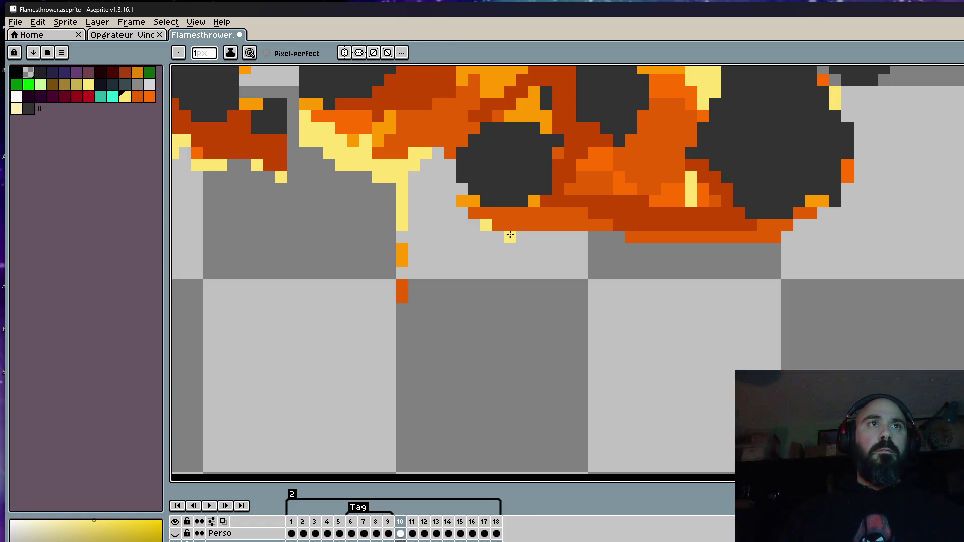
pyautogui.moveTo(510, 237); pyautogui.dragTo(600, 237)
pyautogui.click(631, 237)
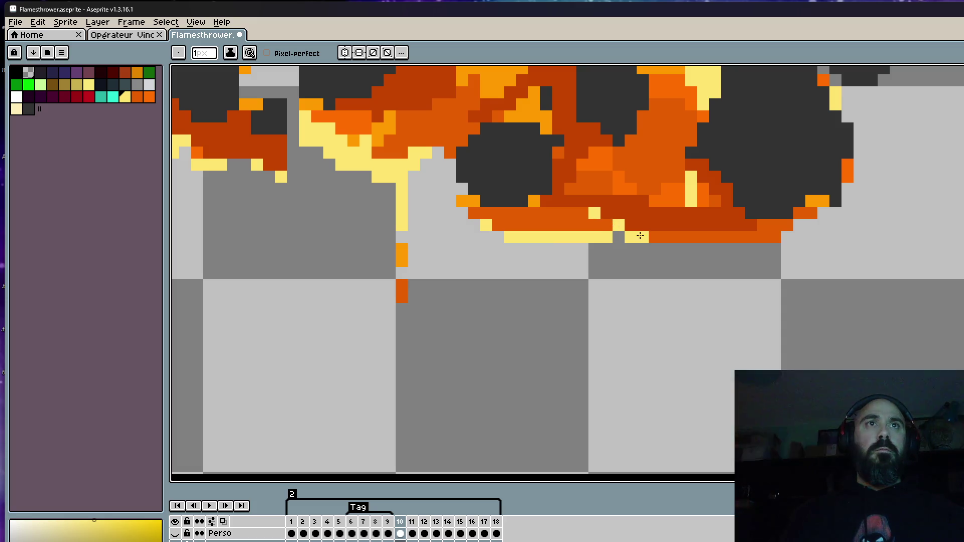
pyautogui.scroll(-4, 638, 233)
pyautogui.scroll(3, 691, 241)
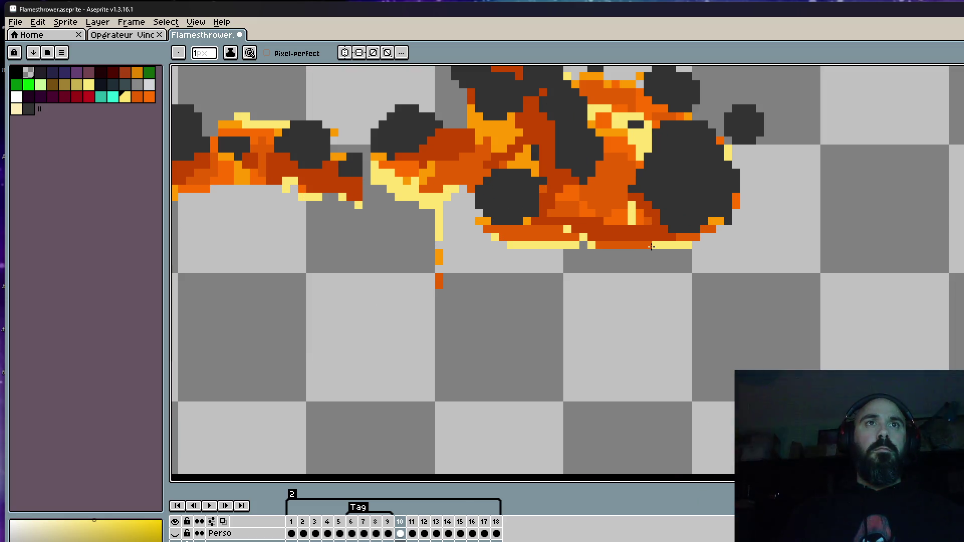
pyautogui.scroll(-5, 698, 236)
pyautogui.press('Left')
pyautogui.press('Right')
pyautogui.press('Right')
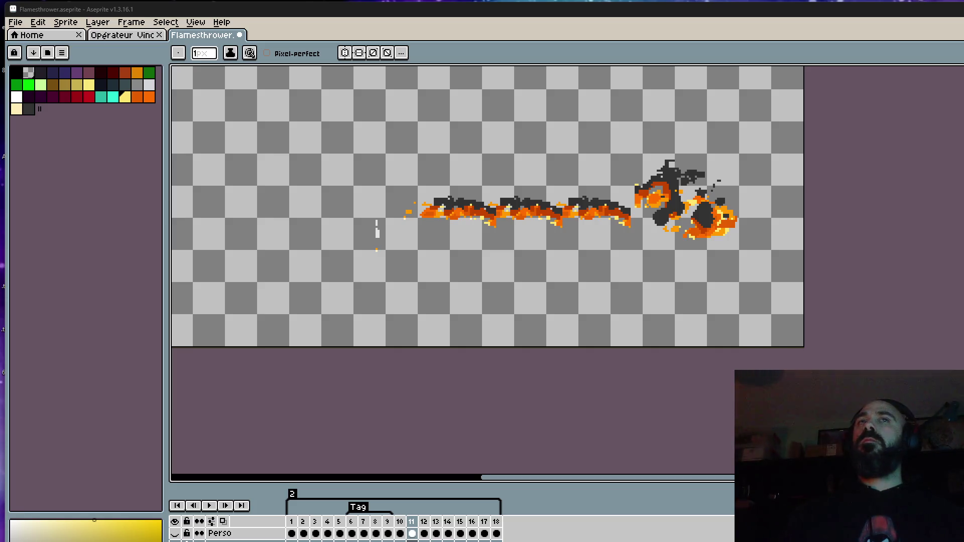
# Step: Play the flamethrower animation from frame 1 with the armoured gunner visible
pyautogui.click(297, 528)
pyautogui.click(209, 506)
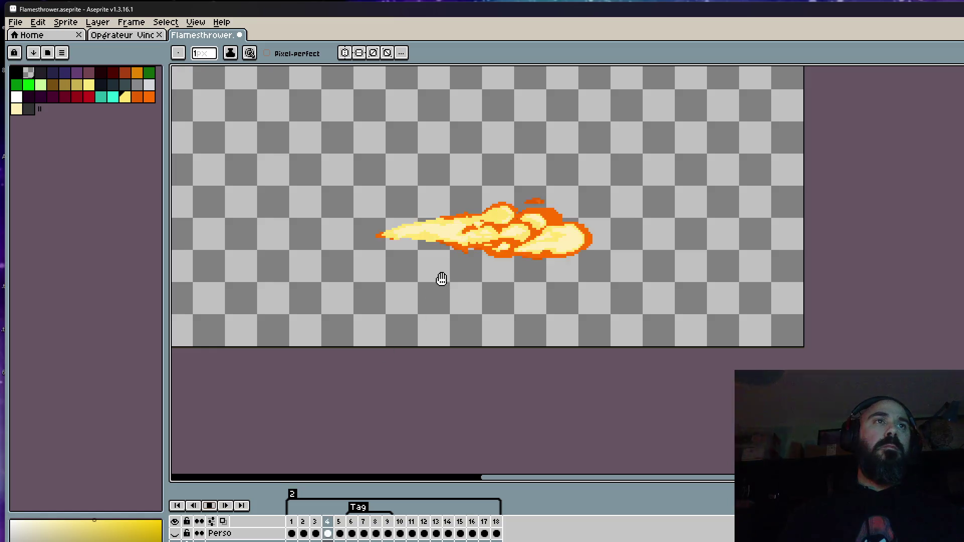
pyautogui.scroll(-3, 560, 222)
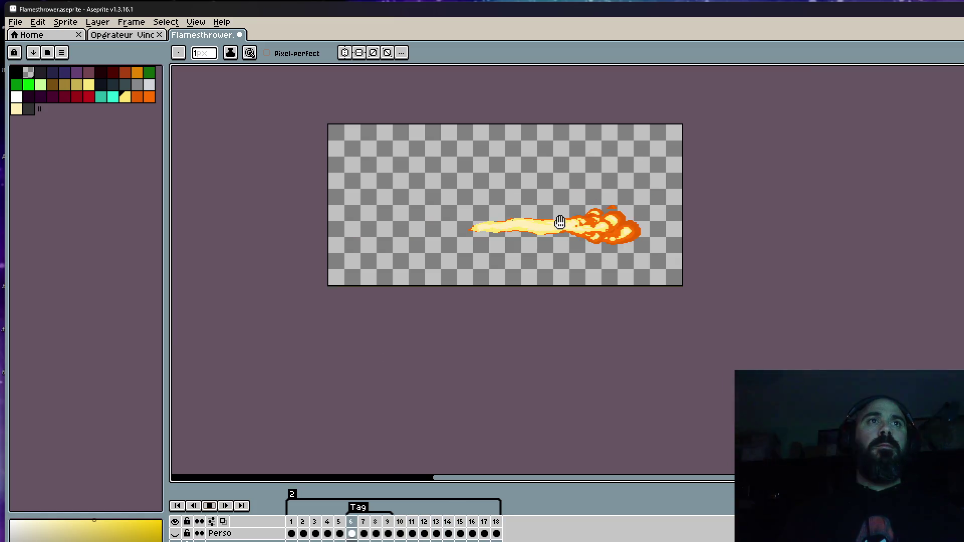
pyautogui.scroll(2, 491, 272)
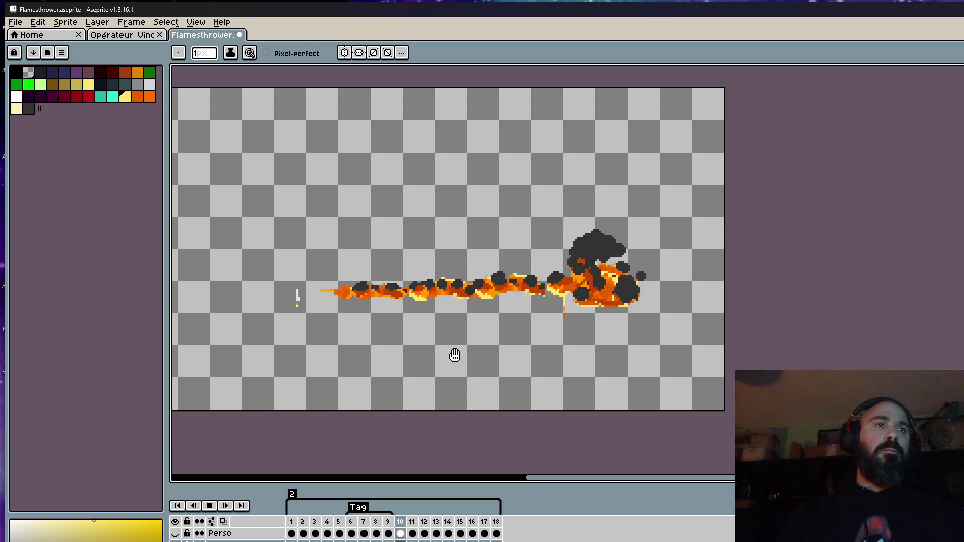
pyautogui.scroll(-2, 454, 354)
pyautogui.scroll(2, 453, 337)
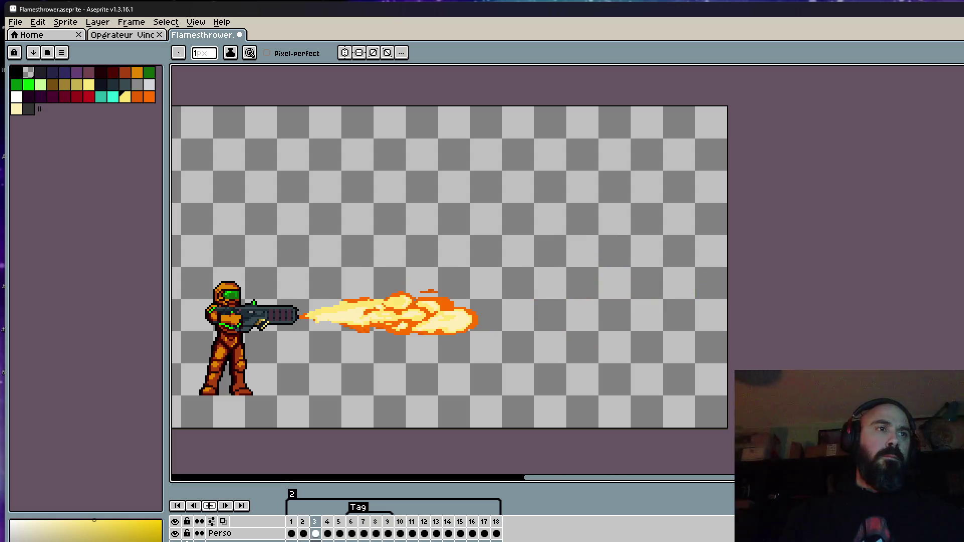
# Step: Stop playback on frame 5 and lower the muzzle flame by two pixels
pyautogui.click(376, 441)
pyautogui.scroll(2, 302, 331)
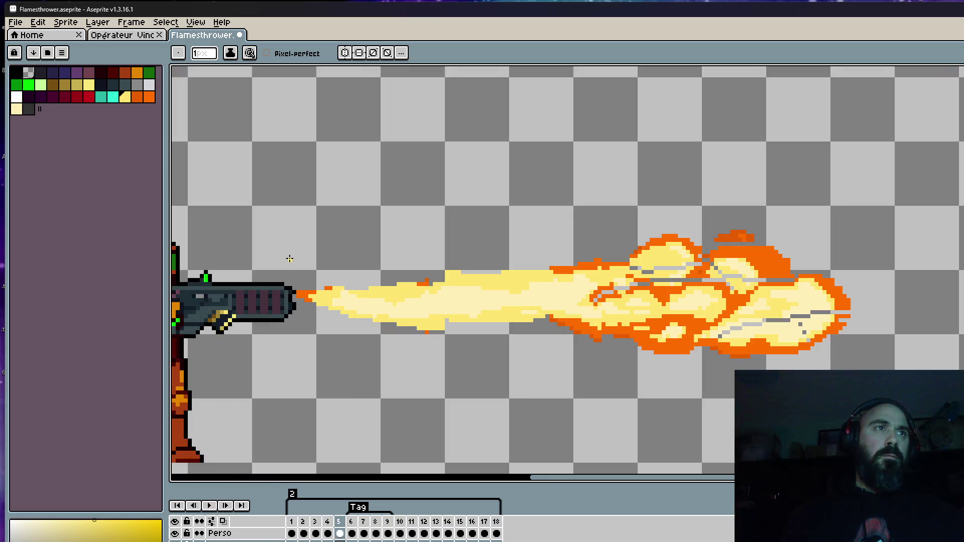
pyautogui.press('m')
pyautogui.scroll(1, 290, 267)
pyautogui.moveTo(289, 242)
pyautogui.mouseDown()
pyautogui.moveTo(426, 330)
pyautogui.moveTo(436, 353)
pyautogui.mouseUp()
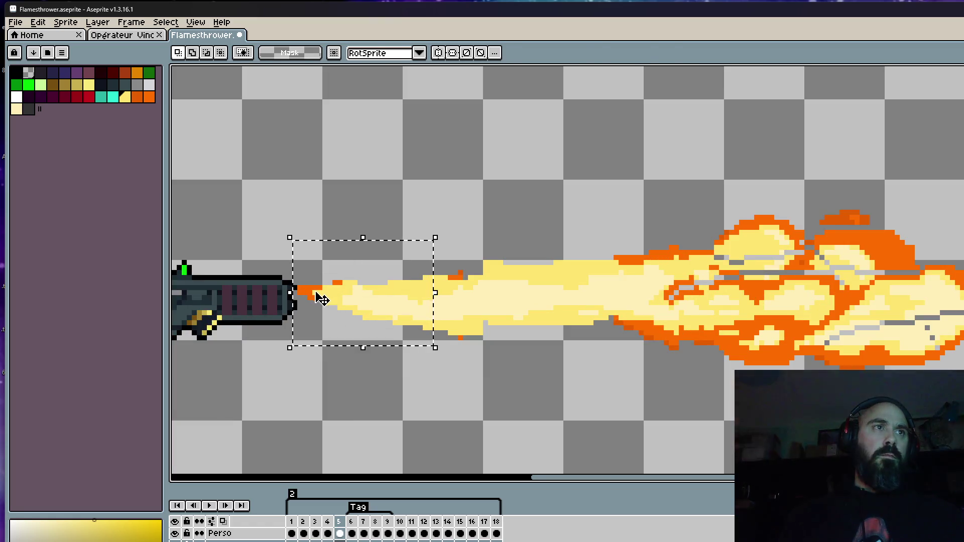
pyautogui.click(321, 307)
pyautogui.moveTo(321, 307); pyautogui.dragTo(320, 317)
pyautogui.press('Return')
# Step: Erase the stray yellow pixels along the flame stream's lower edge
pyautogui.moveTo(387, 269); pyautogui.dragTo(432, 351)
pyautogui.hotkey('ctrl', 'd')
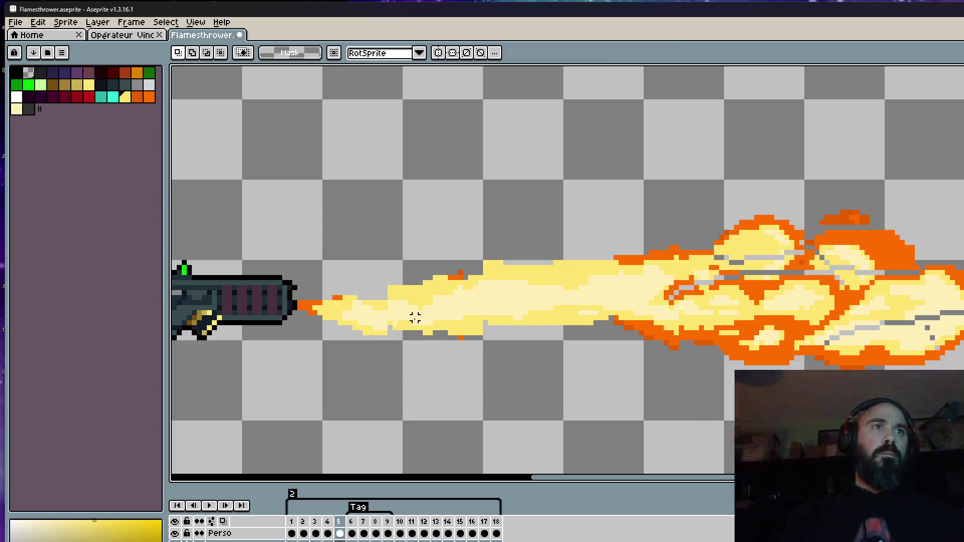
pyautogui.press('i')
pyautogui.press('b')
pyautogui.scroll(2, 411, 292)
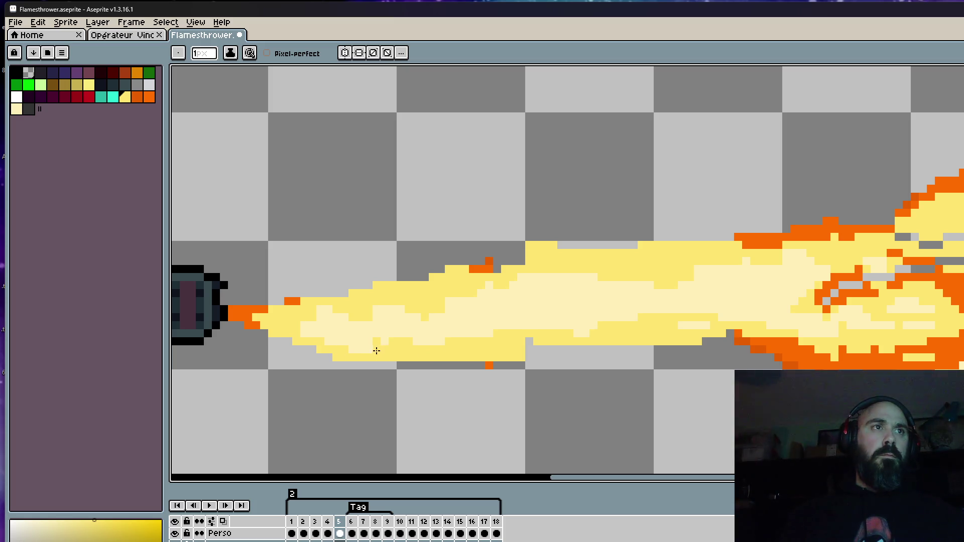
pyautogui.moveTo(450, 362); pyautogui.dragTo(443, 368)
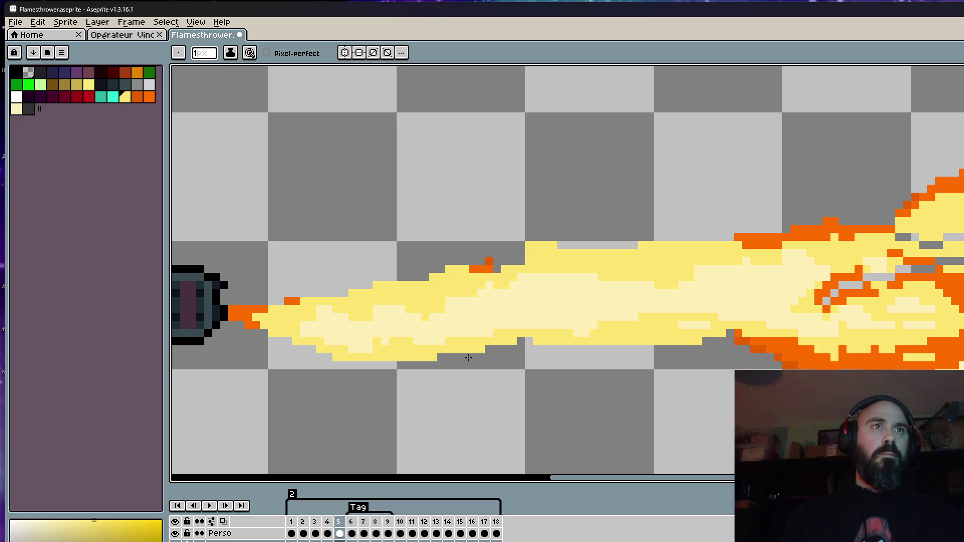
pyautogui.scroll(-3, 468, 357)
pyautogui.scroll(2, 466, 350)
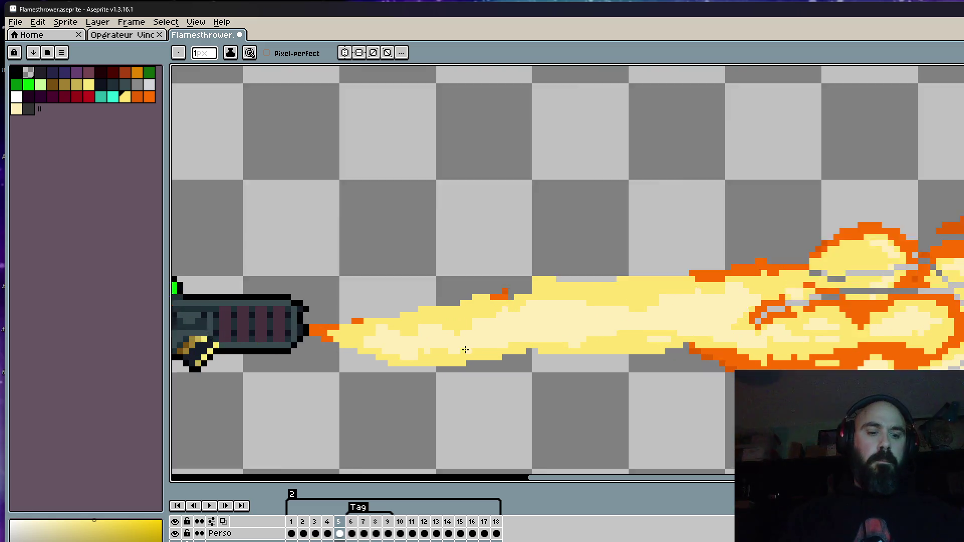
pyautogui.scroll(1, 457, 346)
pyautogui.press('i')
pyautogui.press('b')
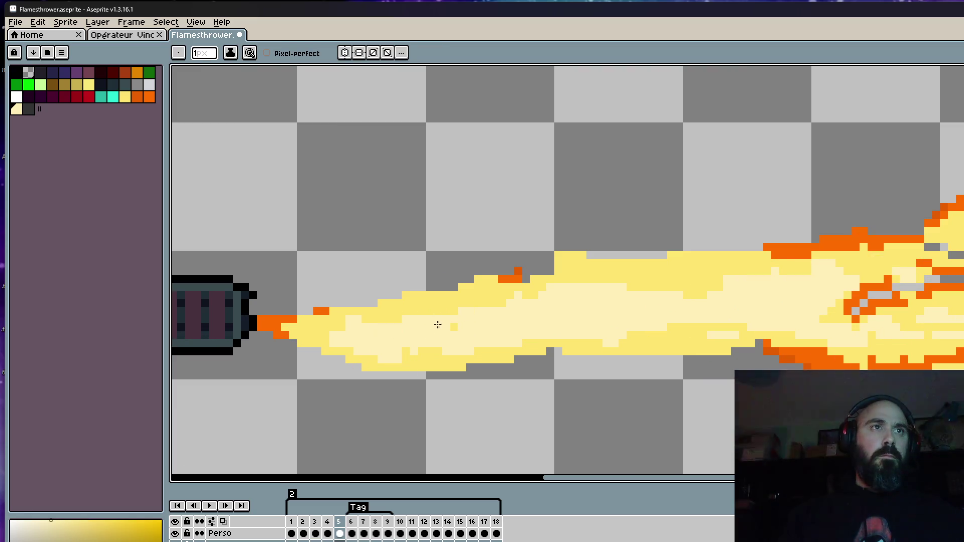
pyautogui.scroll(-3, 466, 326)
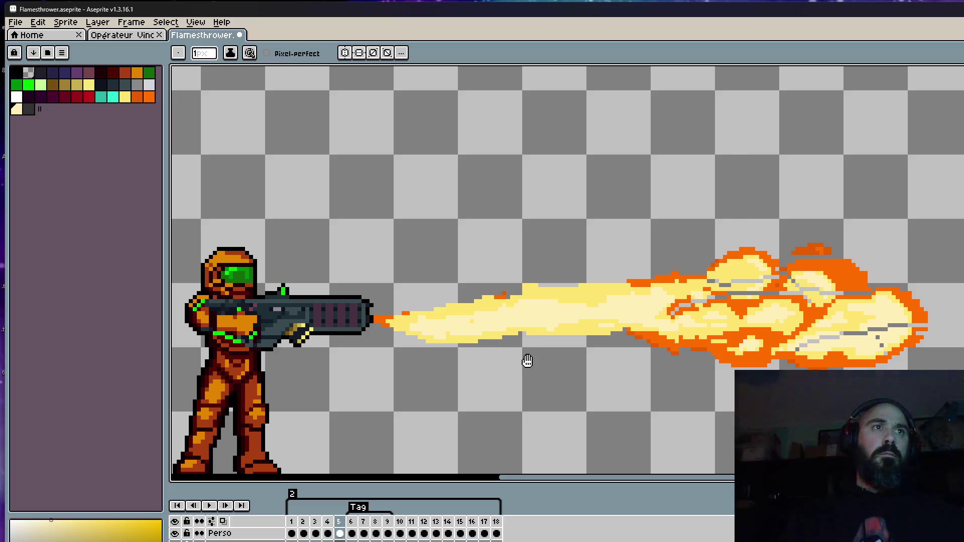
# Step: Play the animation, step ahead to frame 9, then play it again
pyautogui.press('Return')
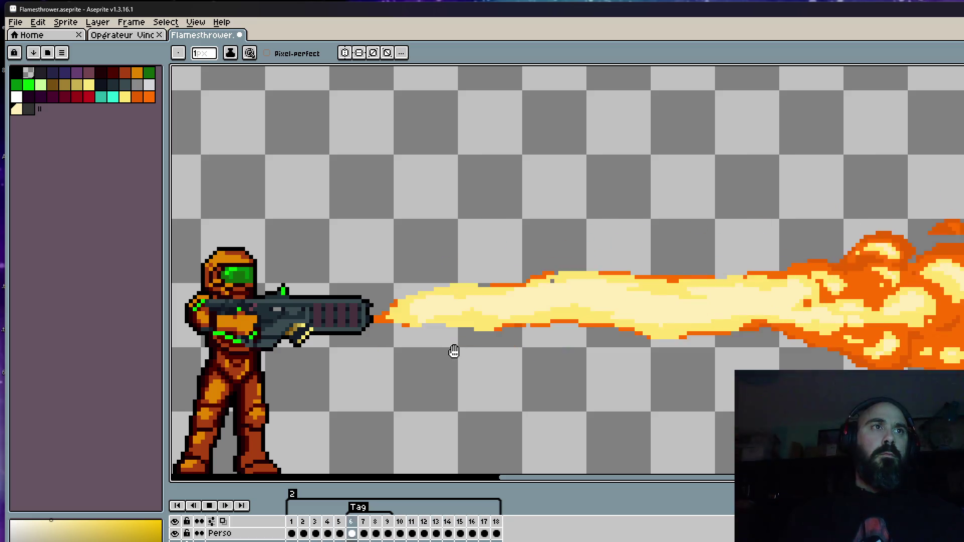
pyautogui.press('Return')
pyautogui.press('Right')
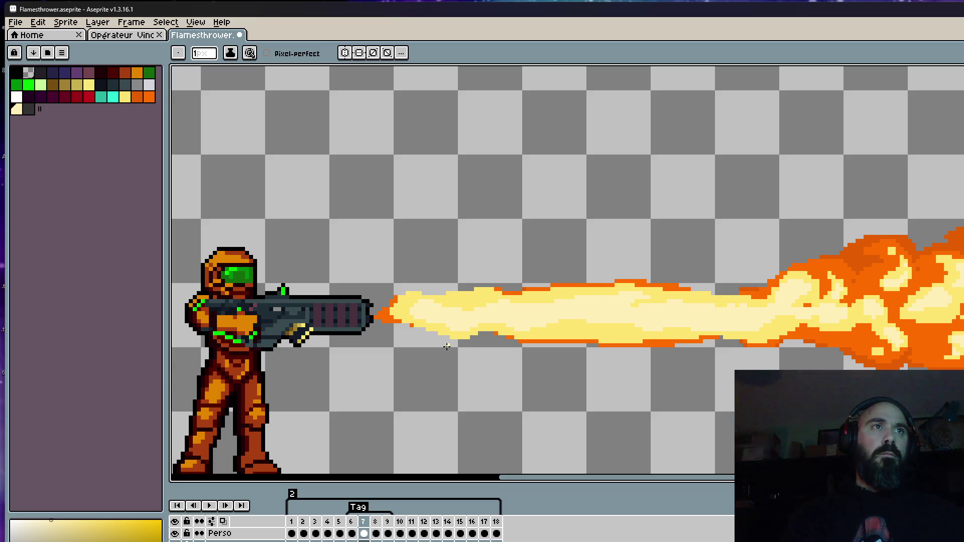
pyautogui.press('Right')
pyautogui.press('Right')
pyautogui.press('Return')
pyautogui.scroll(-2, 447, 347)
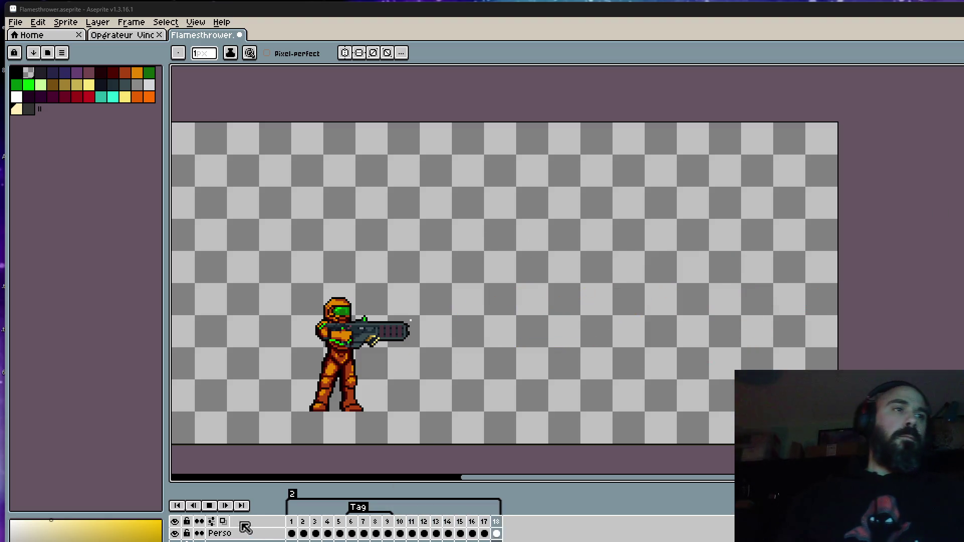
# Step: Stop playback on frame 1 and step through frames 2, 3 and 4 toward the burst
pyautogui.click(294, 522)
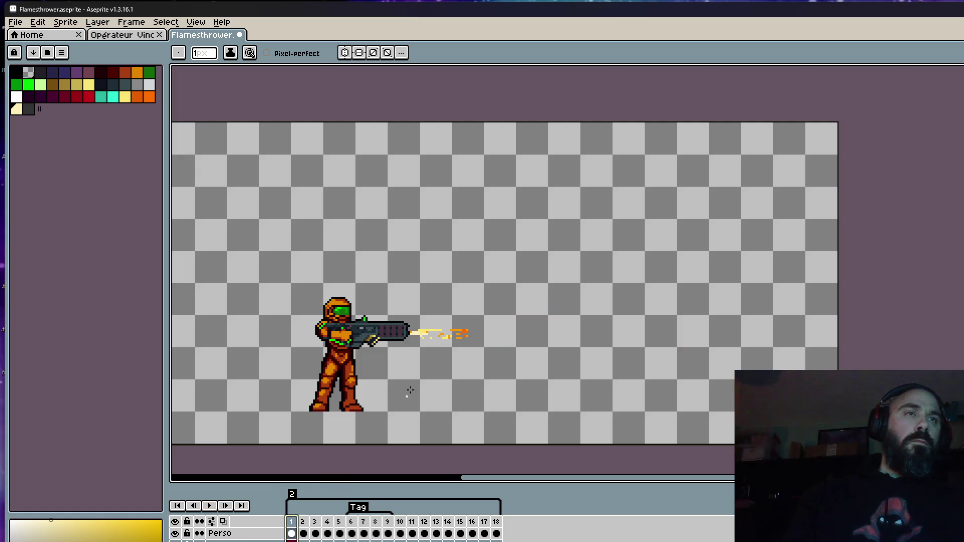
pyautogui.scroll(1, 424, 352)
pyautogui.press('Right')
pyautogui.press('Right')
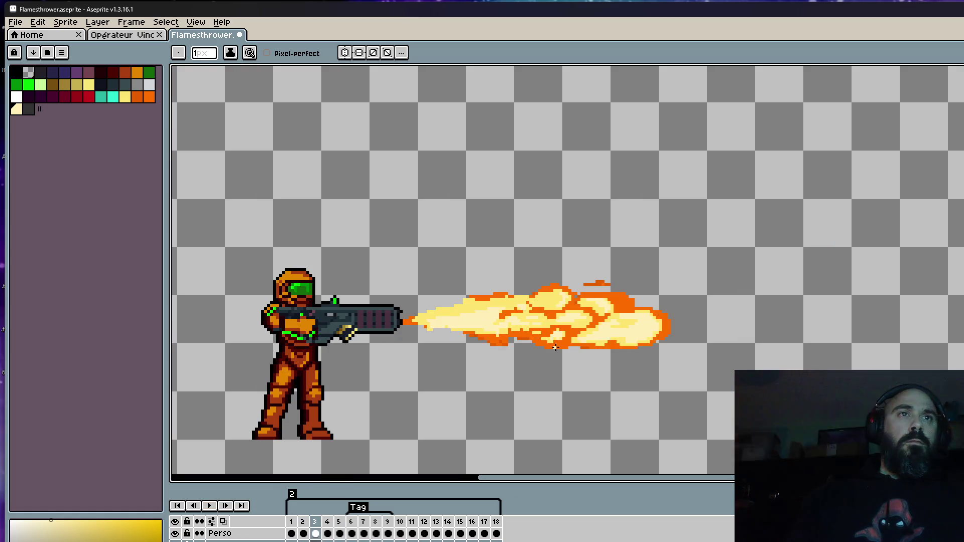
pyautogui.press('Left')
pyautogui.press('Right')
pyautogui.press('Right')
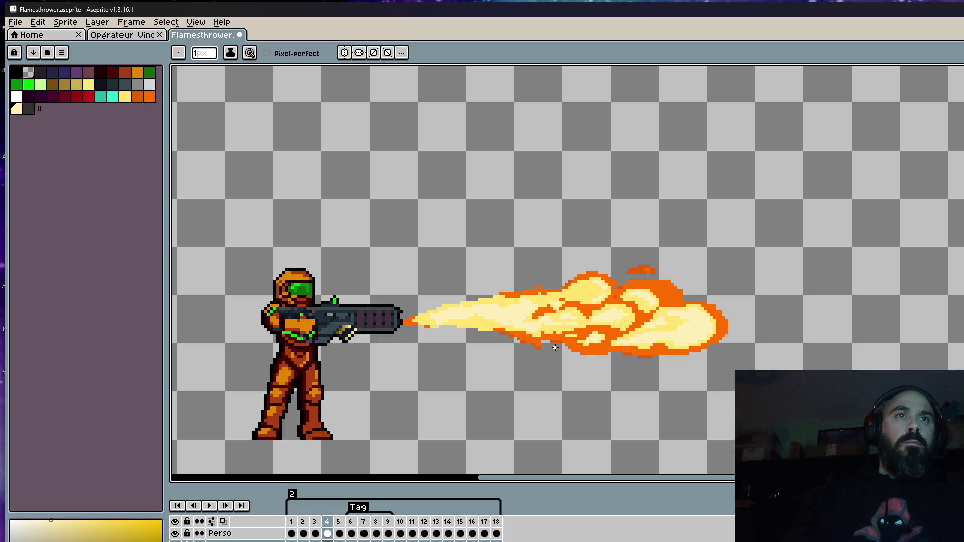
pyautogui.press('Right')
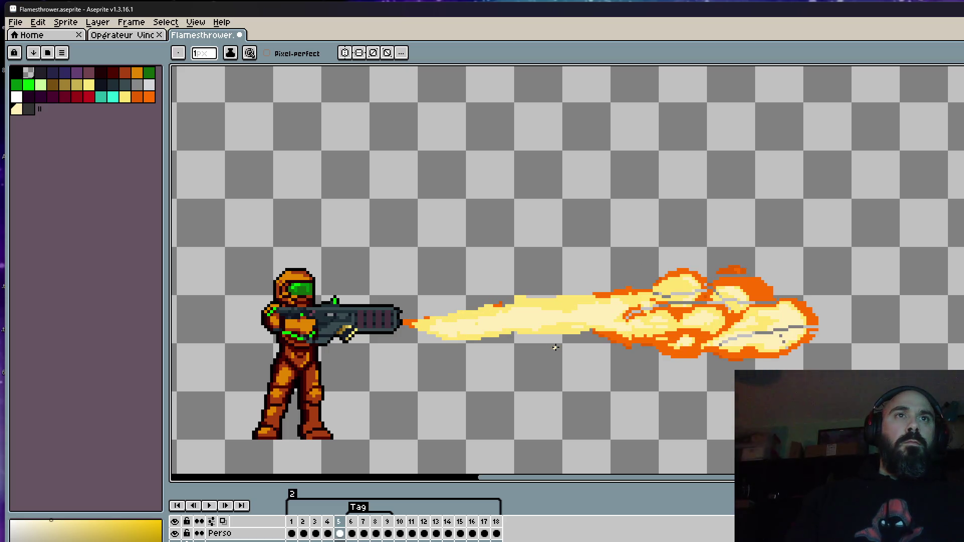
pyautogui.scroll(6, 719, 339)
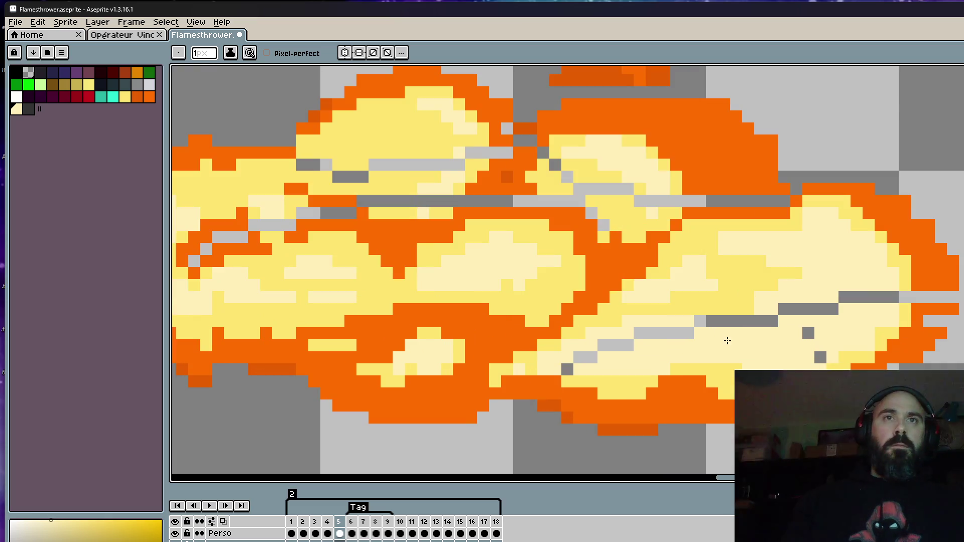
pyautogui.keyDown('alt'); pyautogui.click(930, 276); pyautogui.keyUp('alt')
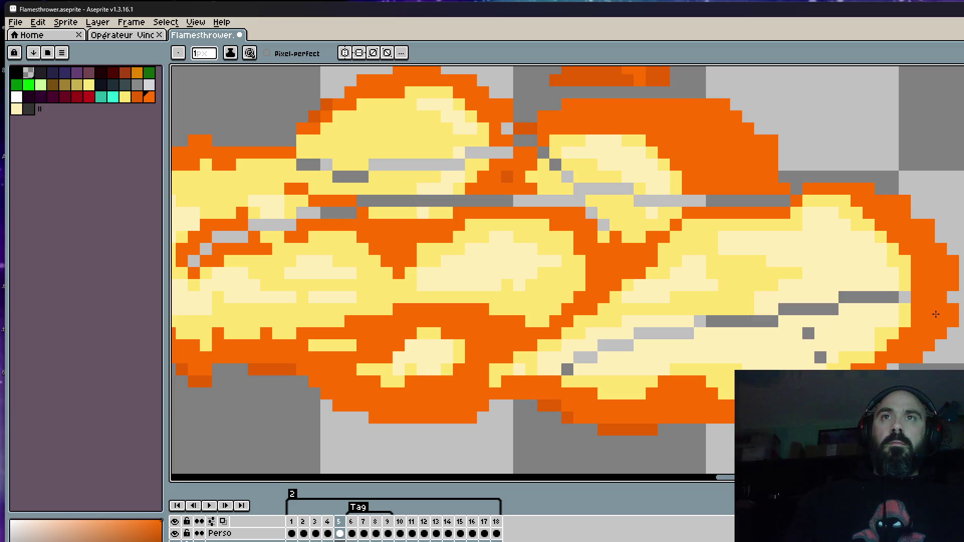
pyautogui.scroll(-2, 949, 297)
pyautogui.scroll(2, 928, 296)
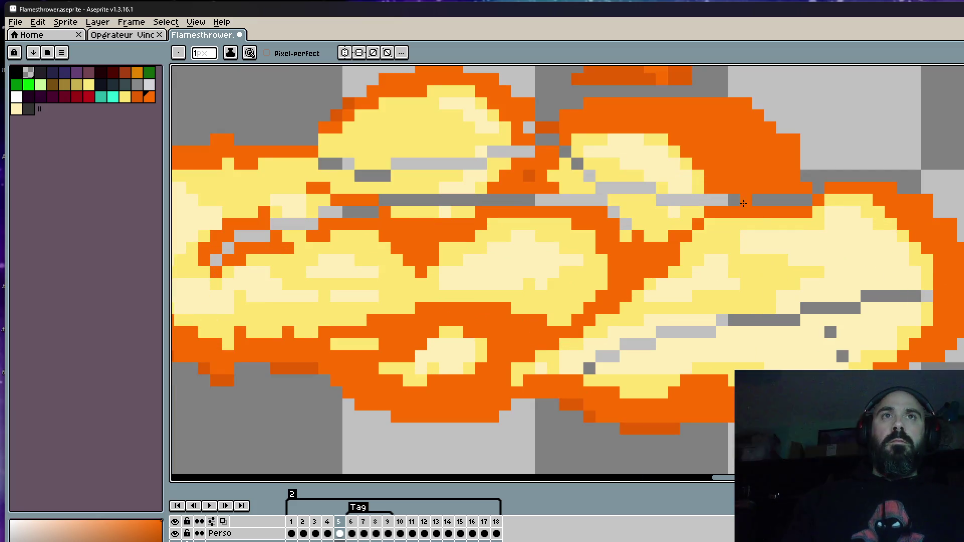
pyautogui.scroll(-2, 816, 187)
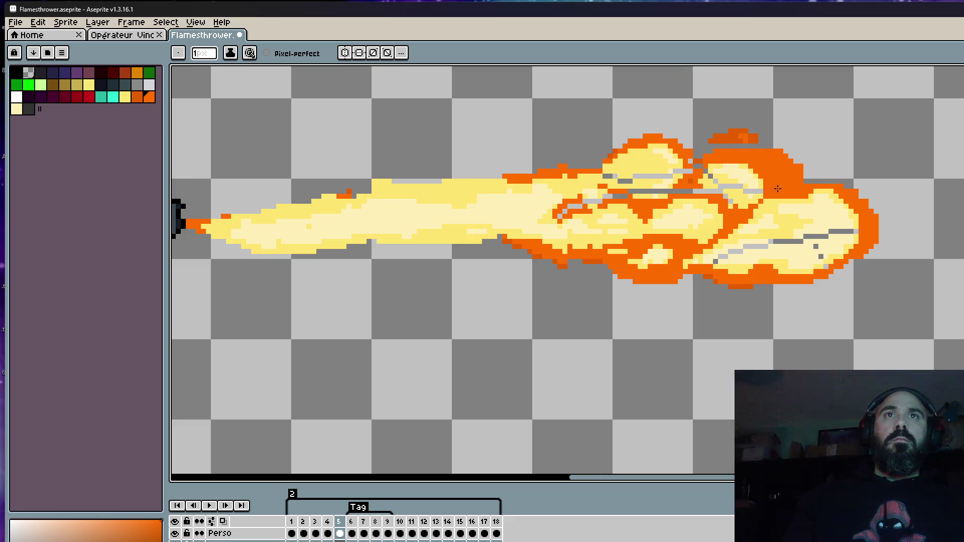
pyautogui.scroll(3, 771, 185)
pyautogui.press('alt')
pyautogui.keyDown('alt'); pyautogui.click(739, 208); pyautogui.keyUp('alt')
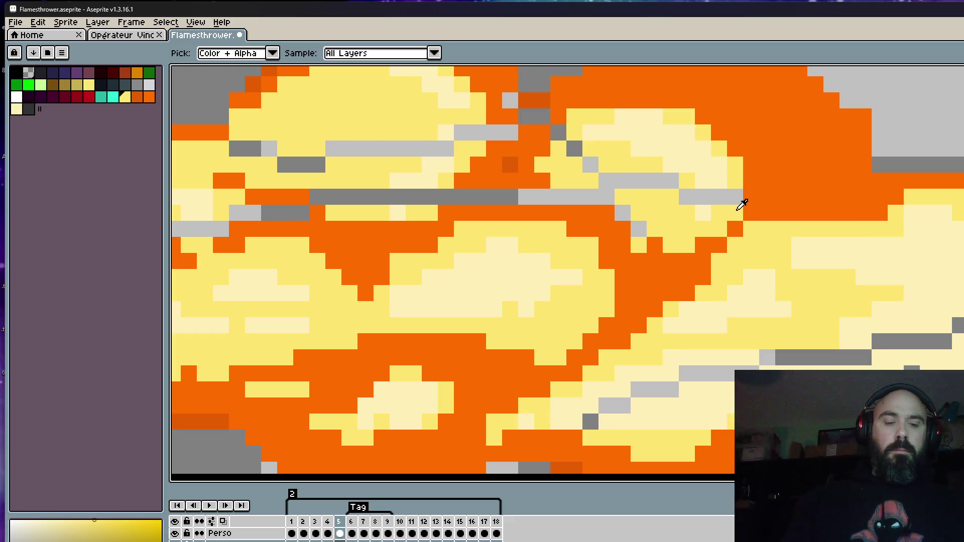
pyautogui.scroll(-3, 756, 207)
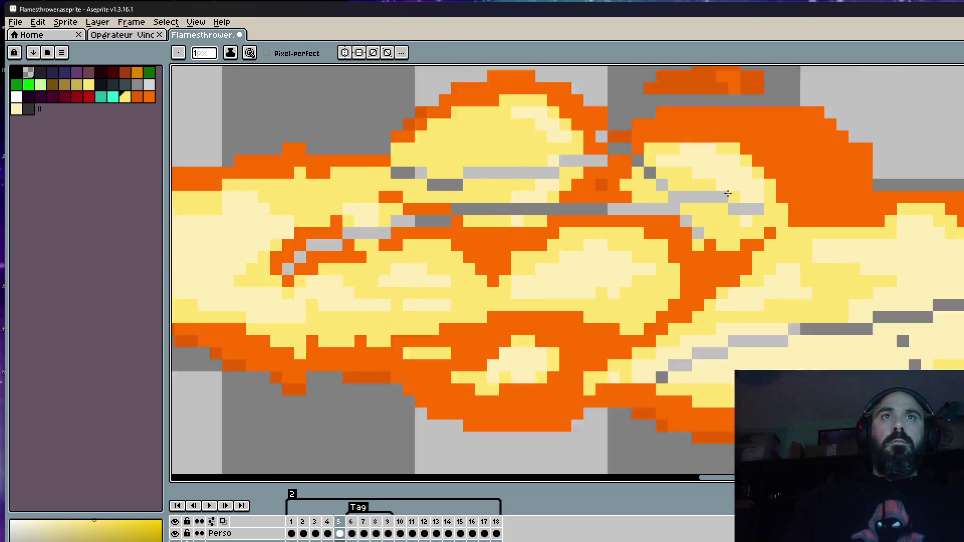
pyautogui.scroll(3, 763, 211)
pyautogui.moveTo(639, 182); pyautogui.dragTo(609, 152)
pyautogui.moveTo(656, 213)
pyautogui.mouseDown()
pyautogui.moveTo(687, 246)
pyautogui.moveTo(608, 213)
pyautogui.moveTo(646, 213)
pyautogui.moveTo(687, 249)
pyautogui.mouseUp()
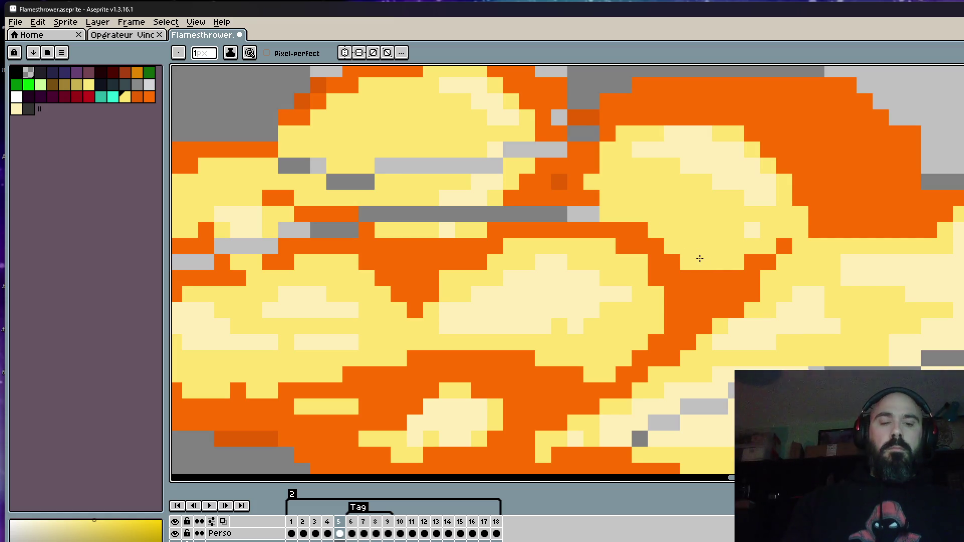
pyautogui.keyDown('alt'); pyautogui.click(741, 173); pyautogui.keyUp('alt')
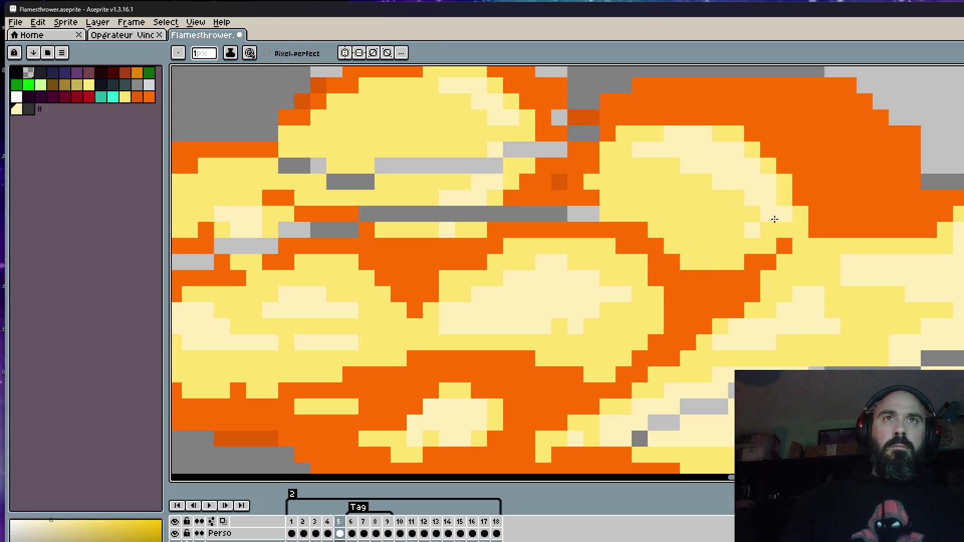
pyautogui.scroll(-3, 734, 194)
pyautogui.scroll(3, 712, 185)
pyautogui.scroll(1, 712, 184)
pyautogui.moveTo(696, 245)
pyautogui.mouseDown()
pyautogui.moveTo(732, 271)
pyautogui.moveTo(703, 236)
pyautogui.mouseUp()
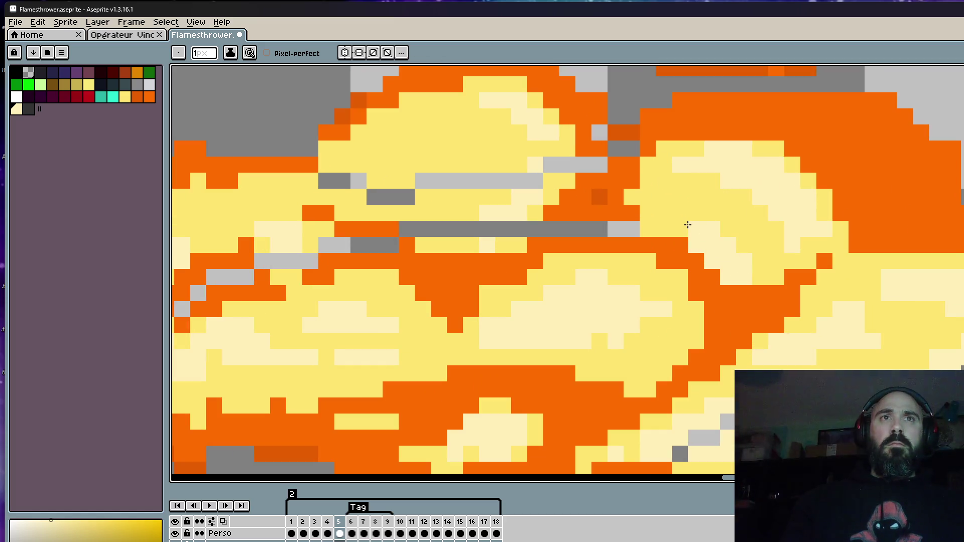
pyautogui.scroll(-3, 758, 271)
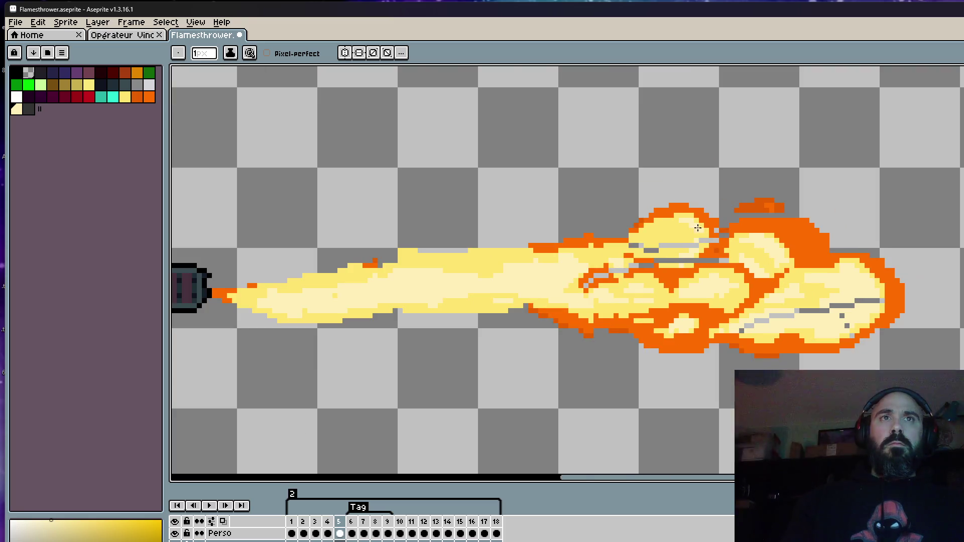
pyautogui.scroll(3, 714, 250)
pyautogui.click(714, 264)
pyautogui.click(701, 274)
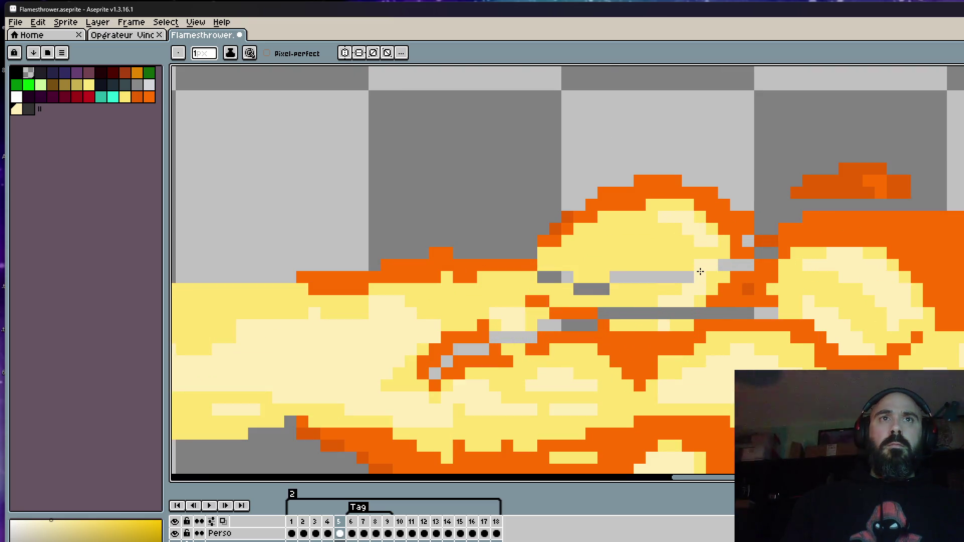
pyautogui.press('i')
pyautogui.click(768, 260)
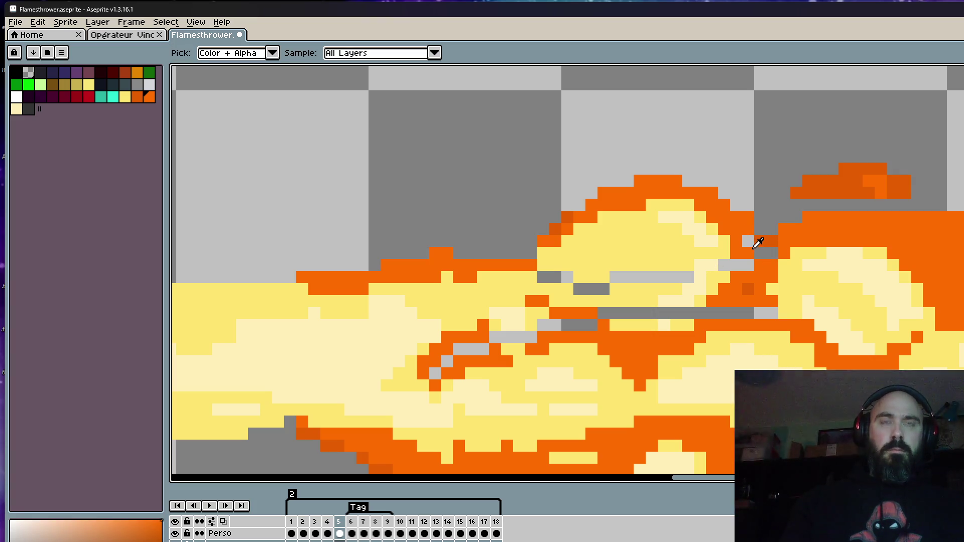
pyautogui.scroll(1, 758, 243)
pyautogui.press('b')
pyautogui.click(770, 254)
pyautogui.moveTo(748, 270); pyautogui.dragTo(732, 269)
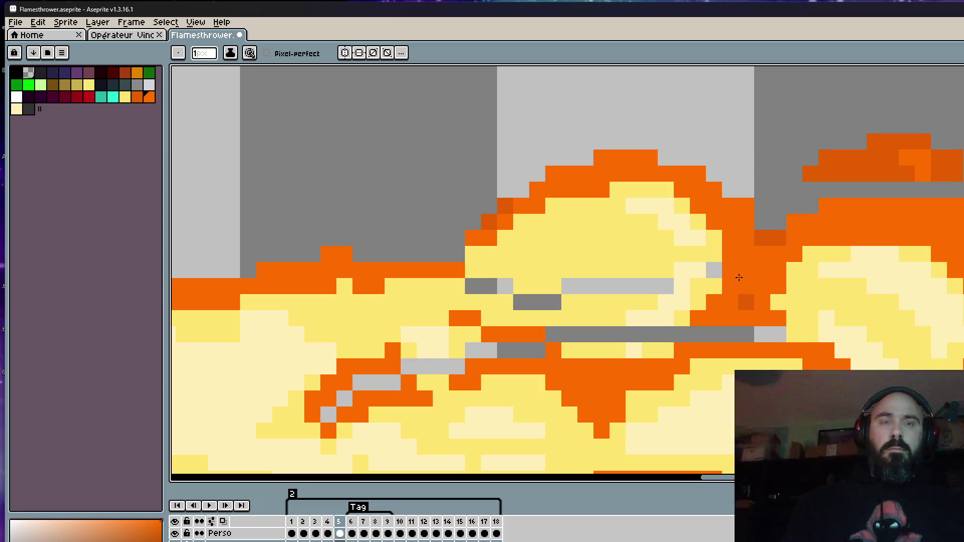
pyautogui.press('i')
pyautogui.click(749, 307)
pyautogui.press('b')
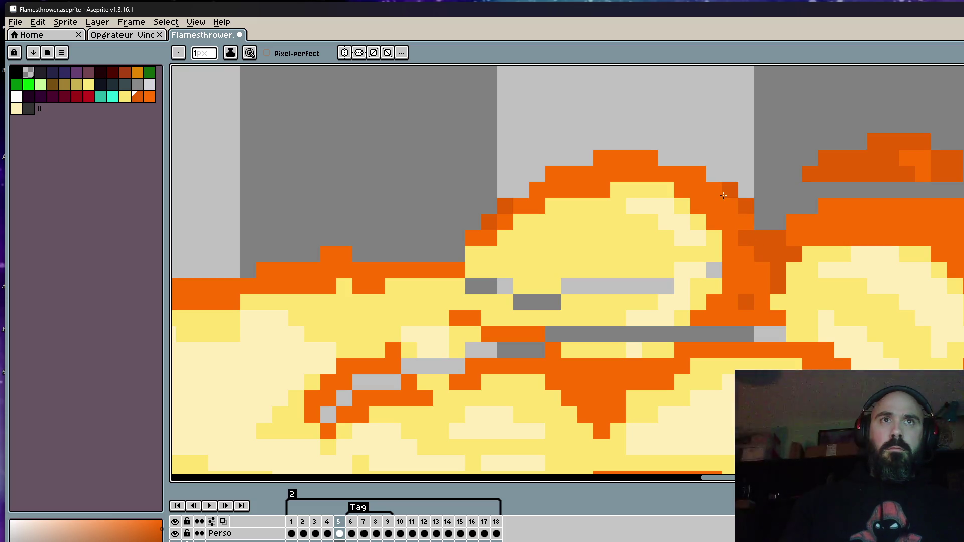
pyautogui.scroll(-5, 712, 176)
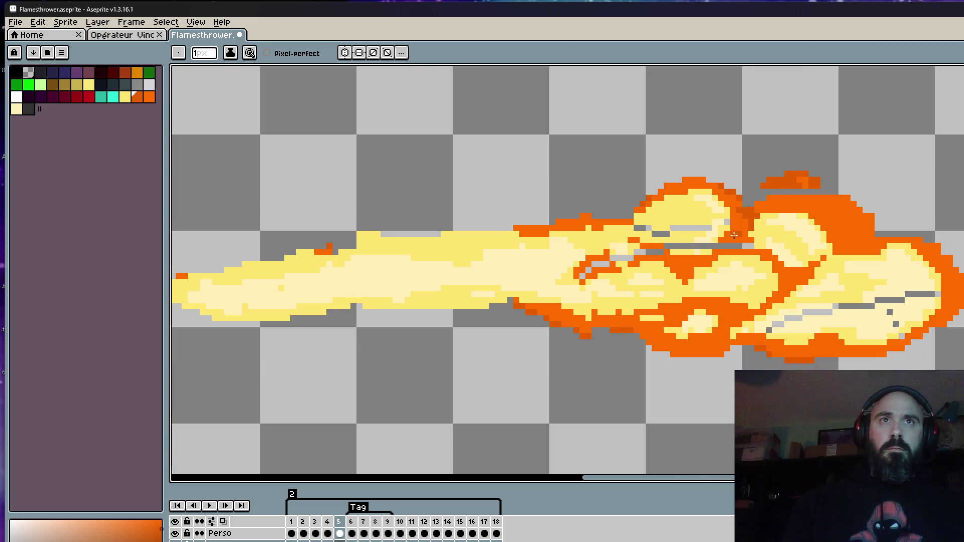
pyautogui.scroll(5, 756, 237)
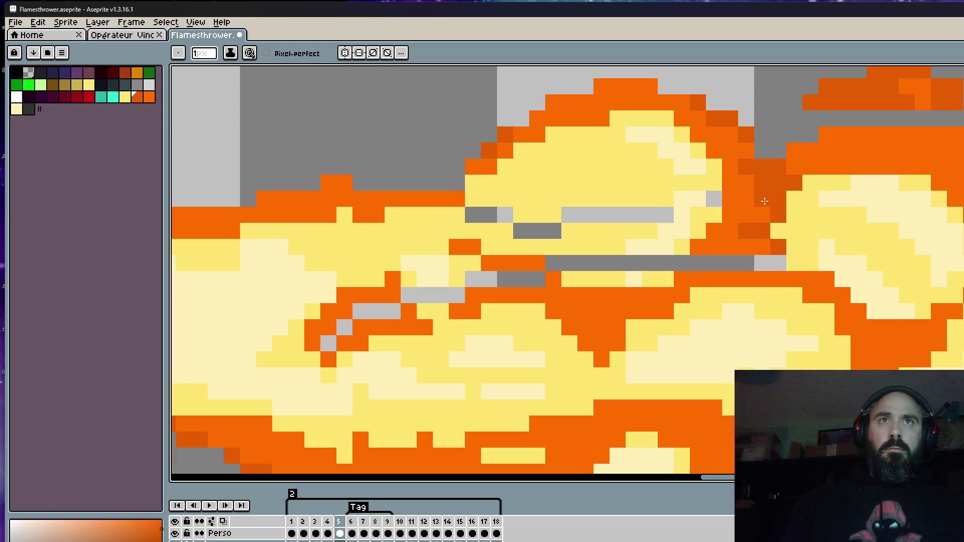
pyautogui.scroll(-3, 773, 131)
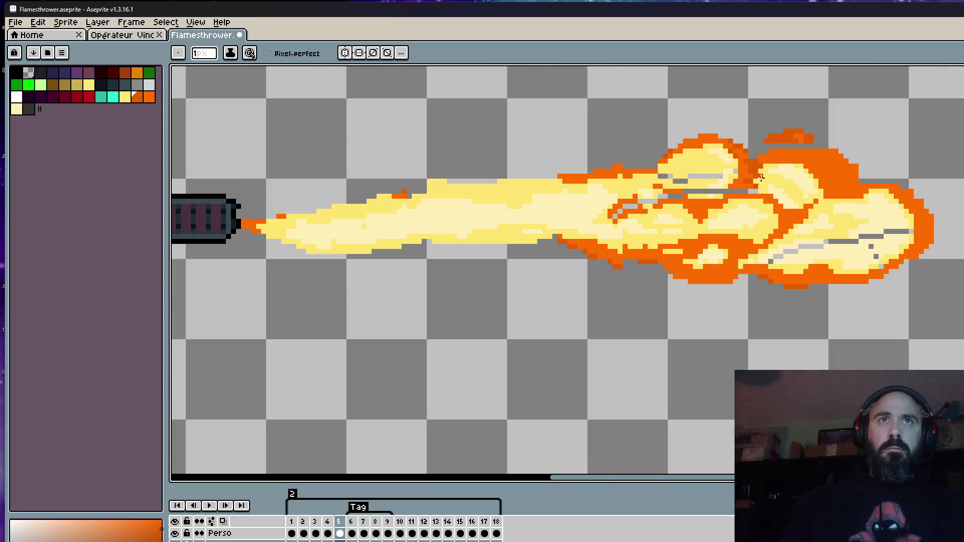
pyautogui.scroll(2, 794, 133)
pyautogui.scroll(-2, 803, 141)
pyautogui.scroll(2, 805, 143)
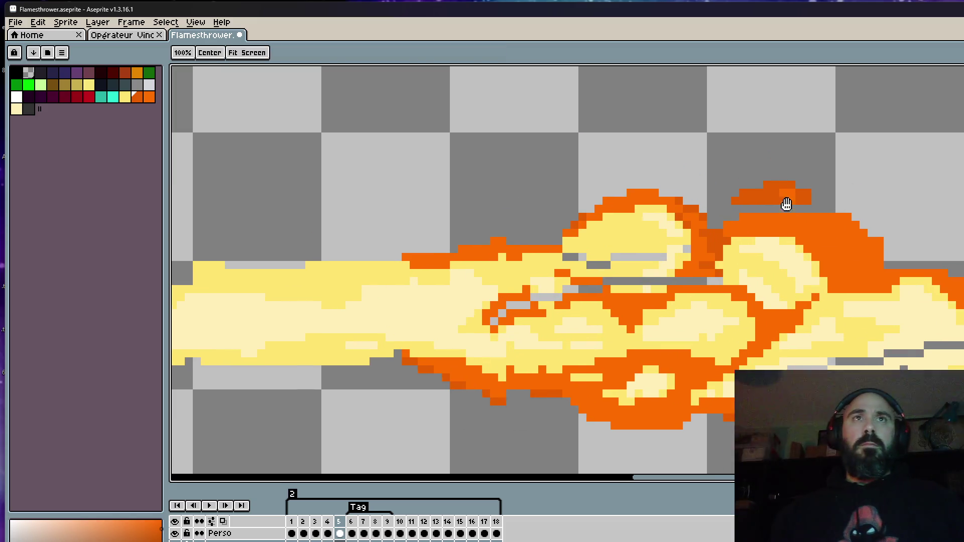
pyautogui.scroll(2, 785, 205)
pyautogui.press('m')
# Step: Nudge the top flame piece up and right by one pixel
pyautogui.moveTo(679, 151); pyautogui.dragTo(863, 226)
pyautogui.press('Up')
pyautogui.press('Right')
pyautogui.hotkey('ctrl', 'd')
# Step: Fill the grey gaps in the flame with dark orange and orange
pyautogui.press('i')
pyautogui.scroll(2, 773, 174)
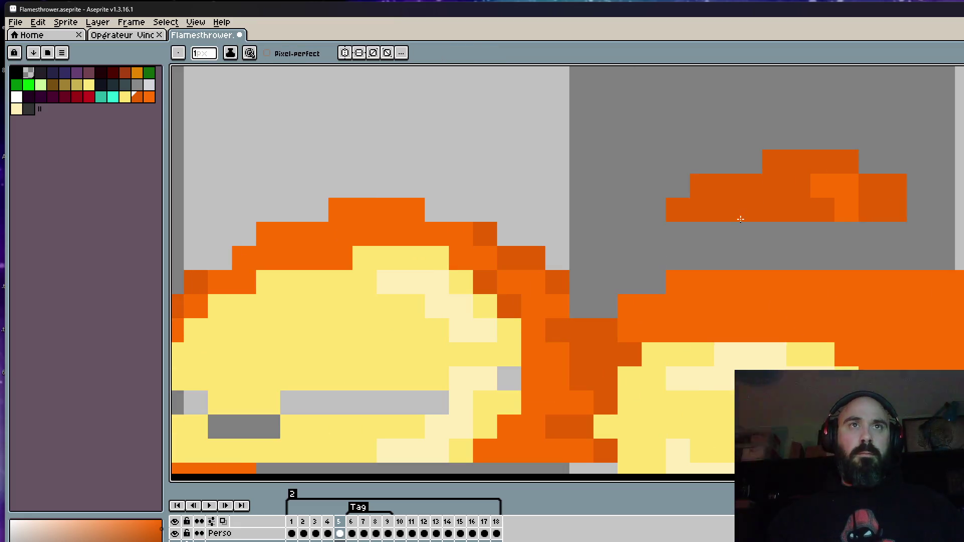
pyautogui.click(846, 222)
pyautogui.scroll(-5, 843, 223)
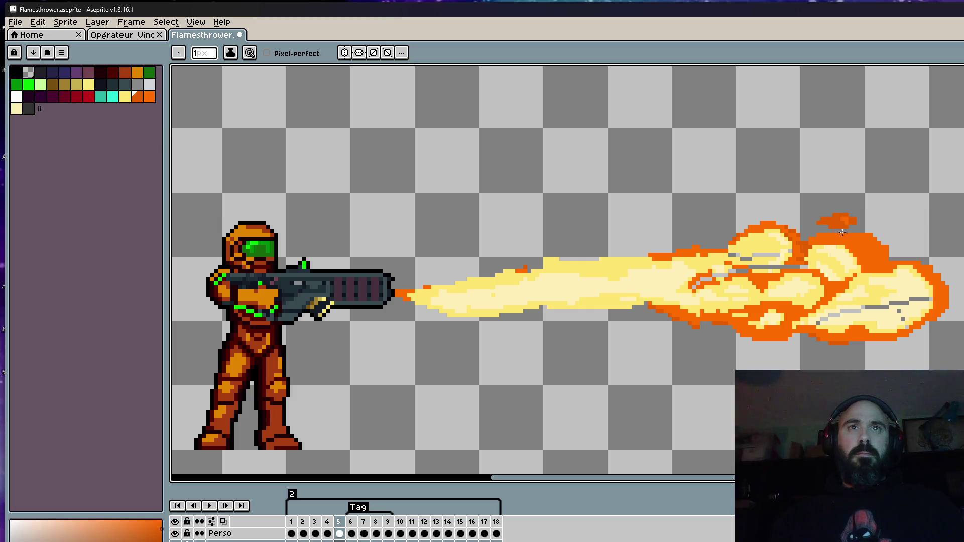
pyautogui.scroll(2, 777, 273)
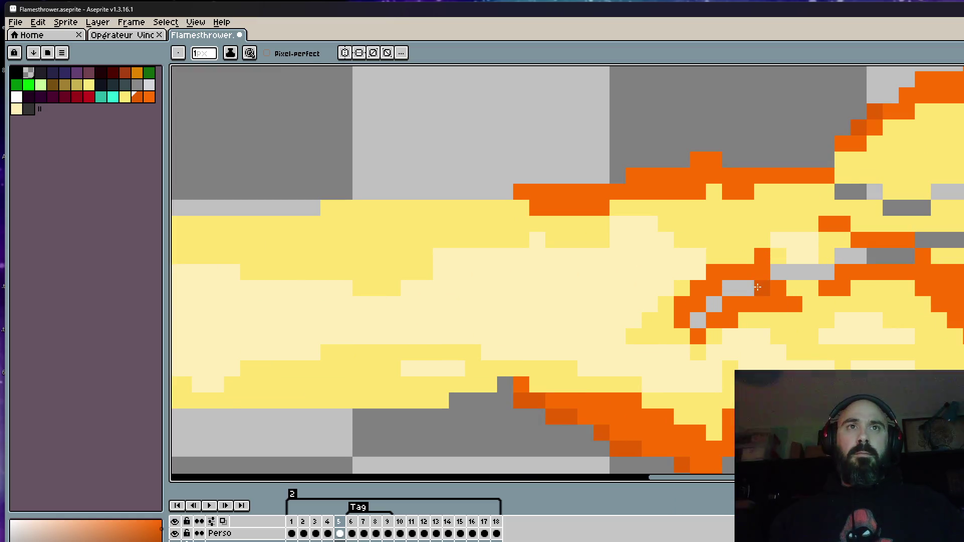
pyautogui.moveTo(757, 287); pyautogui.dragTo(690, 320)
pyautogui.moveTo(846, 260); pyautogui.dragTo(909, 256)
pyautogui.scroll(-3, 854, 260)
# Step: Paint the grey pixel row yellow and the right-side flame pixels light cream
pyautogui.scroll(2, 867, 265)
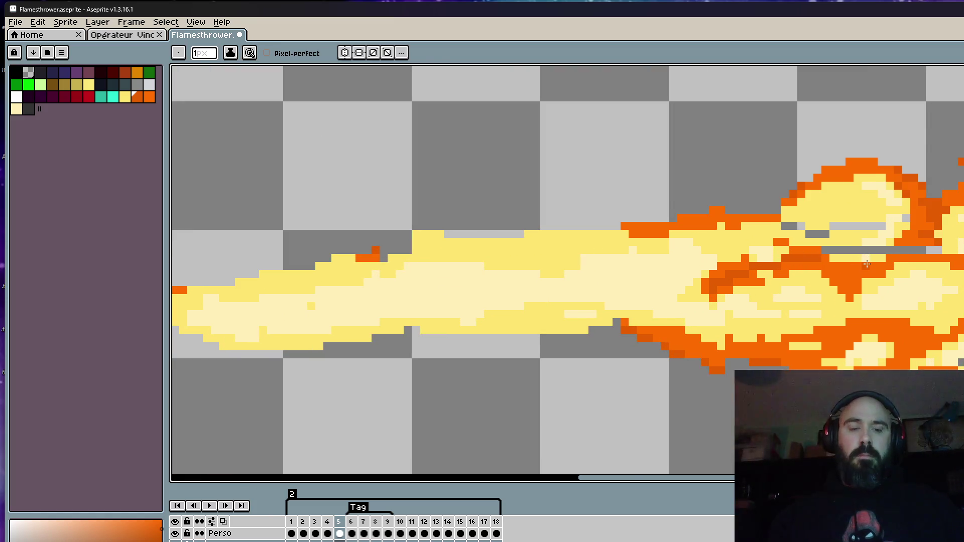
pyautogui.scroll(1, 867, 264)
pyautogui.keyDown('alt'); pyautogui.click(907, 230); pyautogui.keyUp('alt')
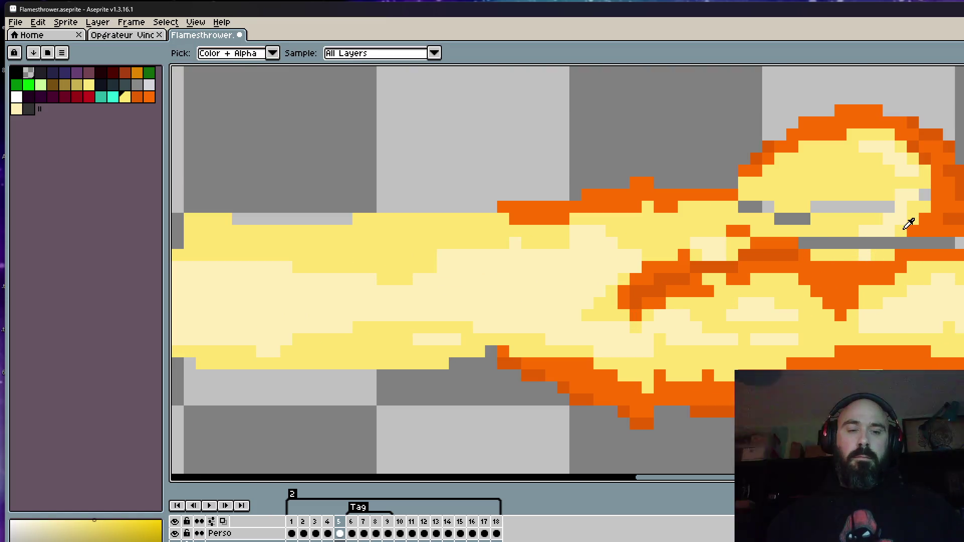
pyautogui.moveTo(898, 243)
pyautogui.mouseDown()
pyautogui.moveTo(806, 244)
pyautogui.moveTo(744, 203)
pyautogui.moveTo(882, 205)
pyautogui.mouseUp()
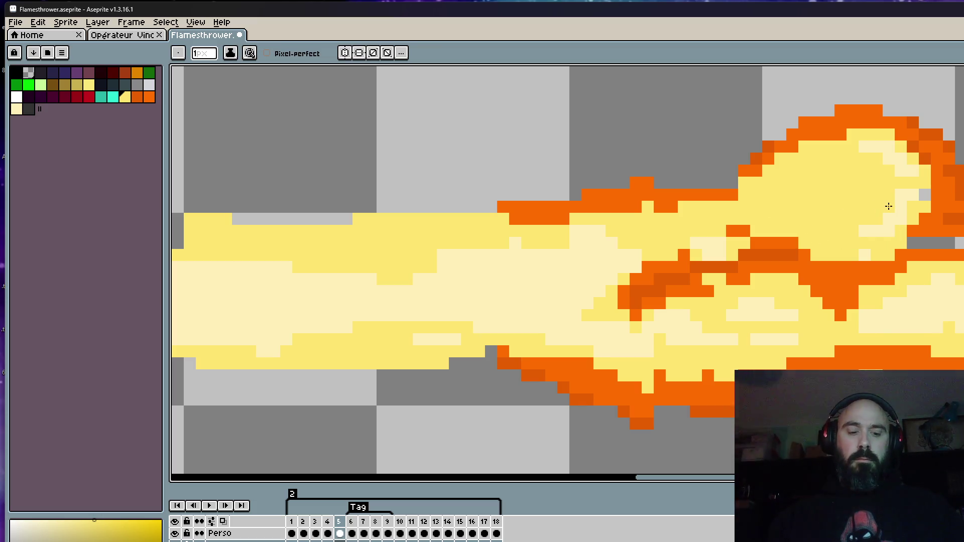
pyautogui.press('alt')
pyautogui.scroll(2, 924, 181)
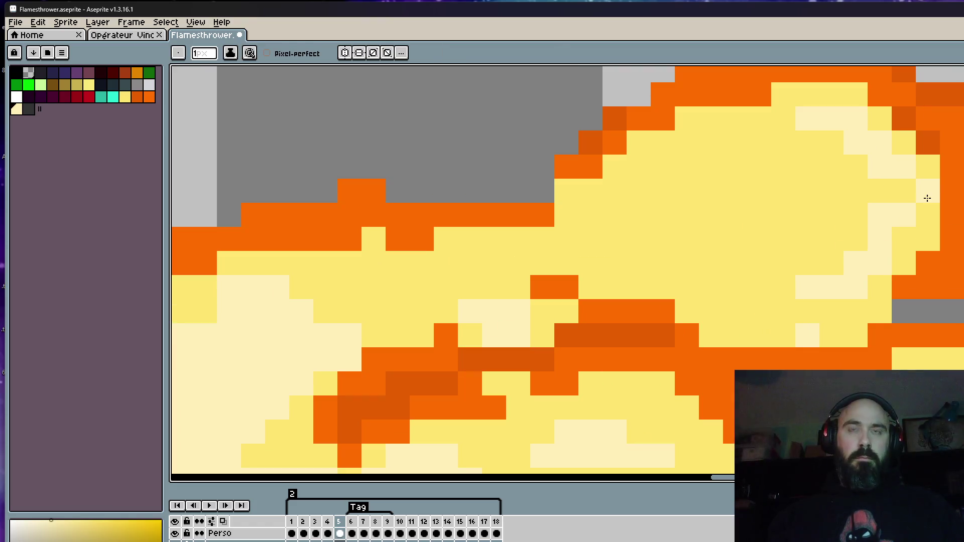
pyautogui.moveTo(904, 239)
pyautogui.mouseDown()
pyautogui.moveTo(889, 196)
pyautogui.moveTo(805, 124)
pyautogui.mouseUp()
pyautogui.scroll(-5, 806, 124)
pyautogui.scroll(4, 810, 209)
pyautogui.scroll(-5, 752, 202)
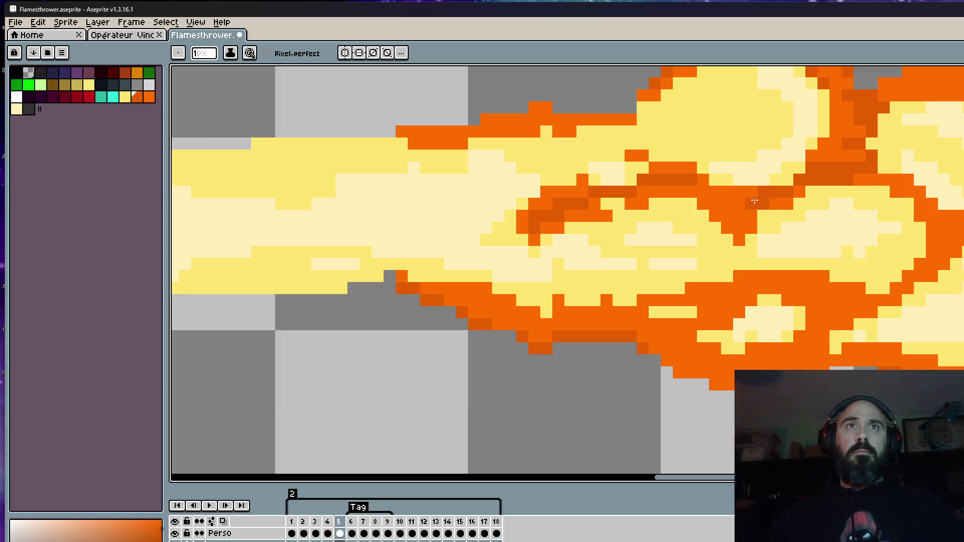
pyautogui.scroll(-1, 753, 204)
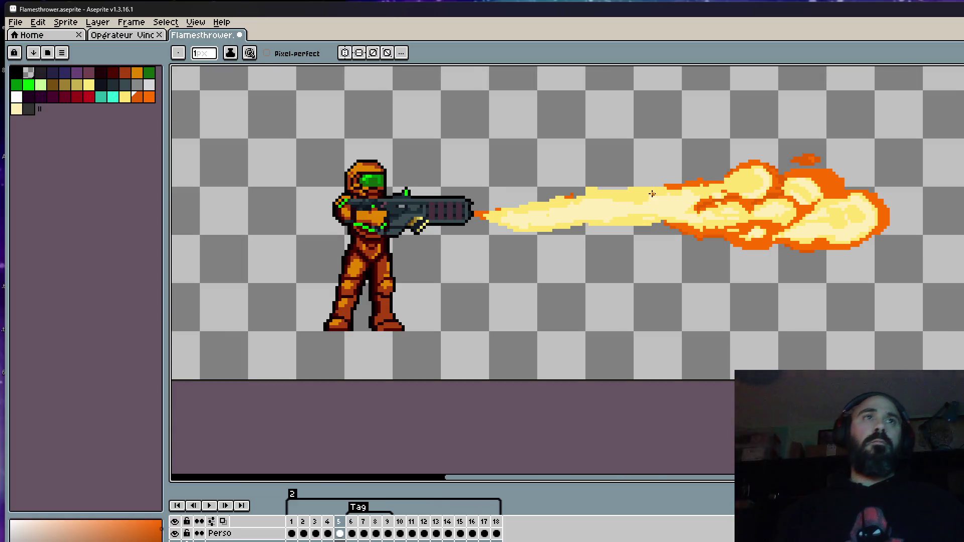
pyautogui.scroll(2, 643, 196)
pyautogui.scroll(2, 505, 204)
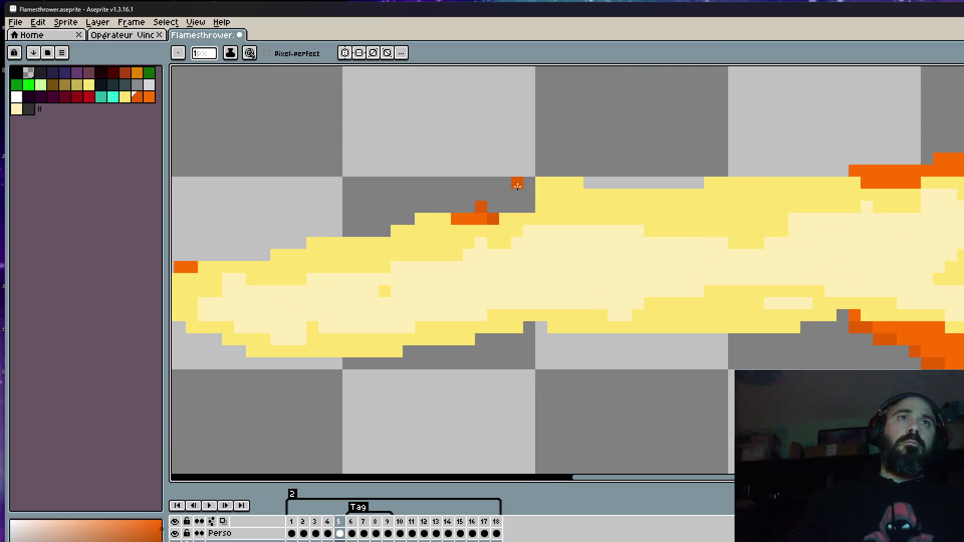
pyautogui.scroll(-4, 518, 207)
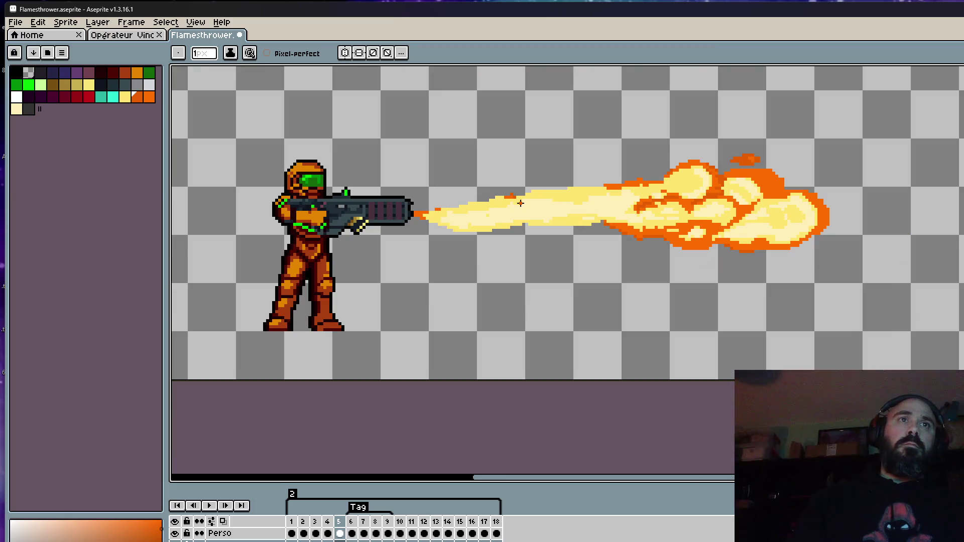
pyautogui.scroll(1, 606, 206)
pyautogui.scroll(-1, 566, 204)
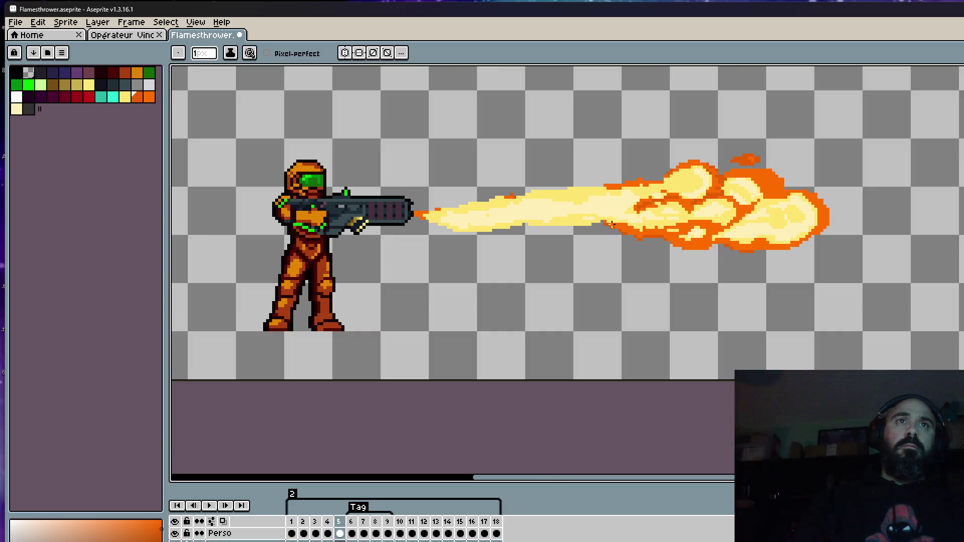
pyautogui.scroll(2, 613, 224)
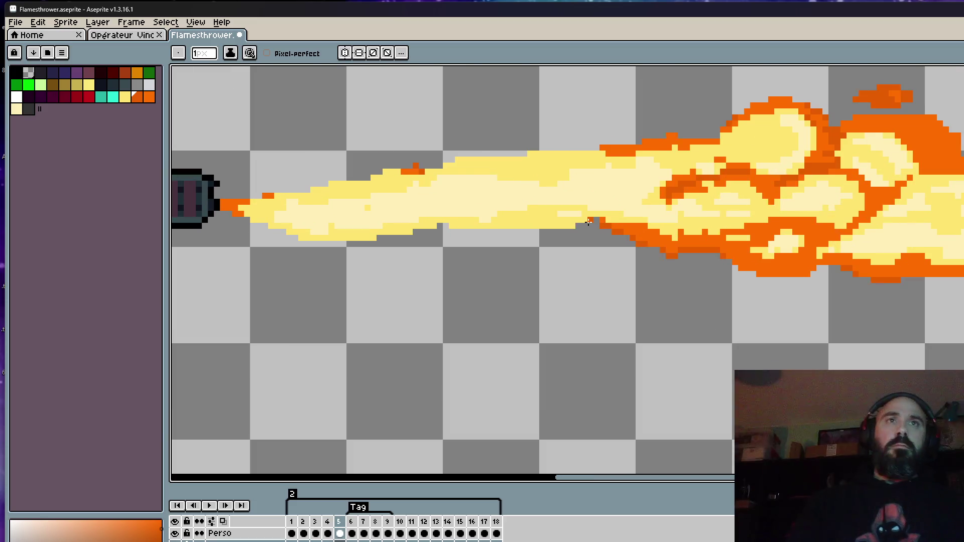
pyautogui.scroll(-2, 589, 221)
# Step: Flip back and forth between frames 5 and 6 to compare the flame
pyautogui.press('Right')
pyautogui.press('Left')
pyautogui.press('Right')
pyautogui.scroll(2, 540, 174)
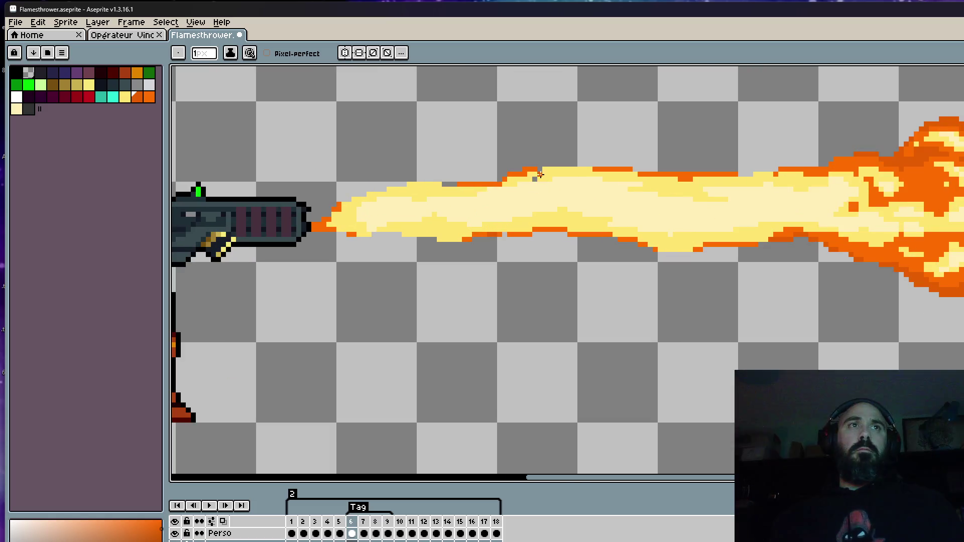
pyautogui.scroll(3, 536, 178)
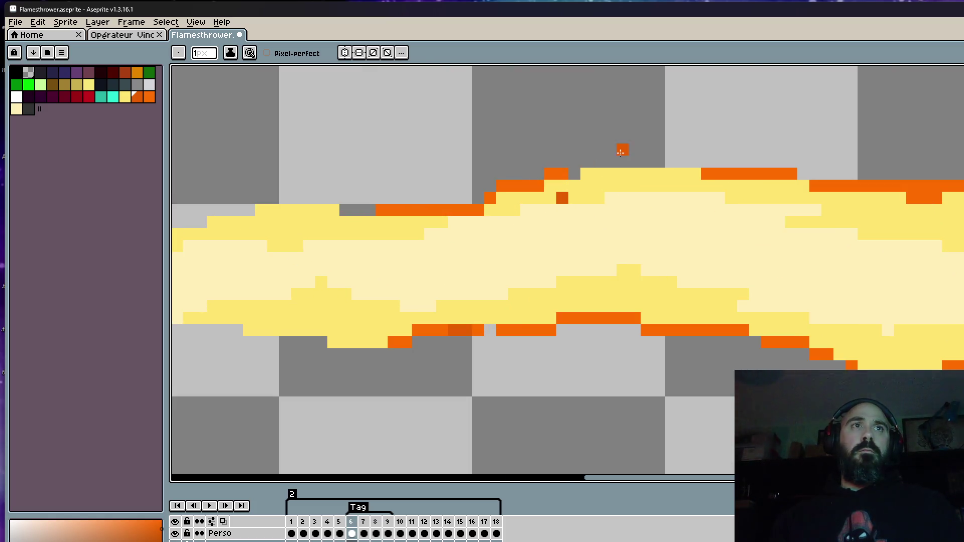
pyautogui.scroll(-4, 620, 151)
pyautogui.press('Left')
pyautogui.press('Right')
pyautogui.press('Left')
pyautogui.press('Right')
pyautogui.scroll(3, 896, 206)
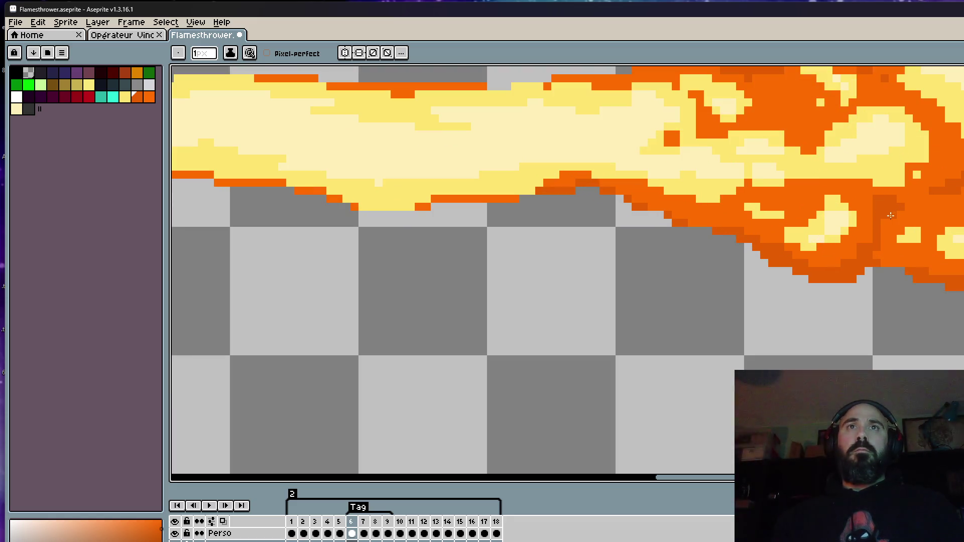
pyautogui.scroll(-2, 869, 233)
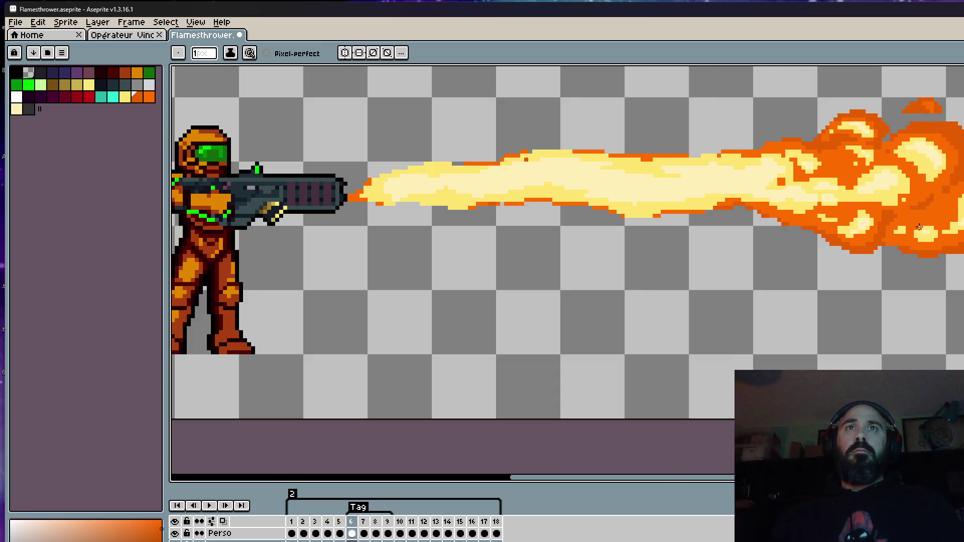
# Step: Step through frames 6 to 9, comparing the flame, and settle on frame 10
pyautogui.press('Right')
pyautogui.press('Right')
pyautogui.press('Left')
pyautogui.scroll(2, 932, 244)
pyautogui.scroll(-2, 945, 252)
pyautogui.press('Left')
pyautogui.press('Right')
pyautogui.press('Left')
pyautogui.press('Left')
pyautogui.press('Right')
pyautogui.scroll(3, 929, 107)
pyautogui.scroll(-2, 929, 107)
pyautogui.press('Right')
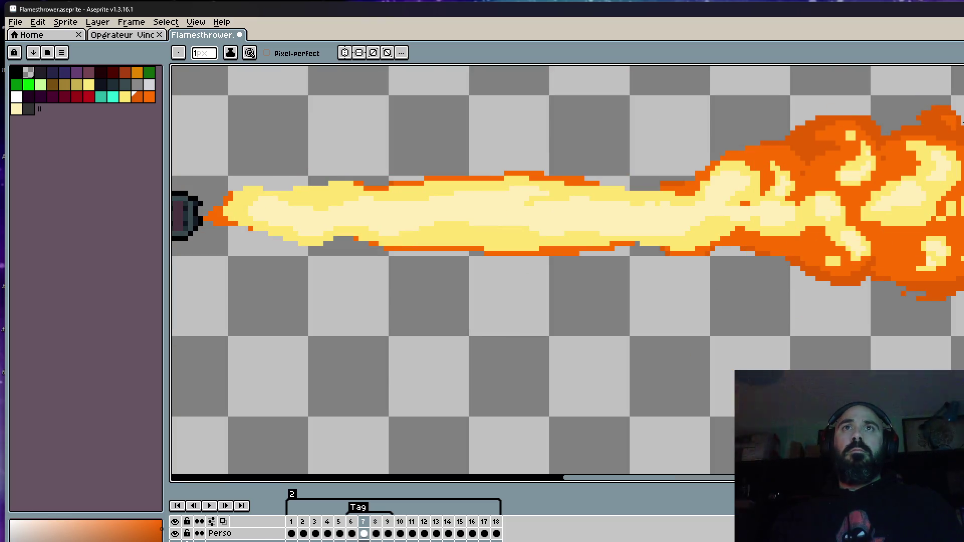
pyautogui.press('Right')
pyautogui.press('Right')
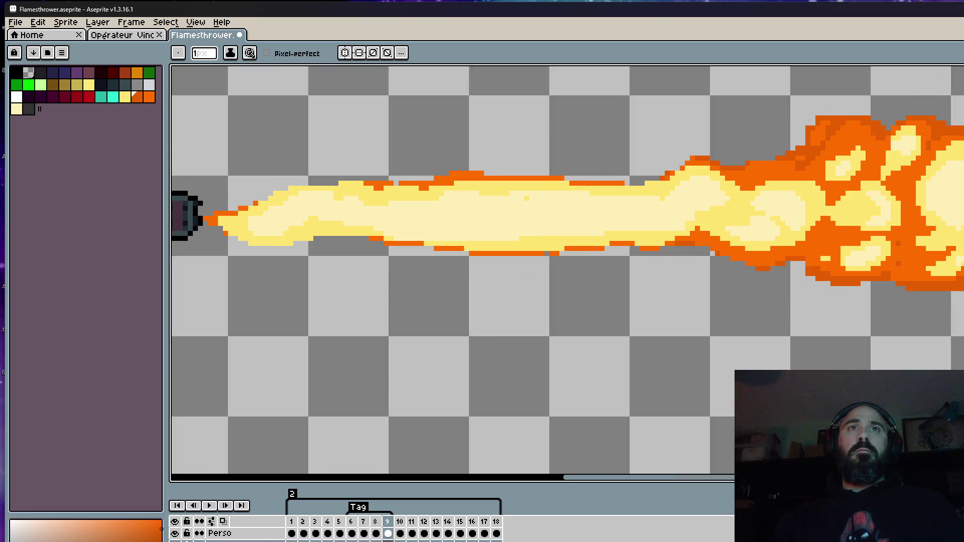
pyautogui.press('Right')
pyautogui.scroll(-3, 848, 172)
pyautogui.press('Left')
pyautogui.press('Right')
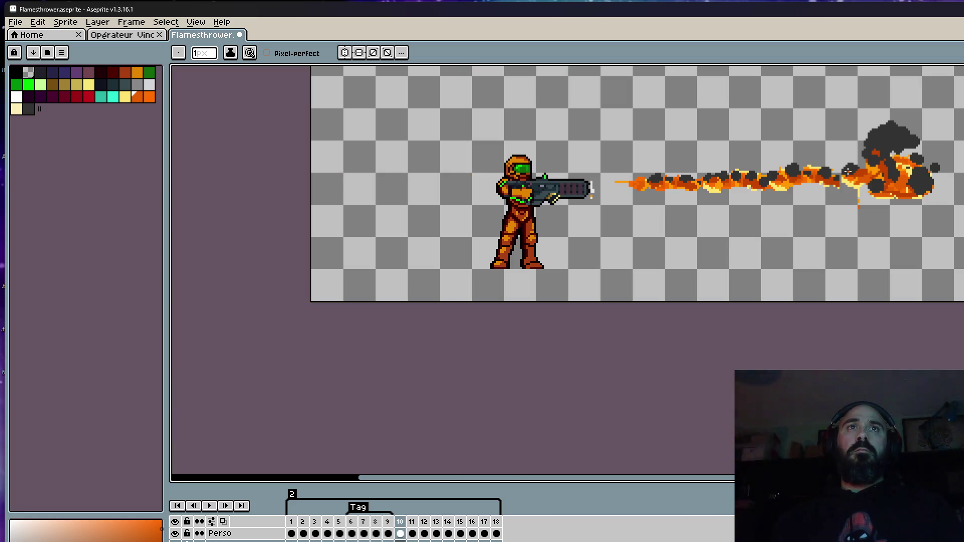
# Step: Paint red-orange over the dark smoke pixels and turn a light grey pixel orange
pyautogui.scroll(3, 906, 186)
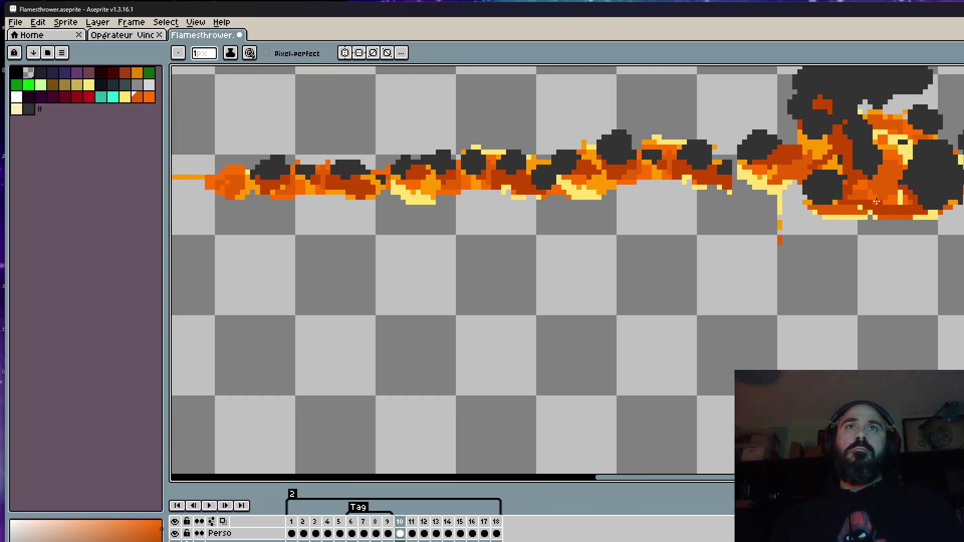
pyautogui.scroll(-2, 876, 200)
pyautogui.scroll(5, 864, 200)
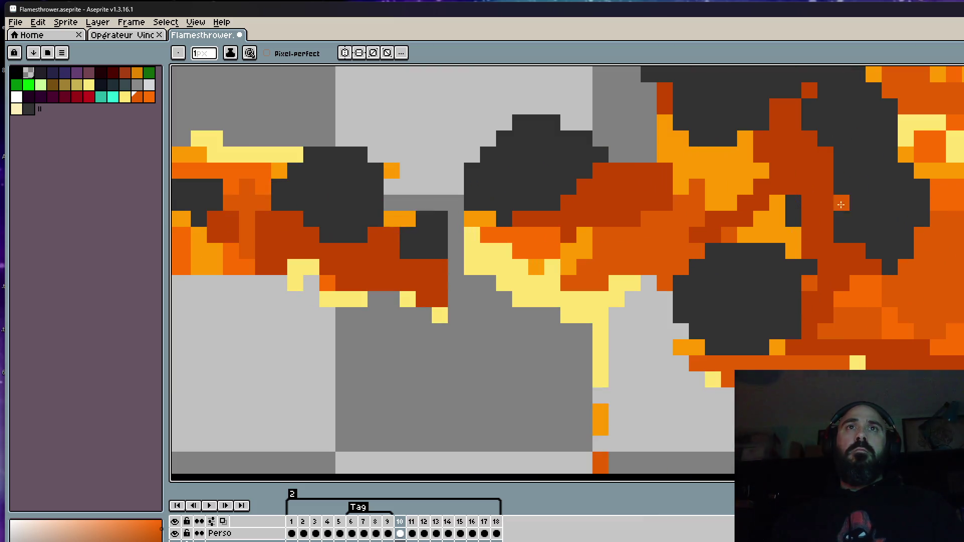
pyautogui.moveTo(842, 187); pyautogui.dragTo(853, 229)
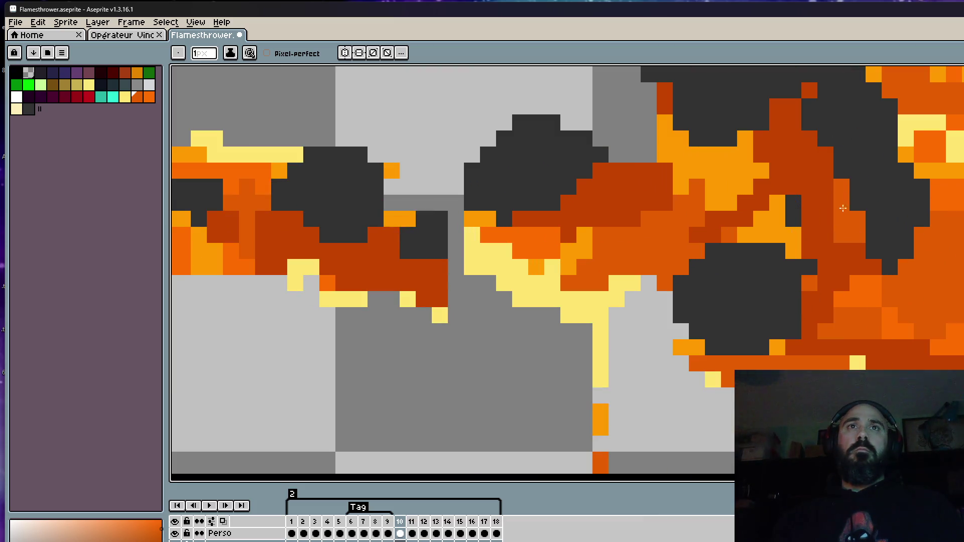
pyautogui.scroll(-3, 807, 142)
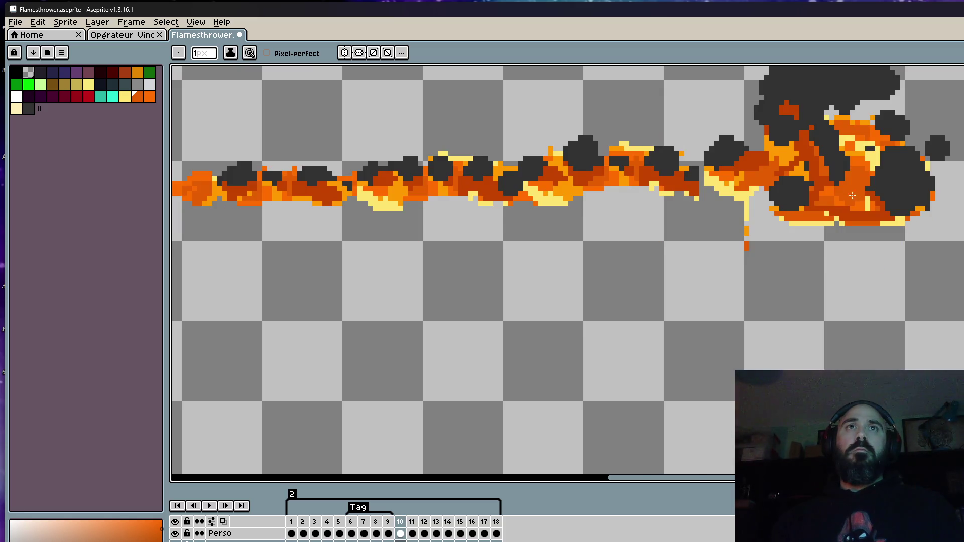
pyautogui.scroll(2, 819, 167)
pyautogui.scroll(2, 811, 196)
pyautogui.press('i')
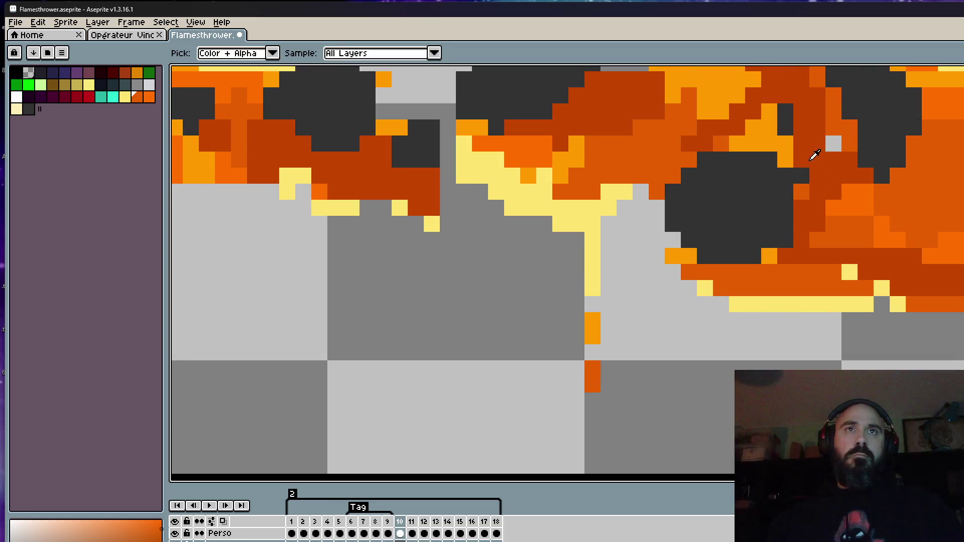
pyautogui.press('b')
pyautogui.click(829, 148)
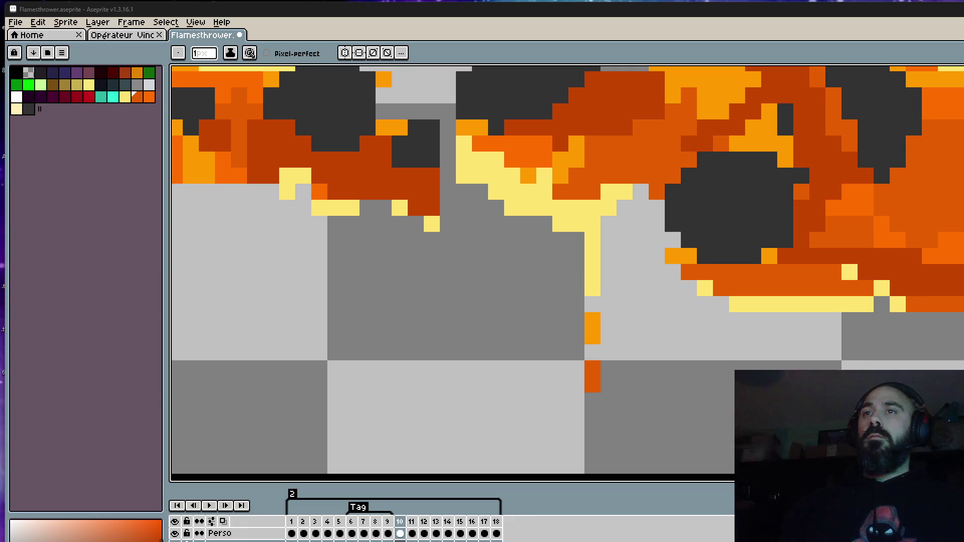
pyautogui.scroll(-5, 767, 372)
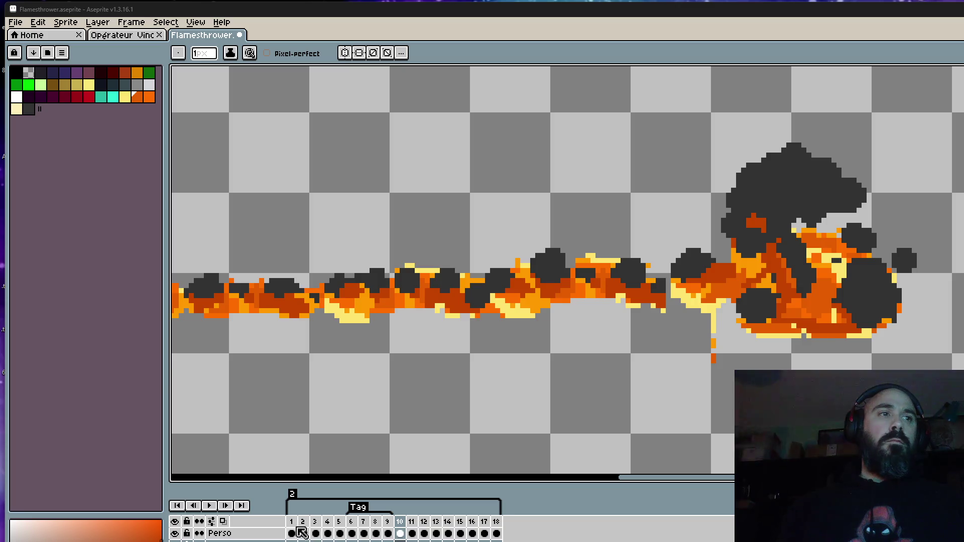
# Step: Play the animation from frame 2, then switch to the recording software's window
pyautogui.click(304, 534)
pyautogui.click(209, 506)
pyautogui.scroll(-3, 510, 345)
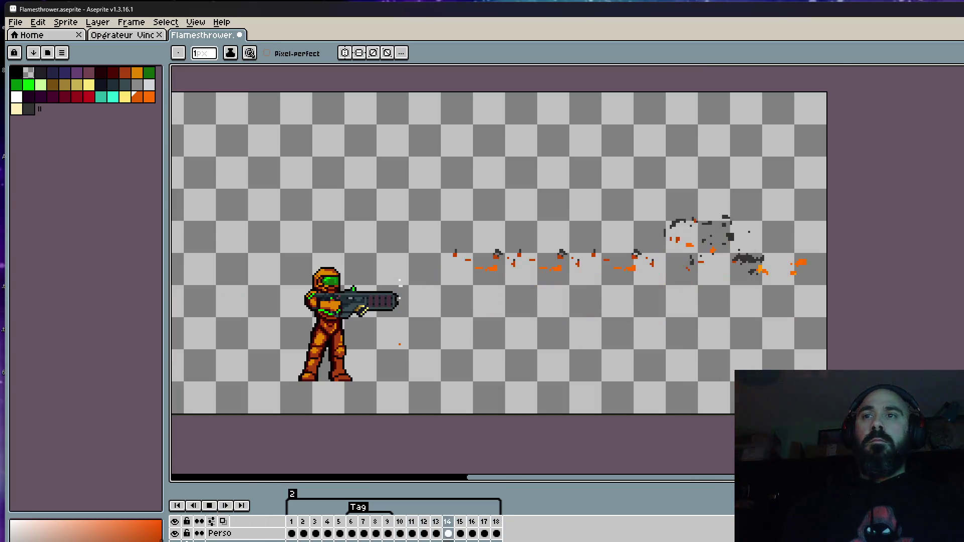
pyautogui.hotkey('alt', 'Tab')
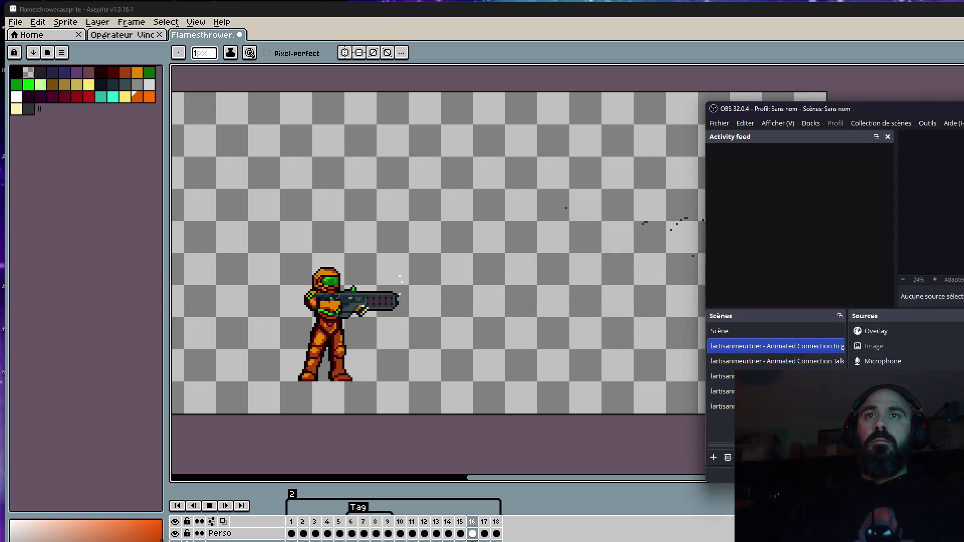
pyautogui.hotkey('alt', 'Tab')
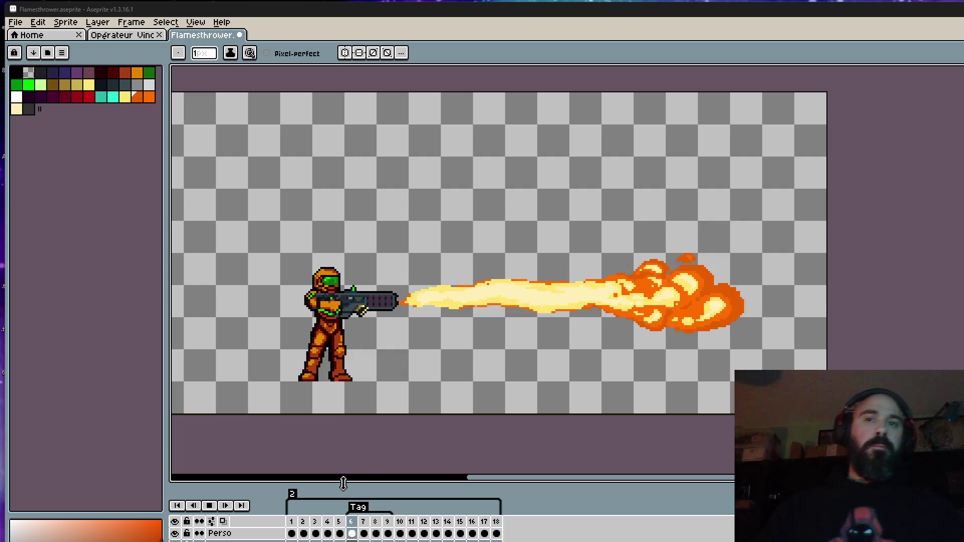
# Step: Stop playback and add orange pixels into frame 10's flame stream
pyautogui.press('Return')
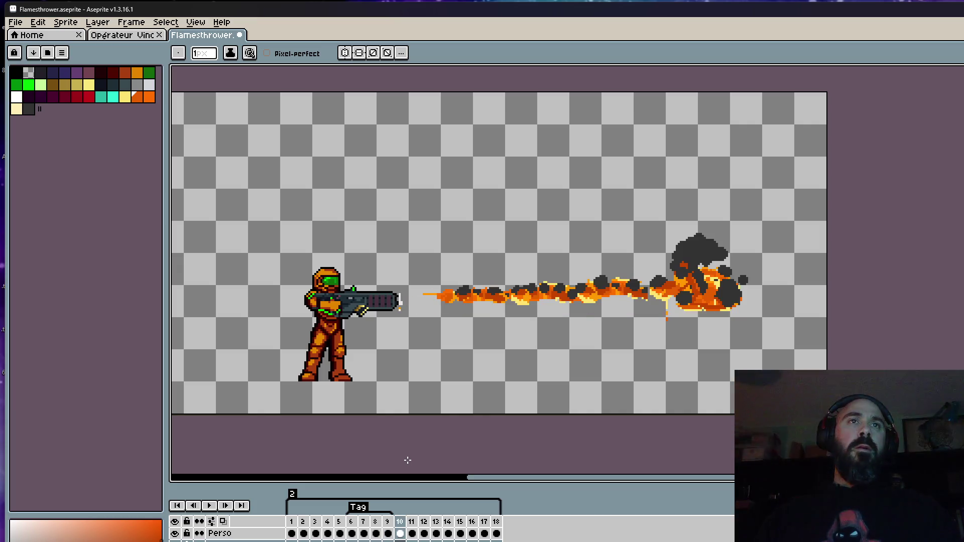
pyautogui.scroll(8, 628, 301)
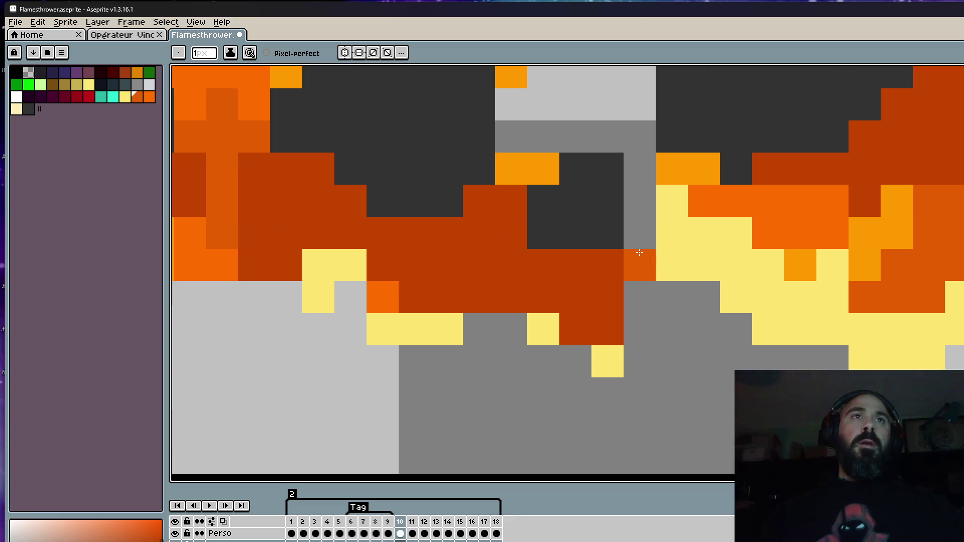
pyautogui.moveTo(639, 252)
pyautogui.mouseDown()
pyautogui.moveTo(639, 201)
pyautogui.moveTo(604, 289)
pyautogui.moveTo(613, 254)
pyautogui.moveTo(585, 279)
pyautogui.mouseUp()
pyautogui.click(538, 268)
pyautogui.click(511, 233)
pyautogui.scroll(-4, 573, 268)
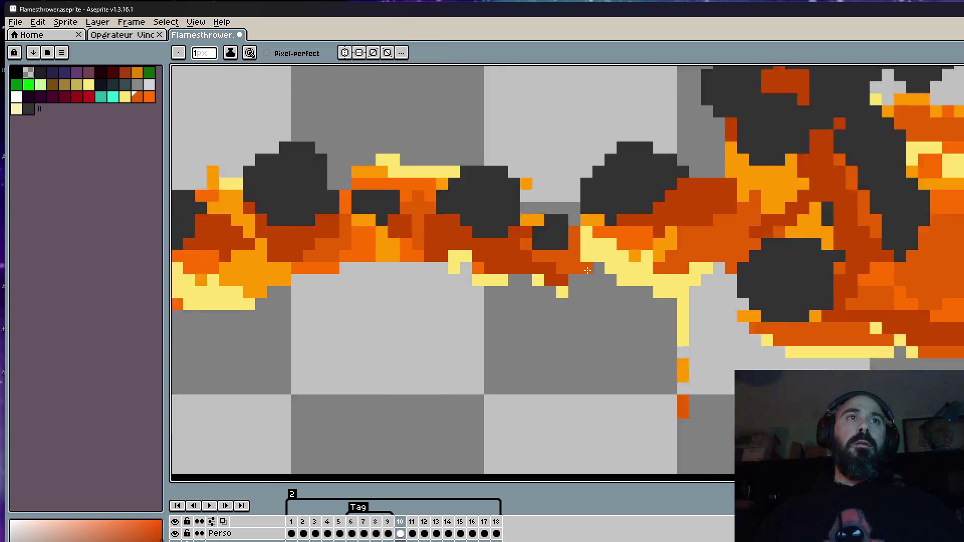
pyautogui.scroll(3, 573, 267)
pyautogui.scroll(-3, 574, 268)
pyautogui.scroll(2, 583, 271)
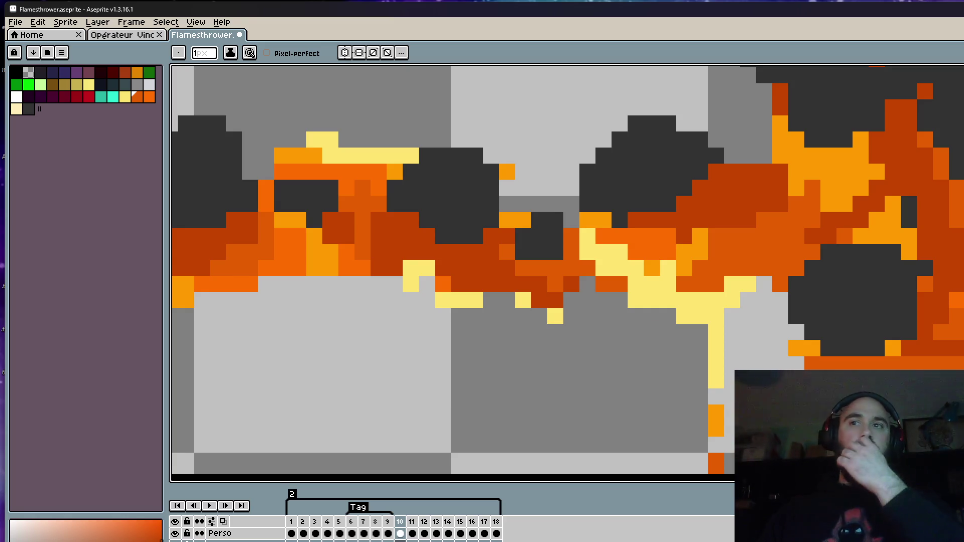
pyautogui.scroll(-5, 583, 243)
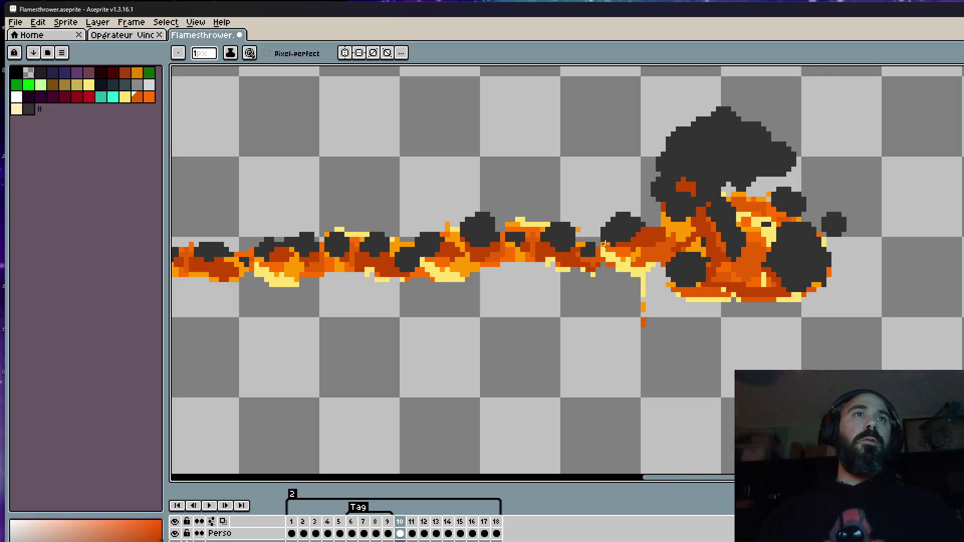
pyautogui.scroll(4, 583, 243)
pyautogui.scroll(-3, 427, 225)
pyautogui.scroll(4, 427, 225)
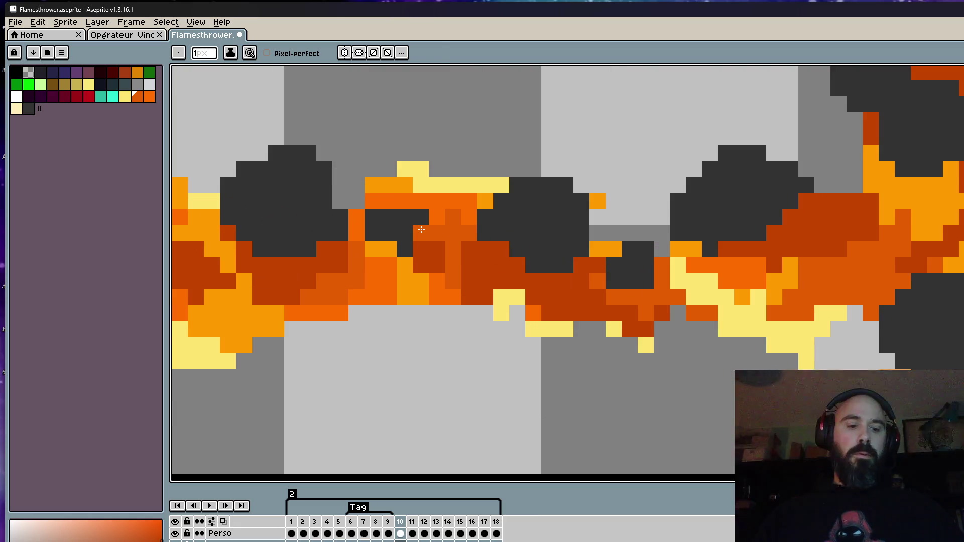
# Step: Paint a dark grey smoke puff over the orange flame
pyautogui.press('alt')
pyautogui.keyDown('alt'); pyautogui.click(427, 224); pyautogui.keyUp('alt')
pyautogui.moveTo(424, 232)
pyautogui.mouseDown()
pyautogui.moveTo(392, 230)
pyautogui.moveTo(413, 227)
pyautogui.mouseUp()
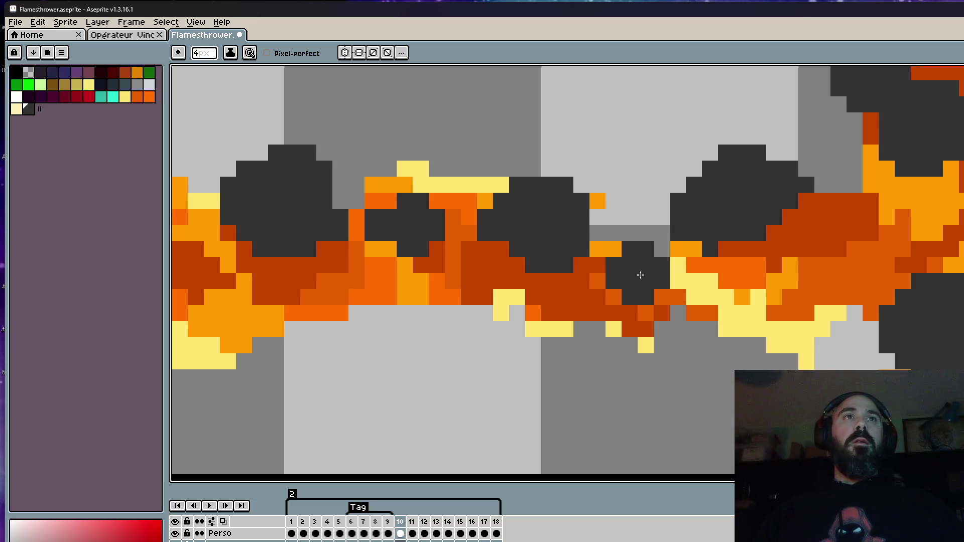
pyautogui.scroll(-5, 642, 285)
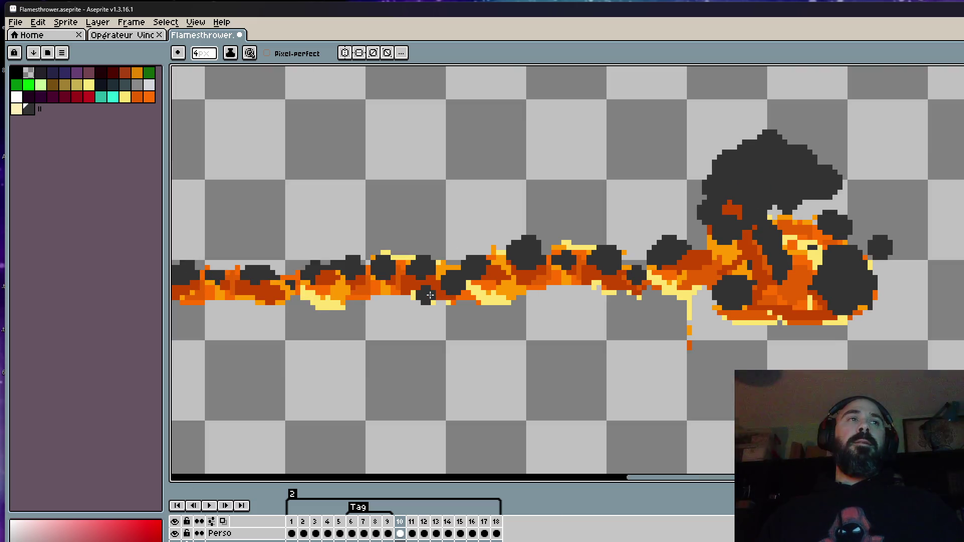
pyautogui.scroll(2, 317, 277)
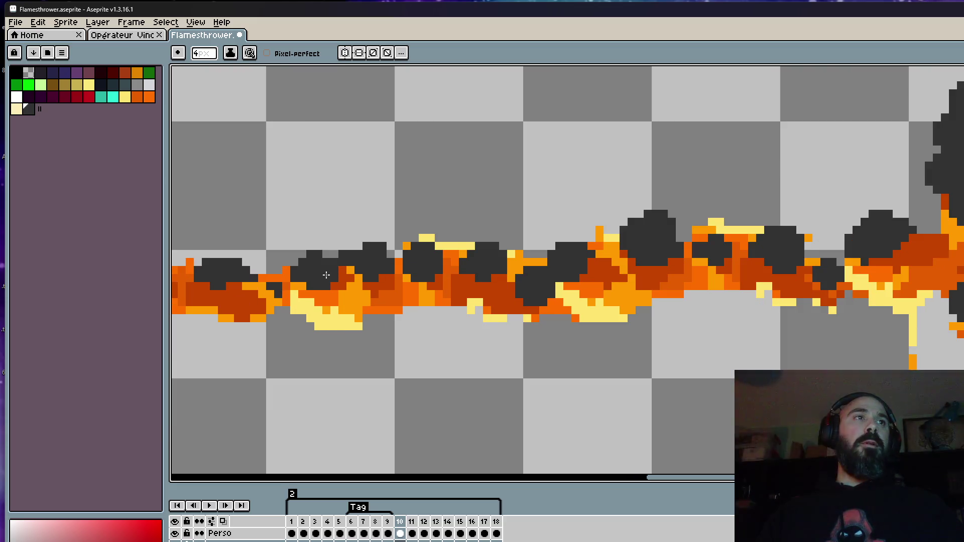
pyautogui.scroll(-2, 316, 263)
# Step: Compare frame 10 with its neighbours, then advance to frame 11
pyautogui.press('Left')
pyautogui.press('Right')
pyautogui.scroll(-2, 321, 290)
pyautogui.scroll(3, 331, 282)
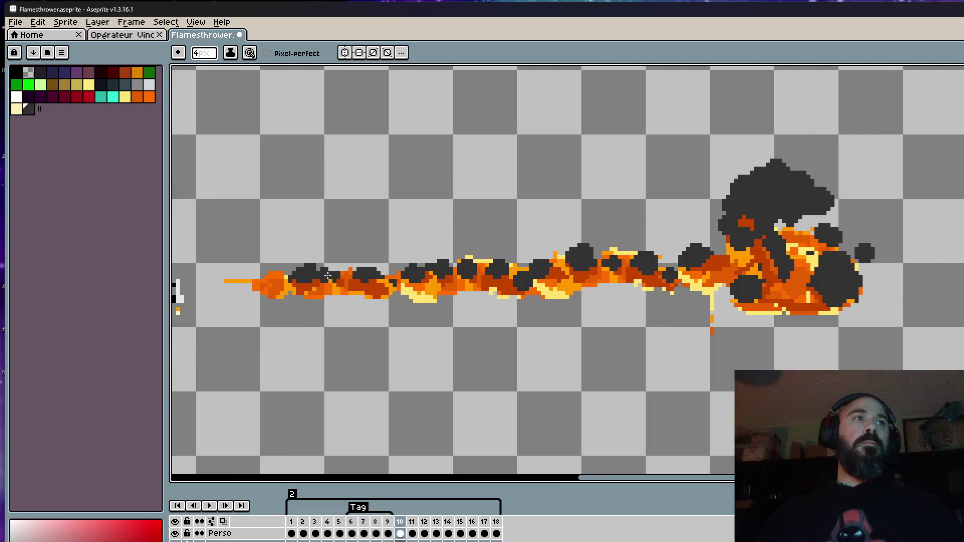
pyautogui.scroll(-3, 336, 277)
pyautogui.scroll(2, 355, 312)
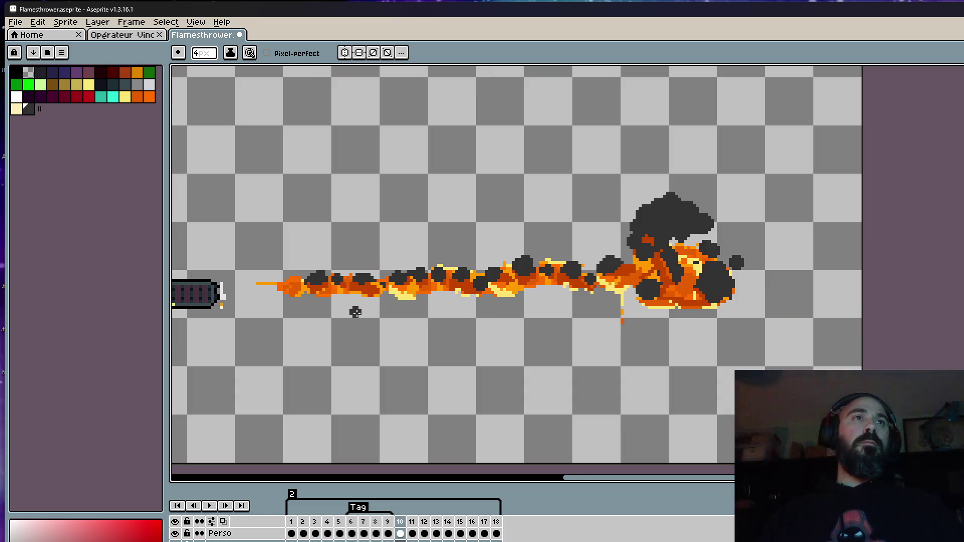
pyautogui.press('Right')
pyautogui.press('Left')
pyautogui.press('Left')
pyautogui.press('Right')
pyautogui.press('Right')
# Step: Enlarge the smoke cloud upward with a stroke of dark grey
pyautogui.press('Left')
pyautogui.press('Right')
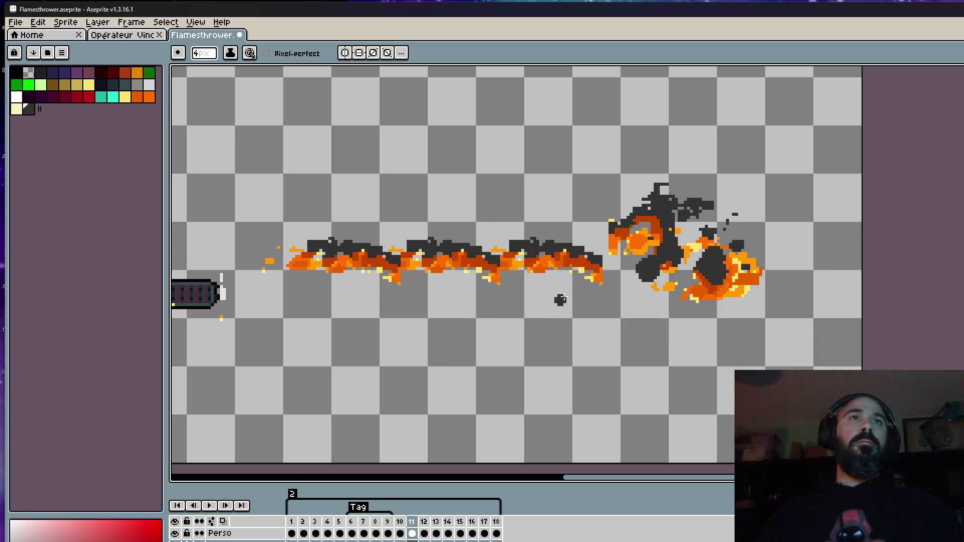
pyautogui.scroll(2, 659, 202)
pyautogui.keyDown('ctrl'); pyautogui.scroll(5, 658, 194); pyautogui.keyUp('ctrl')
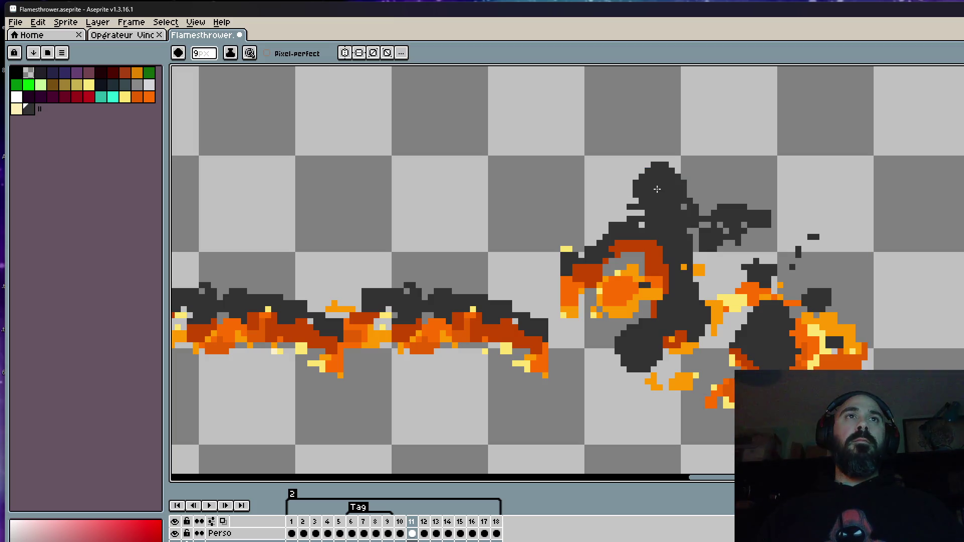
pyautogui.keyDown('ctrl'); pyautogui.scroll(-1, 657, 191); pyautogui.keyUp('ctrl')
pyautogui.moveTo(644, 201)
pyautogui.mouseDown()
pyautogui.moveTo(666, 187)
pyautogui.moveTo(764, 201)
pyautogui.moveTo(768, 231)
pyautogui.moveTo(721, 241)
pyautogui.mouseUp()
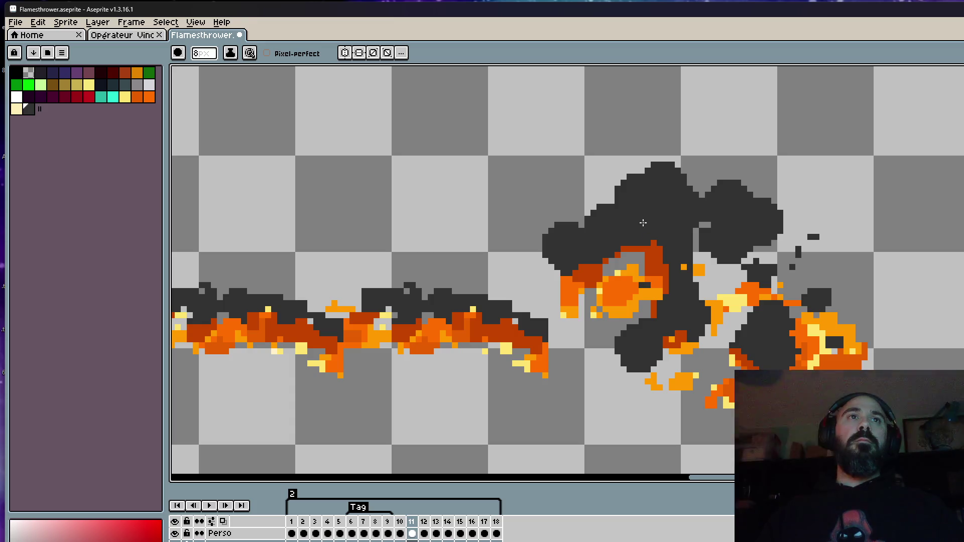
# Step: Flip between frames 10, 11 and 12 to compare the enlarged smoke cloud
pyautogui.scroll(-2, 643, 222)
pyautogui.press('Left')
pyautogui.press('Right')
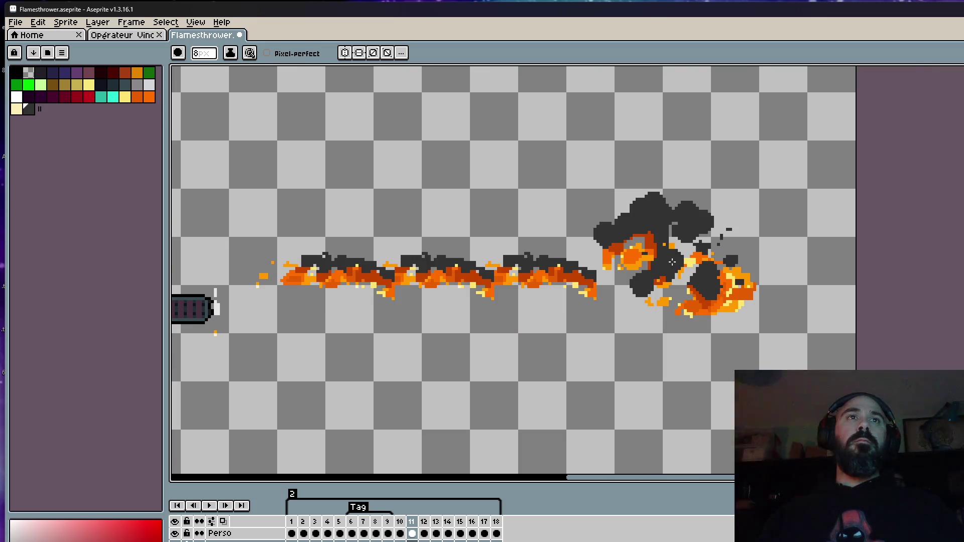
pyautogui.scroll(2, 672, 262)
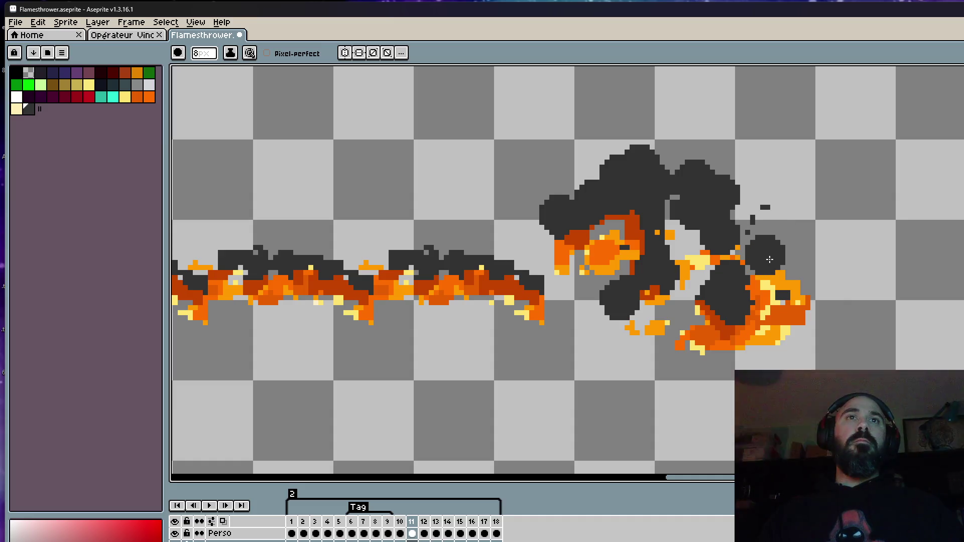
pyautogui.scroll(-1, 725, 344)
pyautogui.press('Left')
pyautogui.press('Right')
pyautogui.press('Left')
pyautogui.press('Right')
pyautogui.scroll(1, 686, 298)
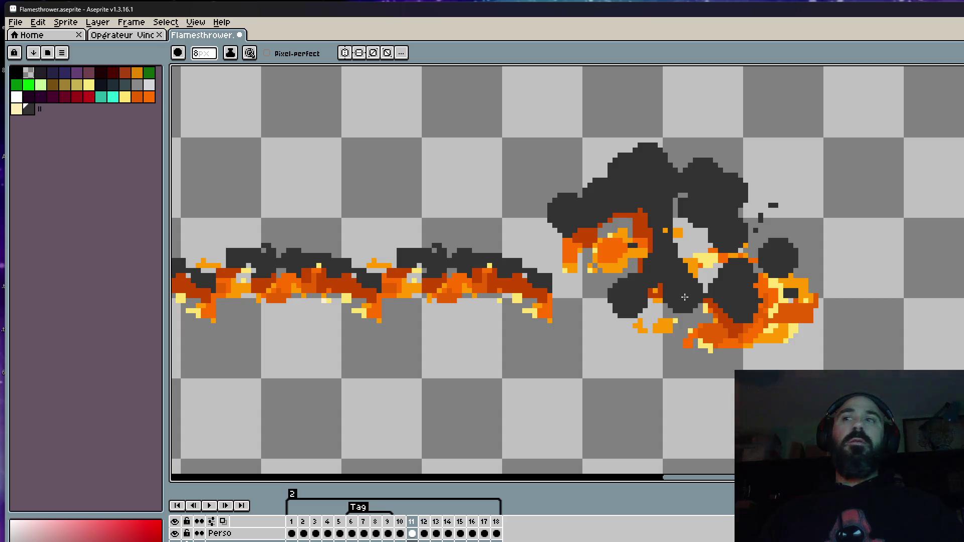
pyautogui.press('Left')
pyautogui.press('Right')
pyautogui.scroll(-1, 703, 305)
pyautogui.press('Left')
pyautogui.press('Right')
pyautogui.press('Left')
pyautogui.press('Right')
pyautogui.scroll(3, 688, 301)
pyautogui.scroll(-2, 719, 198)
pyautogui.press('Left')
pyautogui.press('Right')
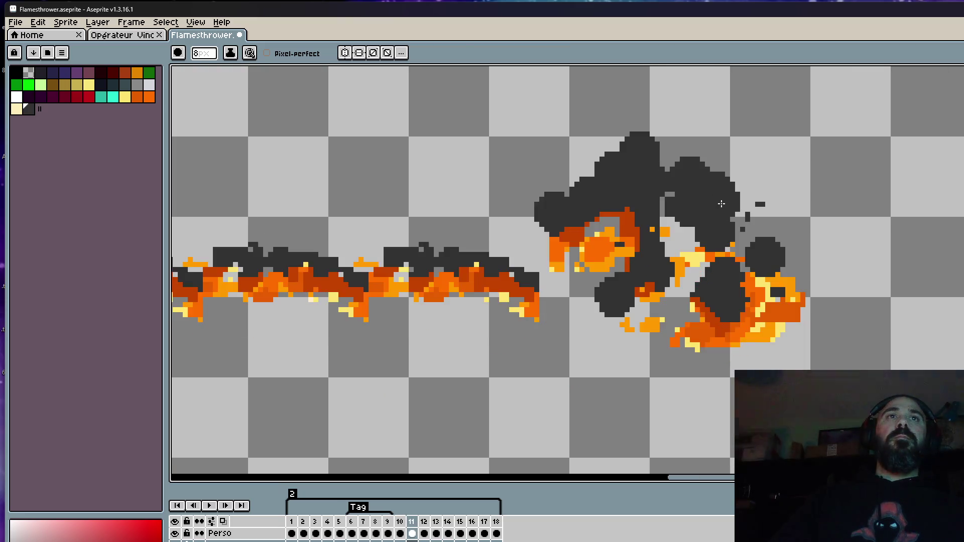
pyautogui.press('Right')
pyautogui.press('Left')
pyautogui.press('Left')
pyautogui.press('Right')
pyautogui.press('Right')
pyautogui.scroll(-2, 803, 219)
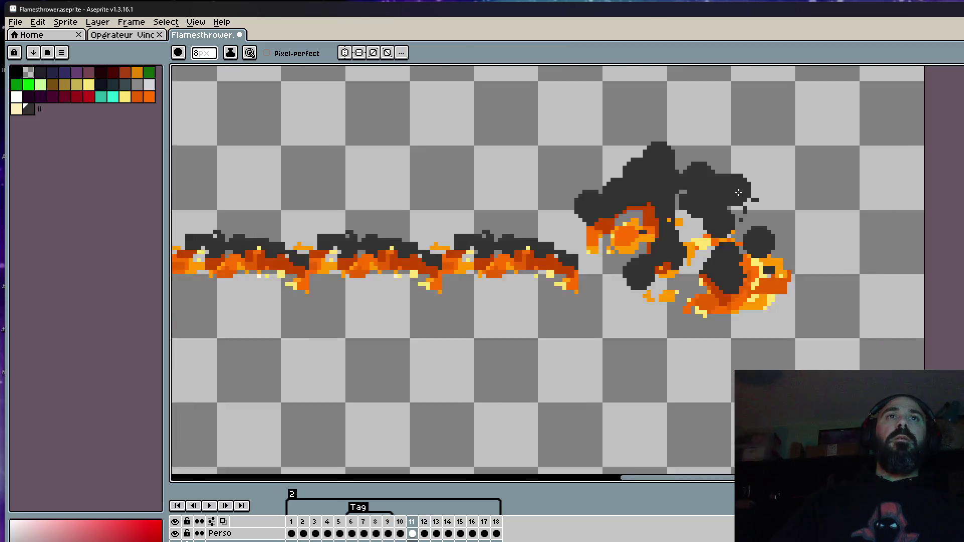
pyautogui.press('Left')
pyautogui.press('Left')
pyautogui.press('Right')
pyautogui.press('Left')
pyautogui.press('Left')
pyautogui.press('Right')
pyautogui.press('Right')
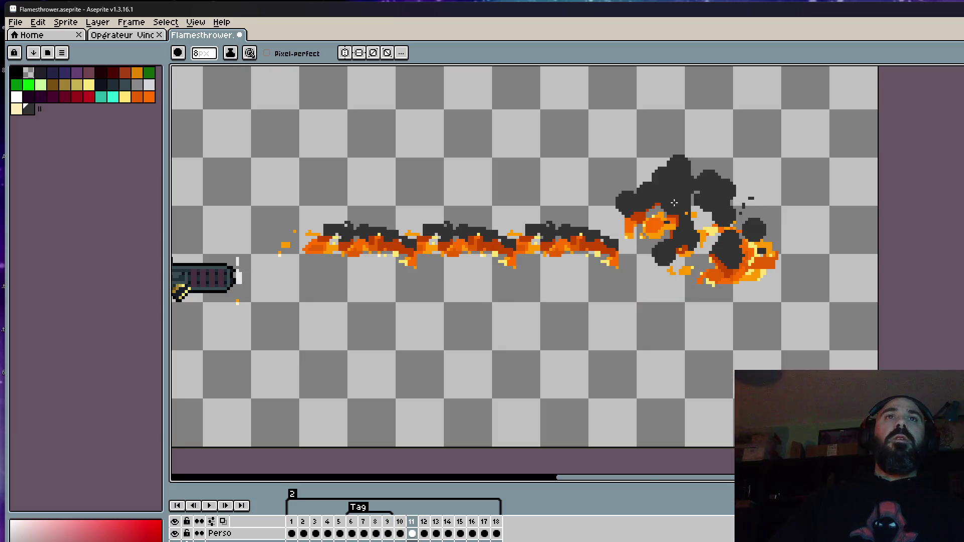
pyautogui.scroll(2, 674, 202)
# Step: Undo a stray orange blob and extend the smoke cloud leftward with a dark dab
pyautogui.rightClick(586, 209)
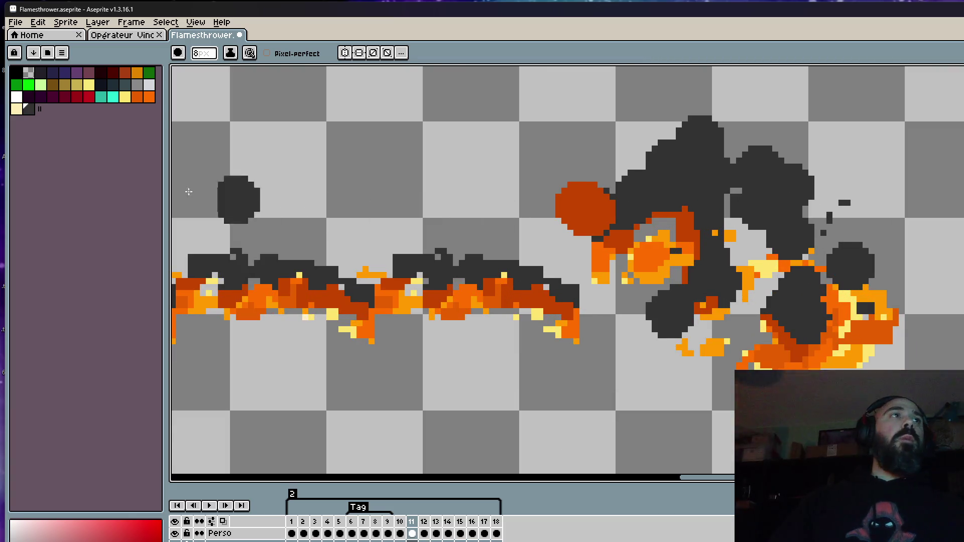
pyautogui.hotkey('ctrl', 'z')
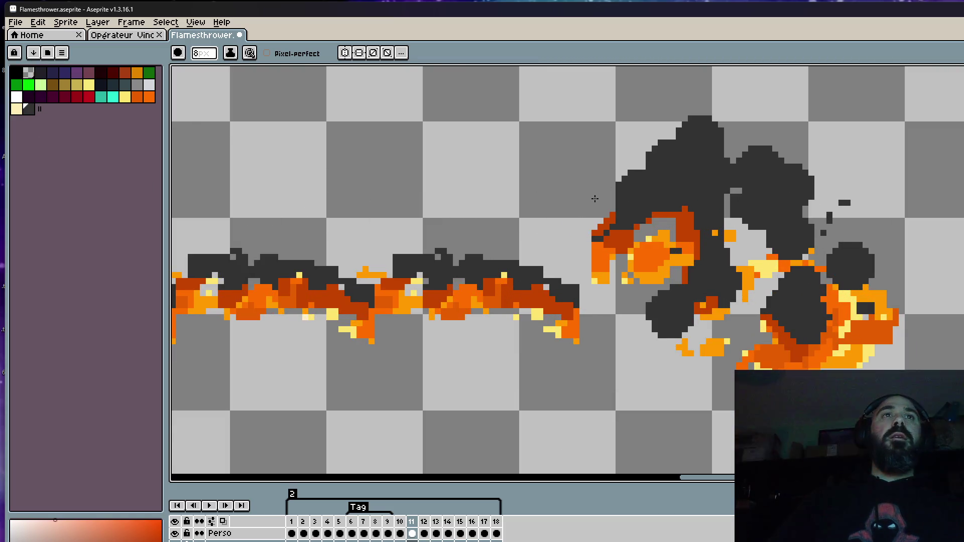
pyautogui.click(579, 218)
pyautogui.scroll(-4, 583, 221)
pyautogui.scroll(2, 583, 222)
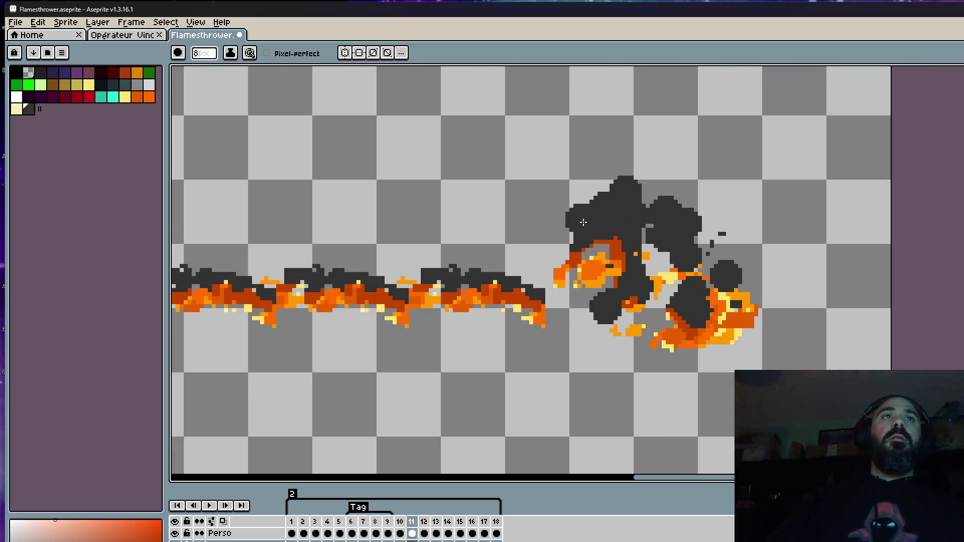
pyautogui.scroll(-4, 583, 222)
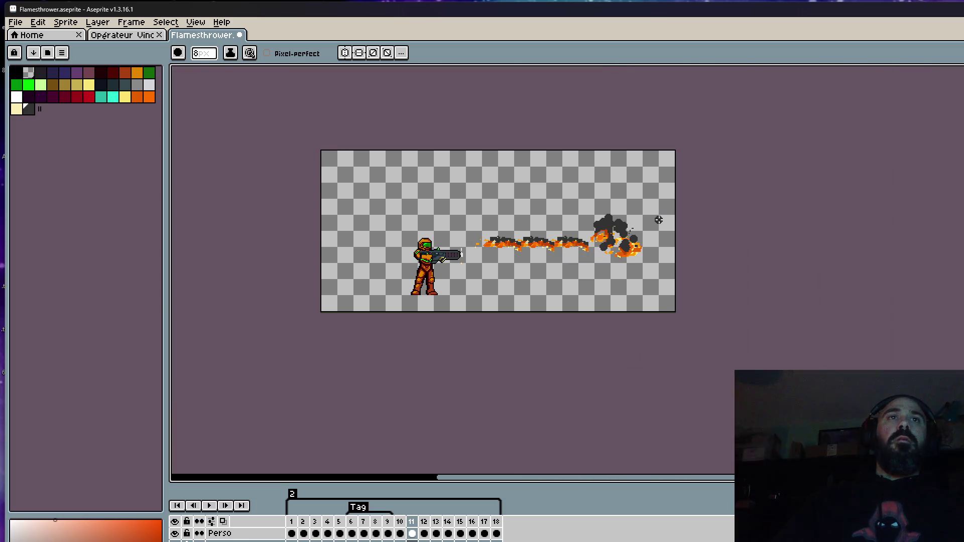
pyautogui.scroll(3, 648, 223)
pyautogui.press('Left')
pyautogui.press('Right')
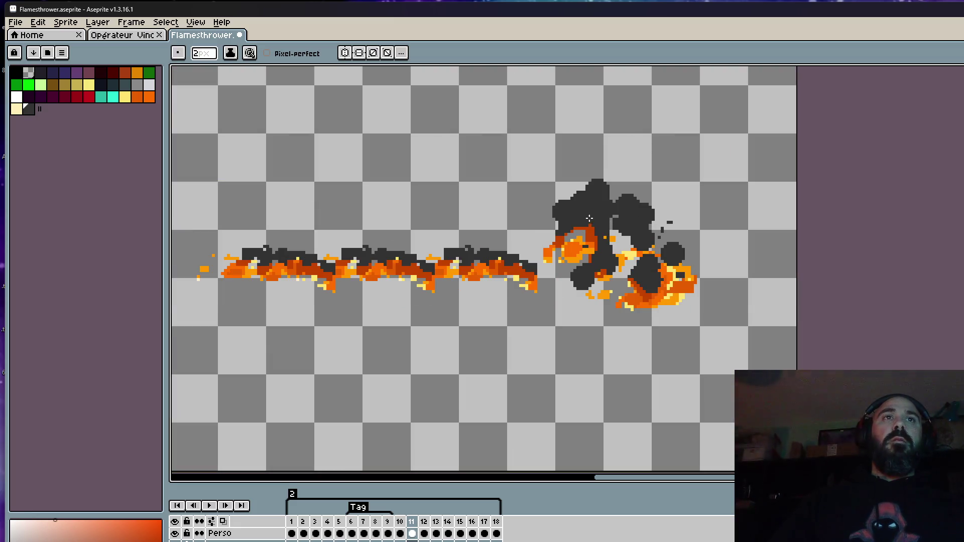
pyautogui.scroll(4, 598, 217)
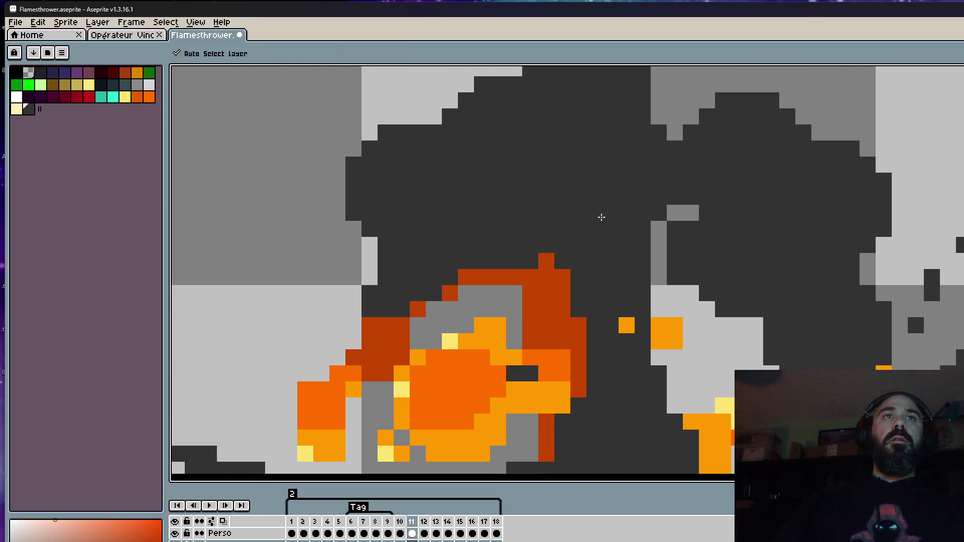
# Step: With the Pencil raised to 5px, paint dark grey over stray orange pixels in the smoke
pyautogui.press('b')
pyautogui.moveTo(643, 243)
pyautogui.mouseDown()
pyautogui.moveTo(592, 309)
pyautogui.moveTo(639, 266)
pyautogui.mouseUp()
pyautogui.scroll(-3, 577, 309)
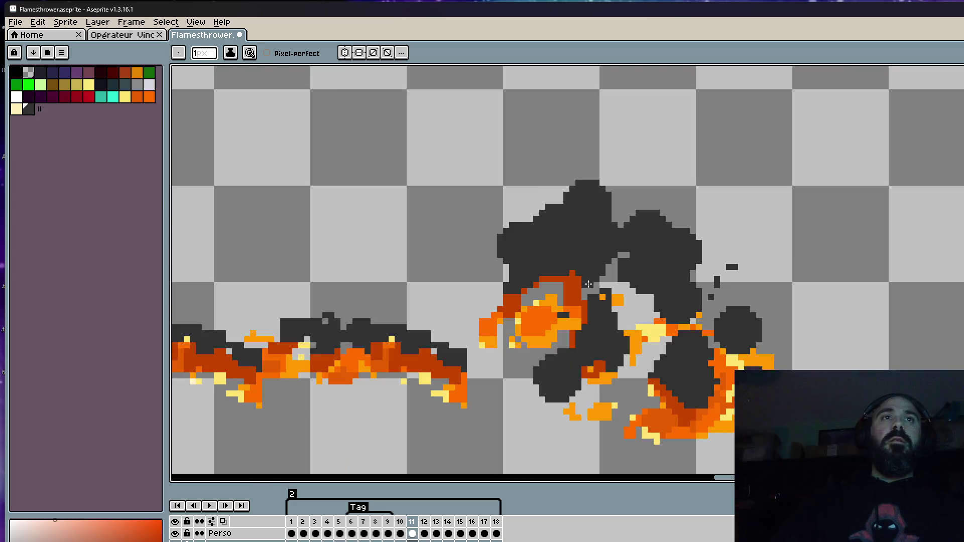
pyautogui.scroll(2, 598, 299)
pyautogui.moveTo(596, 299)
pyautogui.mouseDown()
pyautogui.moveTo(588, 296)
pyautogui.moveTo(619, 289)
pyautogui.mouseUp()
pyautogui.press('+')
pyautogui.press('+')
pyautogui.press('+')
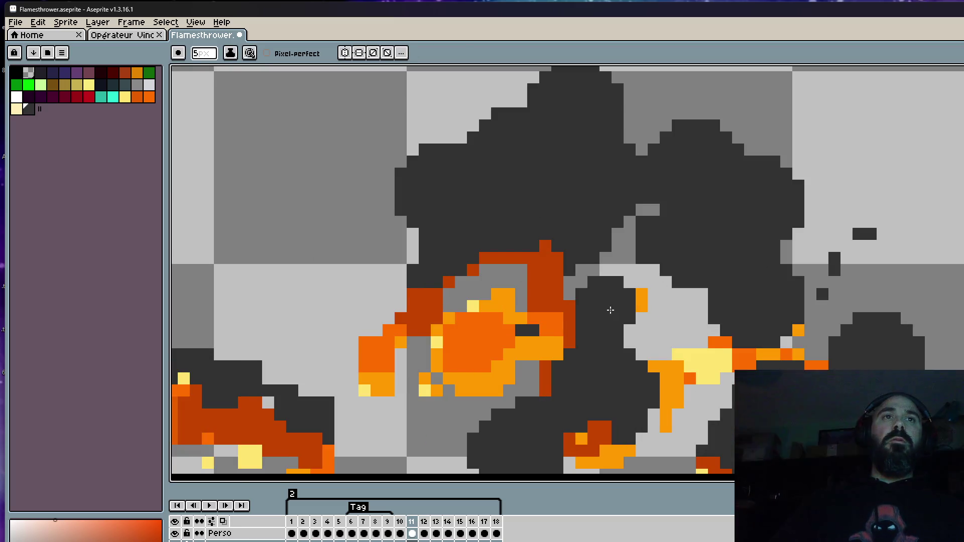
pyautogui.click(571, 346)
pyautogui.scroll(-2, 585, 349)
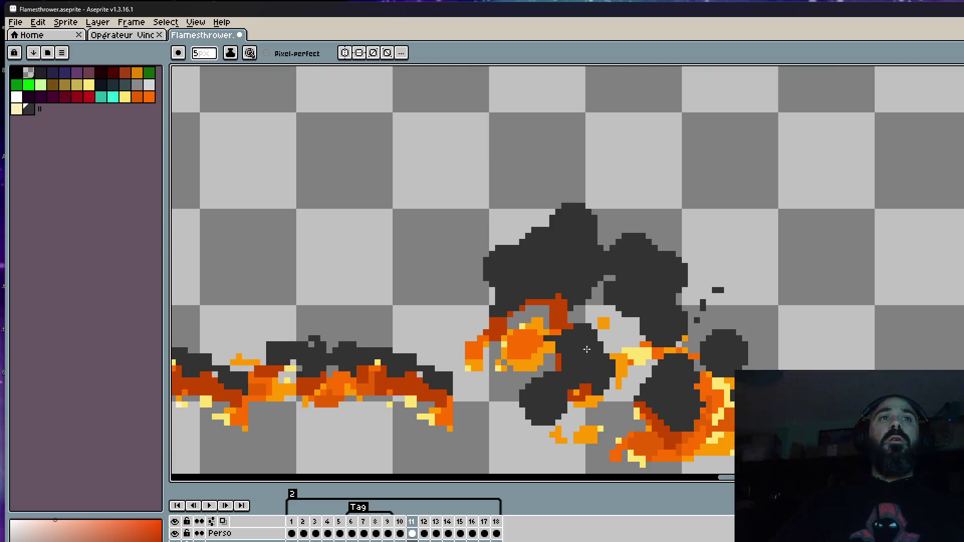
pyautogui.scroll(-1, 598, 348)
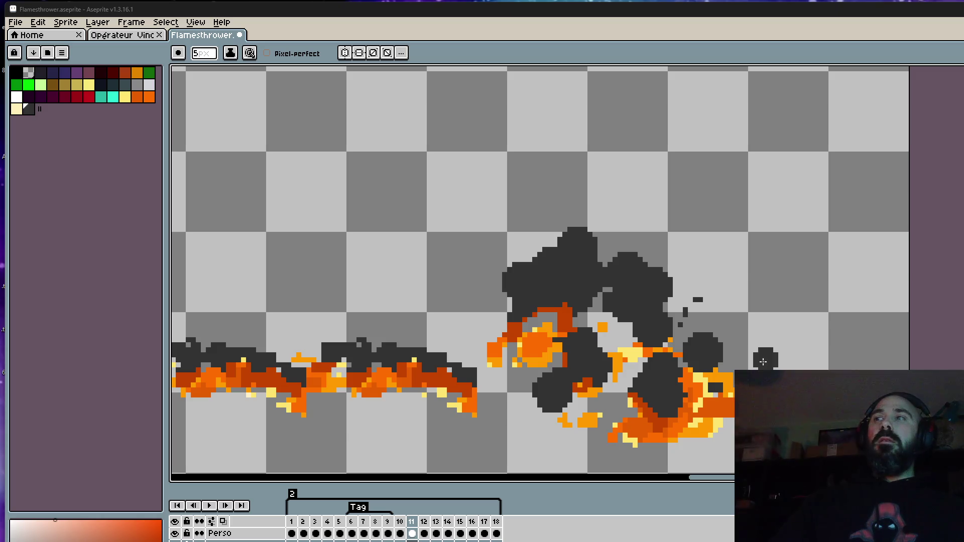
pyautogui.scroll(-4, 641, 314)
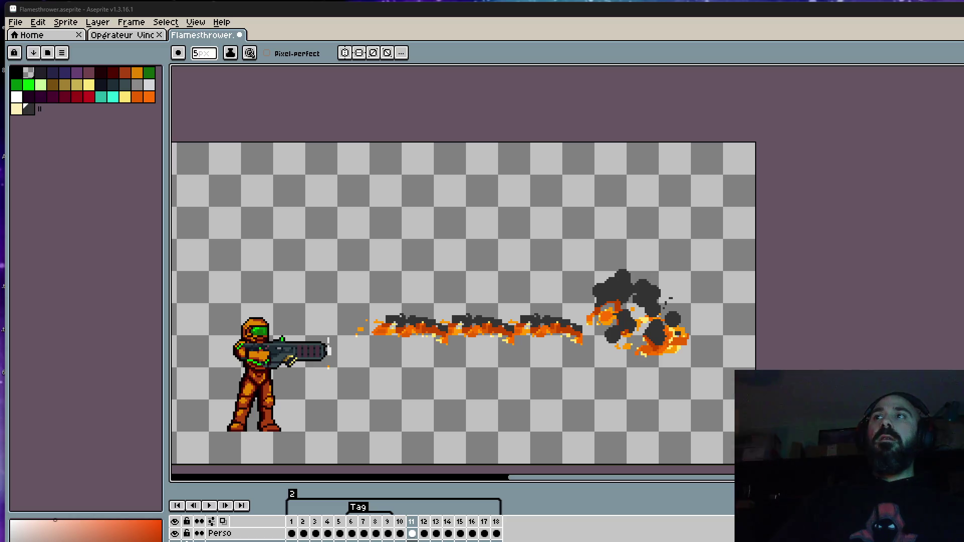
pyautogui.scroll(-1, 479, 232)
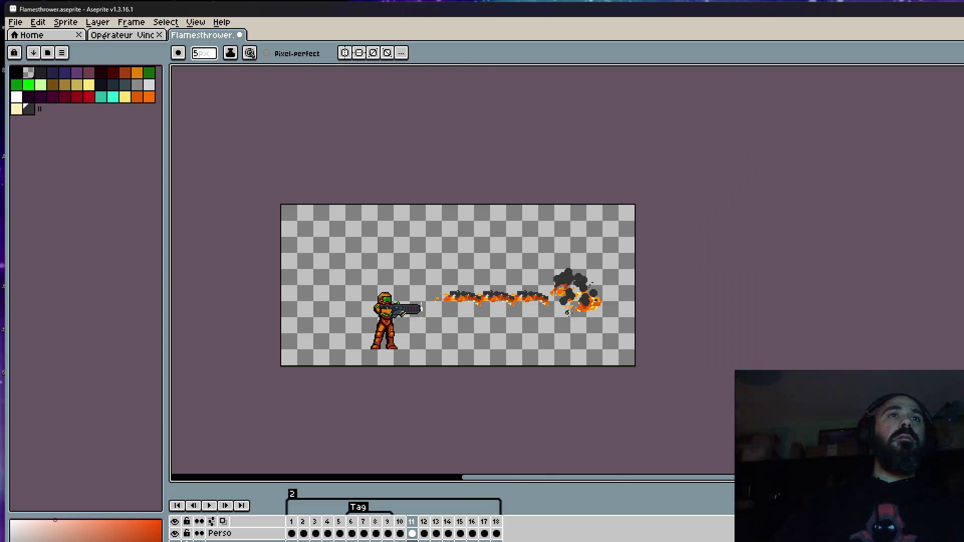
pyautogui.scroll(3, 578, 318)
# Step: Flip between frames 10 and 11 to check the cleaned-up smoke
pyautogui.press(',')
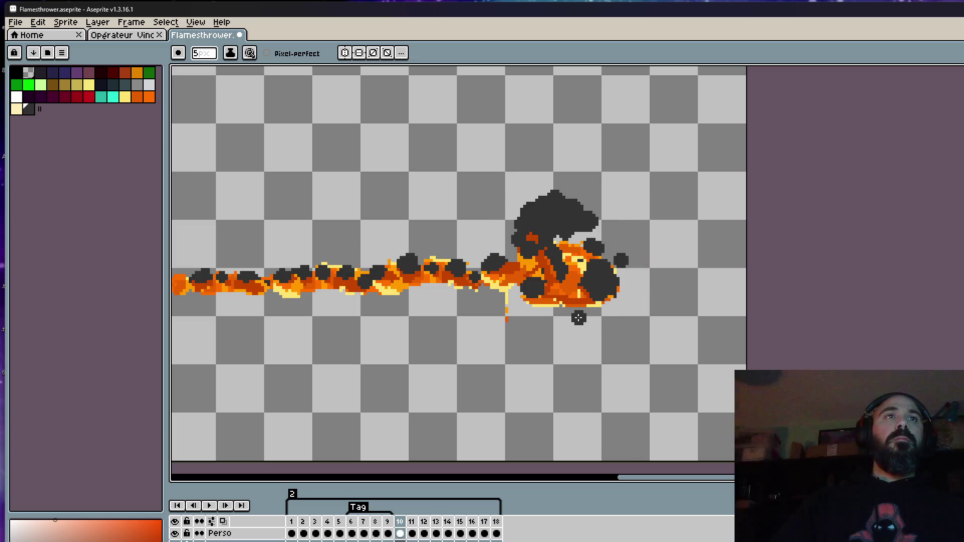
pyautogui.press('.')
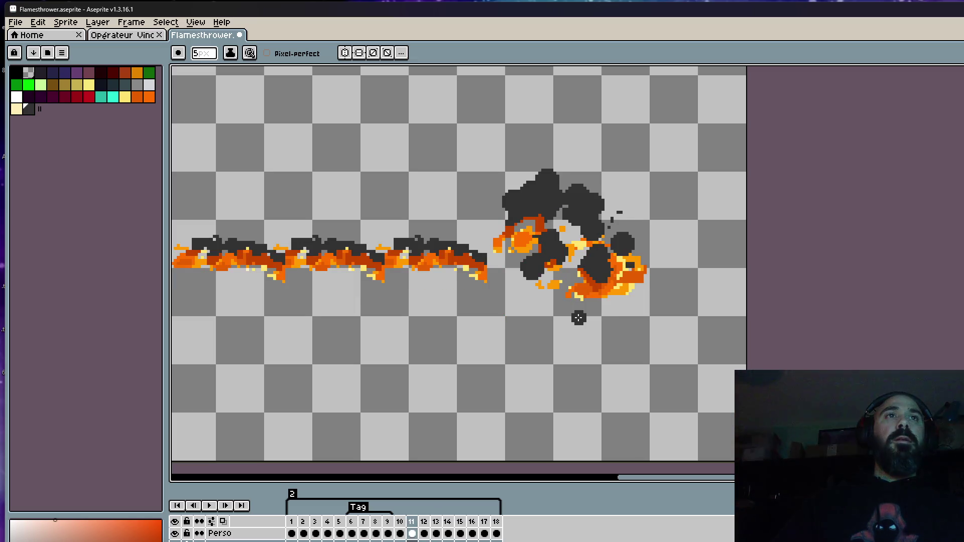
pyautogui.scroll(2, 563, 220)
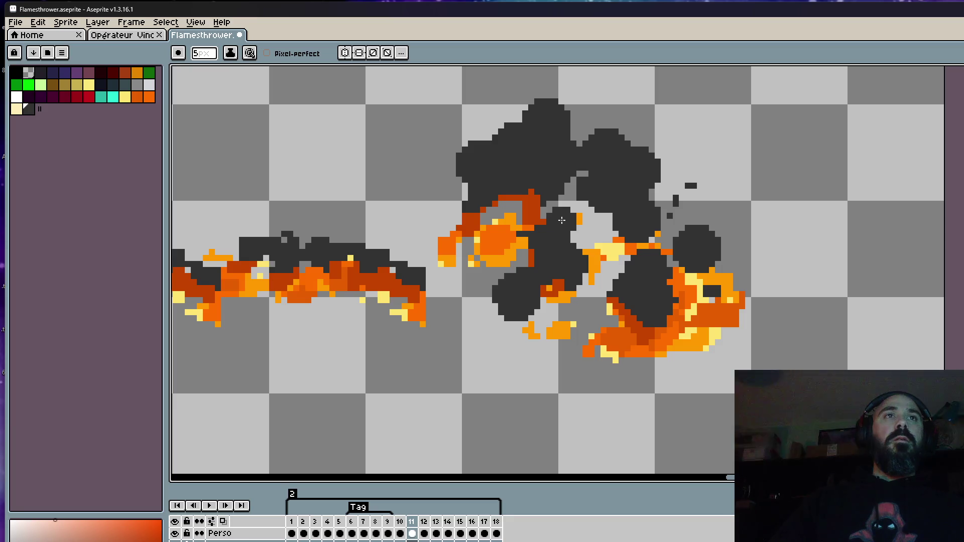
pyautogui.scroll(-3, 562, 220)
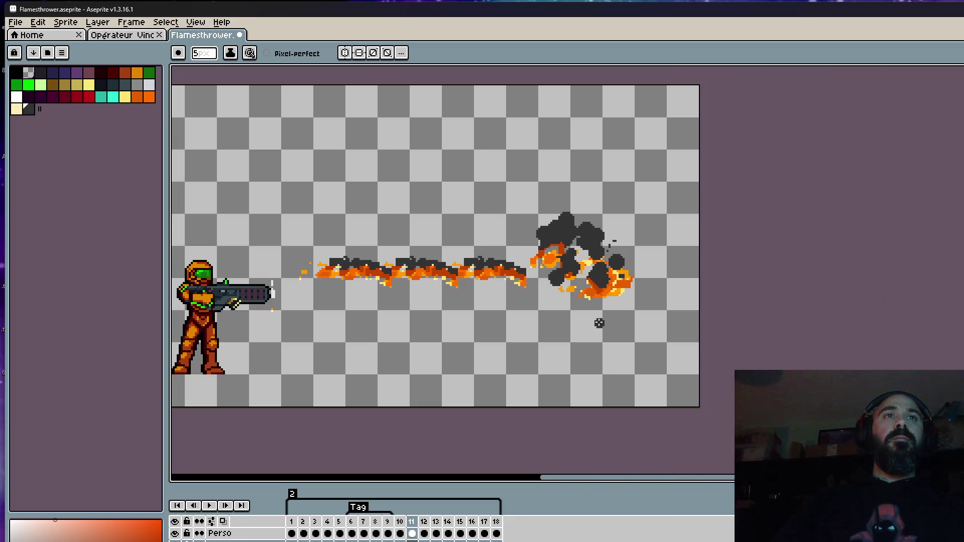
pyautogui.press(',')
pyautogui.press('.')
pyautogui.press(',')
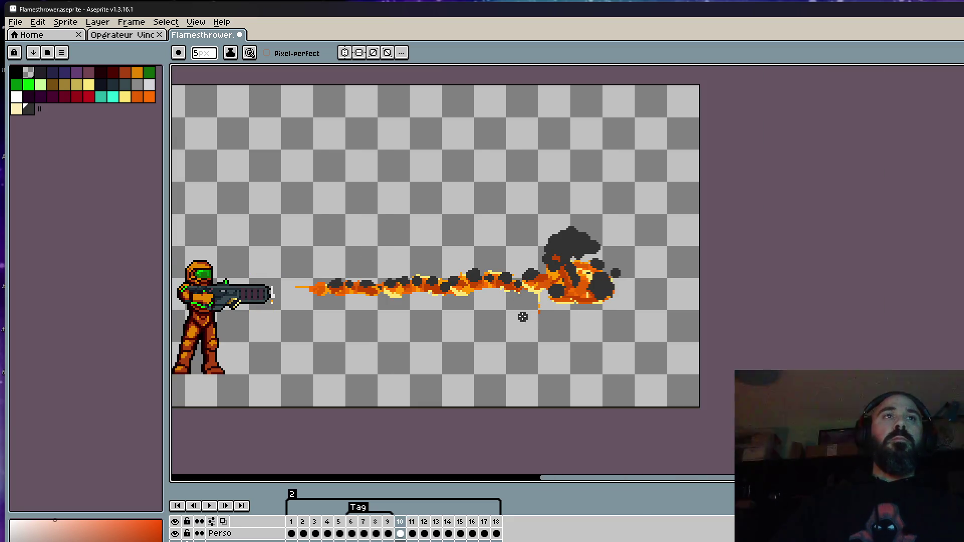
pyautogui.press('.')
pyautogui.press(',')
pyautogui.press('.')
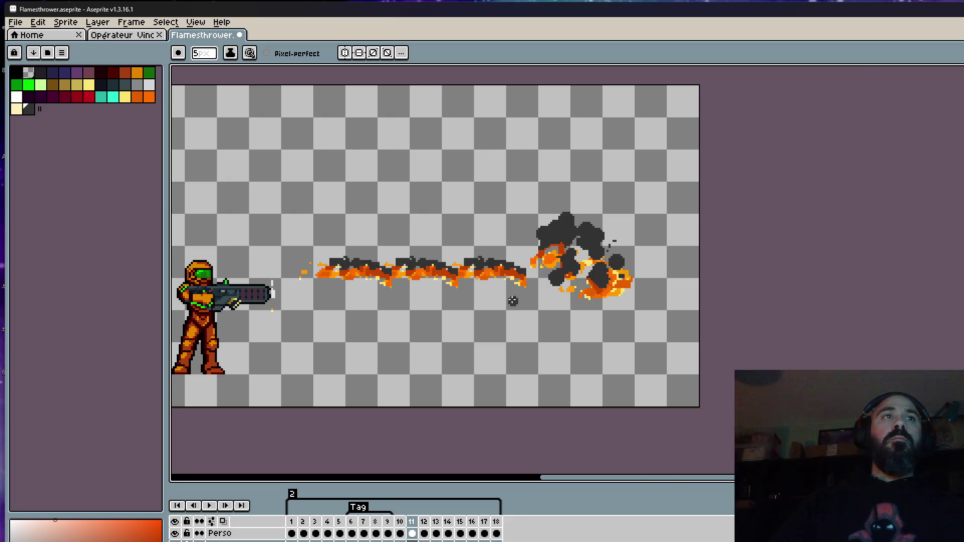
pyautogui.scroll(2, 505, 289)
pyautogui.scroll(3, 504, 287)
# Step: Select a rectangular section of the fire burst, reposition it, and deselect
pyautogui.press('m')
pyautogui.moveTo(488, 225); pyautogui.dragTo(573, 309)
pyautogui.click(459, 140)
pyautogui.moveTo(472, 127)
pyautogui.mouseDown()
pyautogui.moveTo(499, 161)
pyautogui.moveTo(547, 279)
pyautogui.moveTo(544, 228)
pyautogui.moveTo(538, 239)
pyautogui.mouseUp()
pyautogui.hotkey('ctrl', 'd')
pyautogui.scroll(-3, 545, 244)
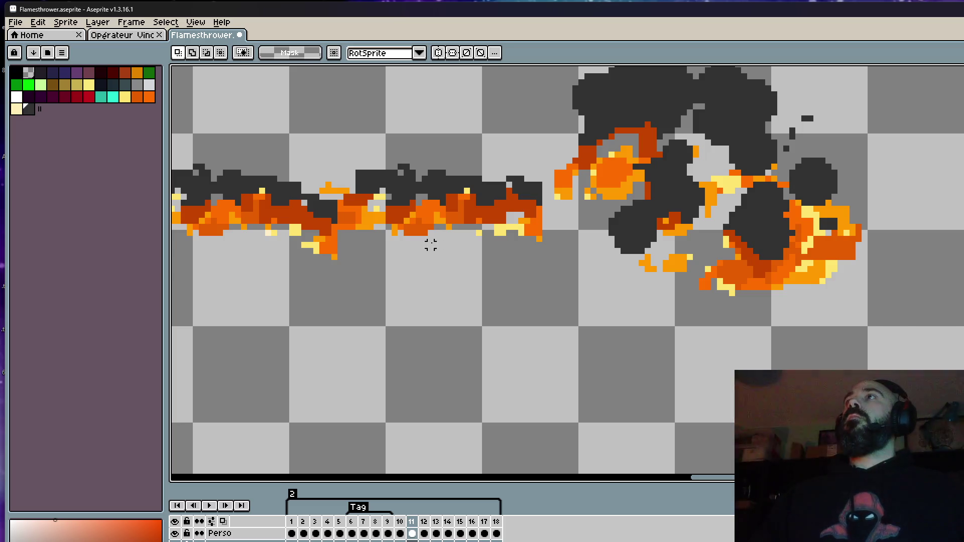
pyautogui.scroll(-1, 424, 244)
pyautogui.scroll(-1, 461, 203)
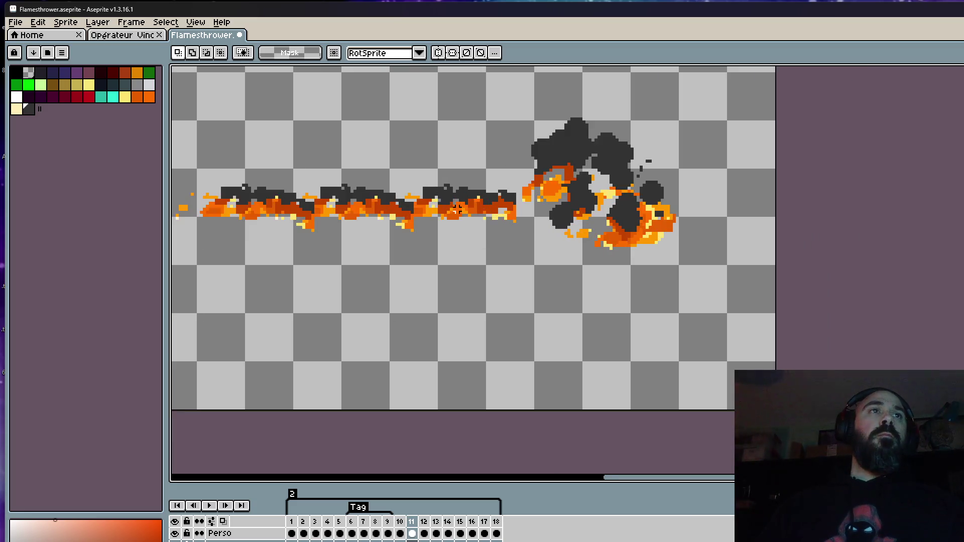
pyautogui.scroll(2, 472, 208)
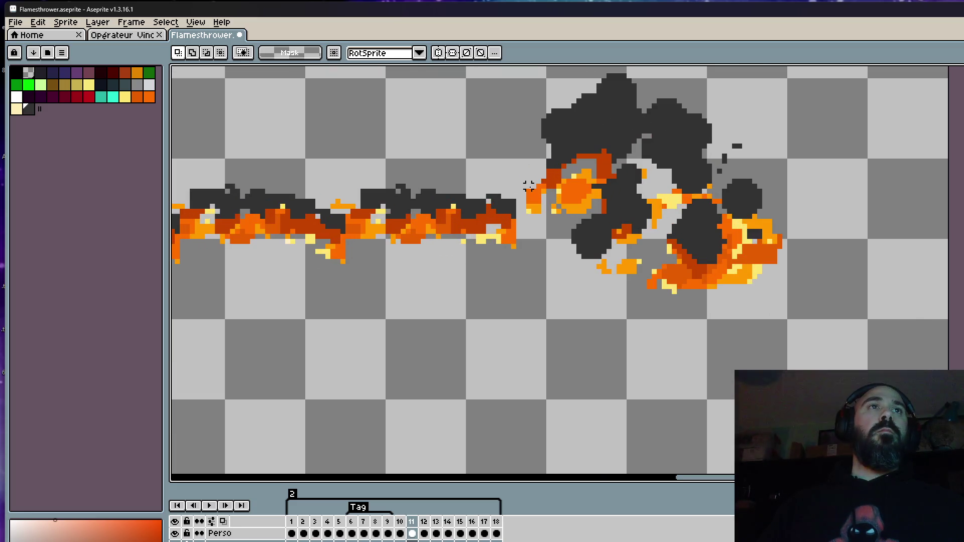
pyautogui.scroll(-1, 487, 210)
pyautogui.scroll(2, 502, 210)
pyautogui.scroll(1, 513, 211)
# Step: Pick the flame's orange and draw 1px orange pixels joining the stream to the burst
pyautogui.press('i')
pyautogui.click(522, 233)
pyautogui.press('b')
pyautogui.scroll(2, 538, 204)
pyautogui.press('-')
pyautogui.press('-')
pyautogui.press('-')
pyautogui.moveTo(539, 204)
pyautogui.mouseDown()
pyautogui.moveTo(530, 236)
pyautogui.moveTo(563, 251)
pyautogui.moveTo(548, 239)
pyautogui.mouseUp()
pyautogui.scroll(-5, 548, 239)
pyautogui.scroll(3, 548, 239)
pyautogui.scroll(-3, 548, 240)
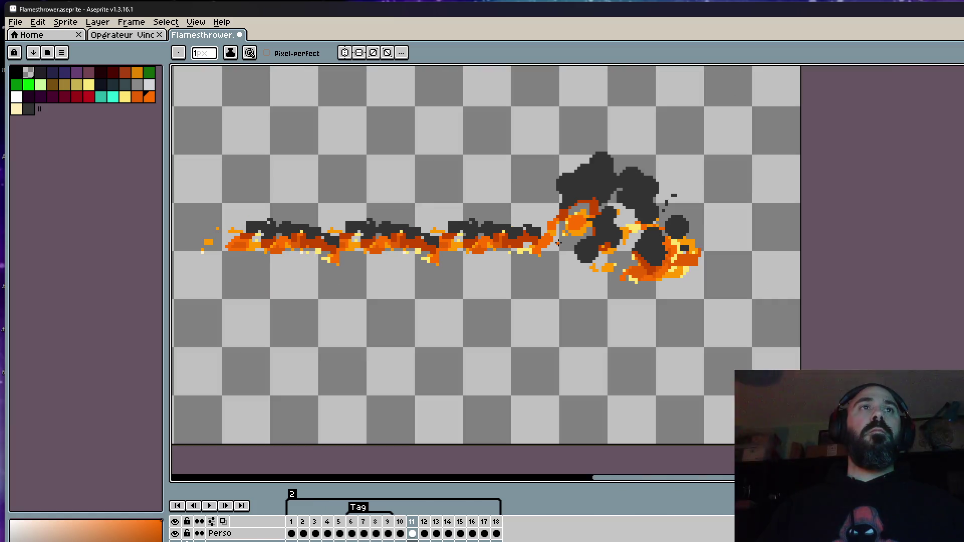
# Step: Flip between frames 9, 10 and 11 to compare the reworked flame stream
pyautogui.press('Left')
pyautogui.press('Right')
pyautogui.press('Left')
pyautogui.press('Right')
pyautogui.scroll(3, 566, 227)
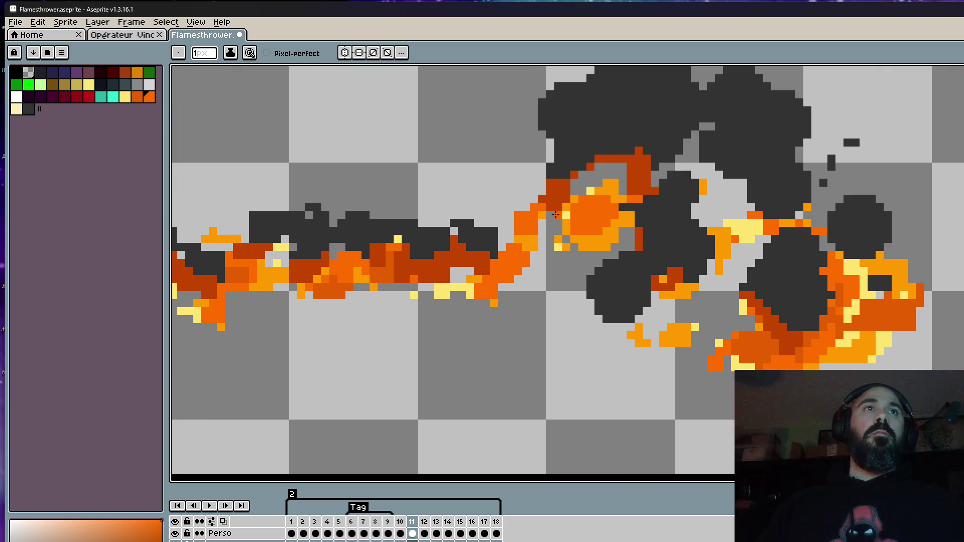
pyautogui.scroll(-5, 535, 232)
pyautogui.scroll(4, 552, 205)
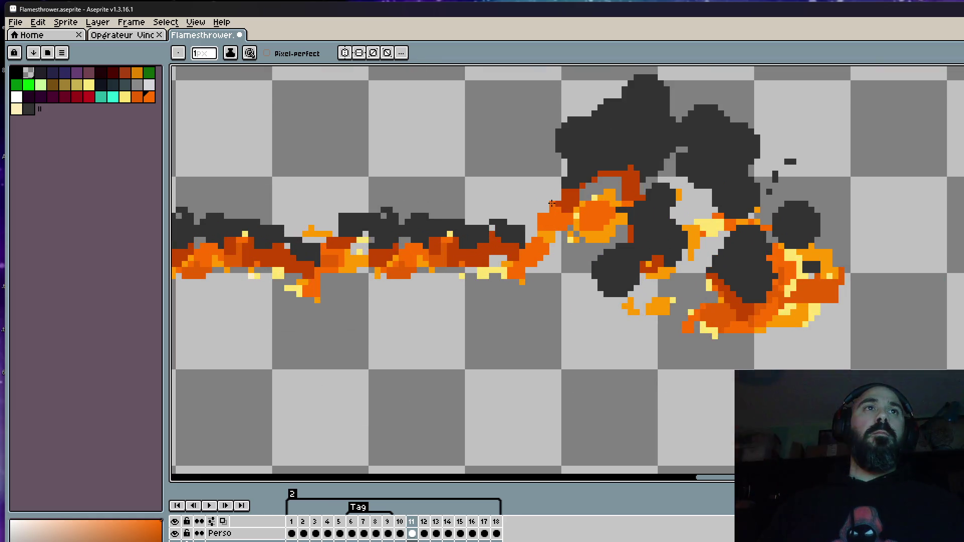
pyautogui.scroll(-3, 540, 224)
pyautogui.press('Left')
pyautogui.press('Right')
pyautogui.scroll(3, 584, 178)
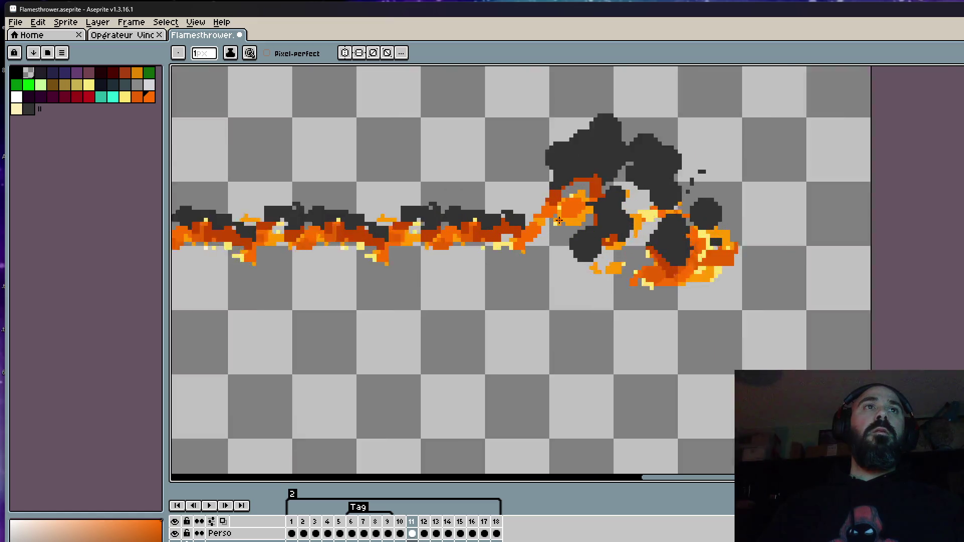
pyautogui.scroll(2, 584, 179)
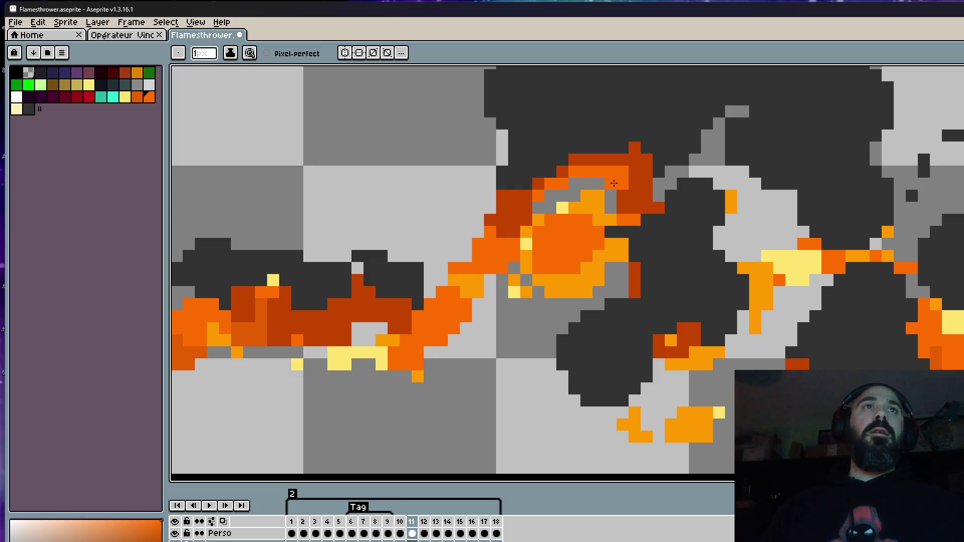
pyautogui.scroll(-2, 615, 182)
pyautogui.press('Left')
pyautogui.press('Right')
pyautogui.scroll(-2, 628, 221)
pyautogui.press('Left')
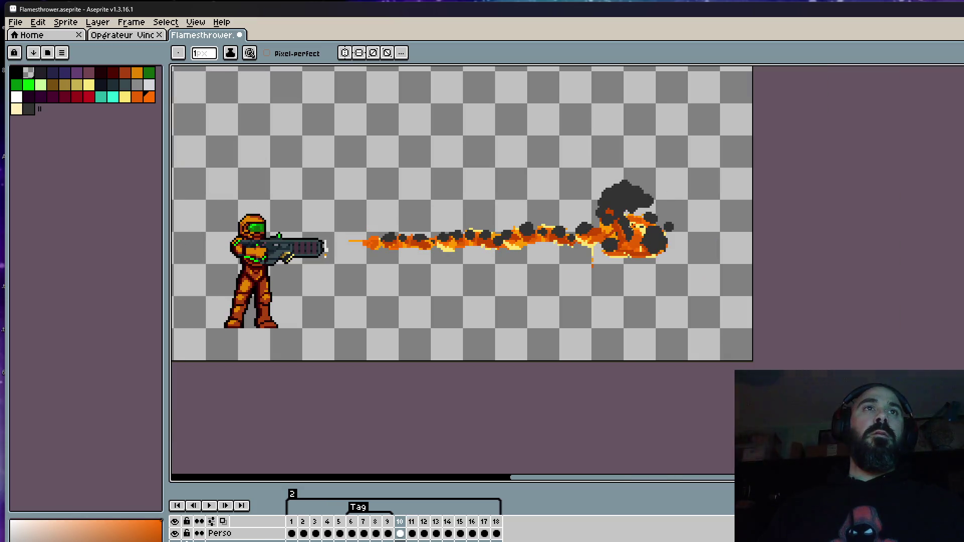
pyautogui.press('Right')
pyautogui.press('Left')
pyautogui.scroll(4, 585, 272)
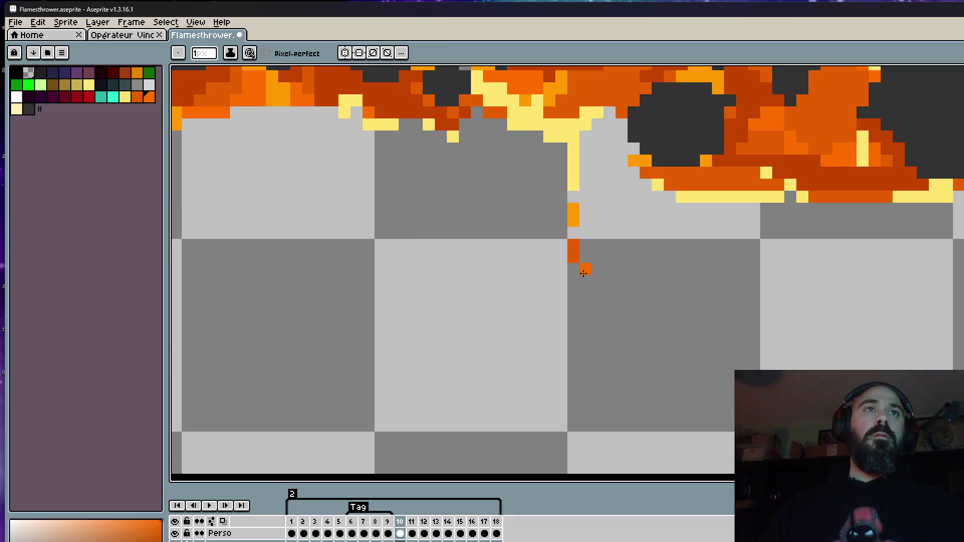
pyautogui.press('Right')
pyautogui.scroll(-3, 577, 294)
pyautogui.press('Left')
pyautogui.press('Right')
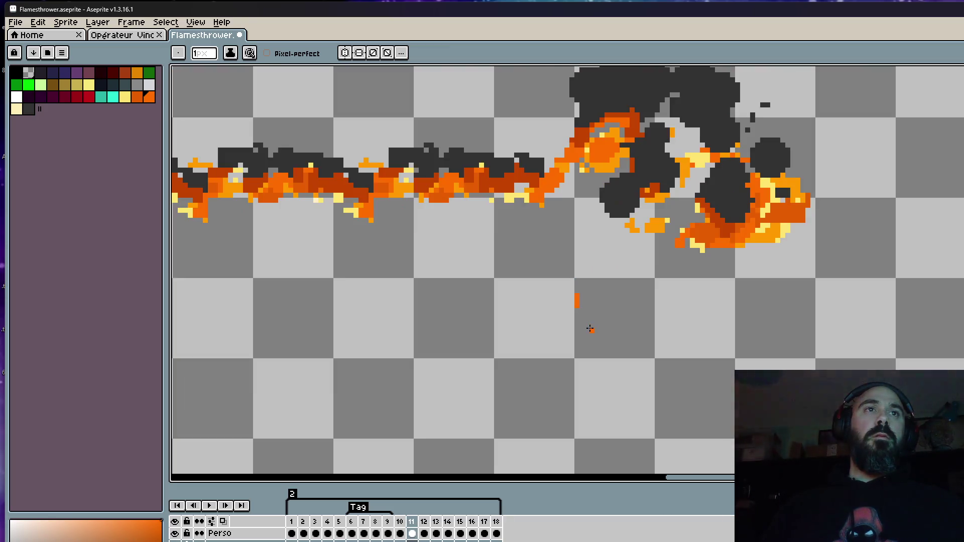
pyautogui.scroll(-2, 581, 330)
pyautogui.press('Left')
pyautogui.press('Left')
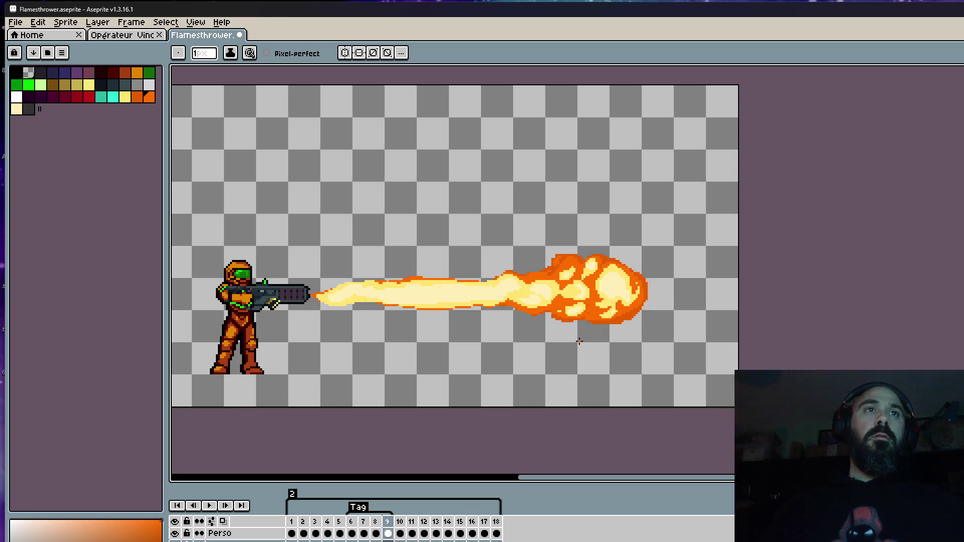
pyautogui.press('Right')
pyautogui.press('Right')
pyautogui.scroll(2, 580, 335)
pyautogui.scroll(1, 579, 335)
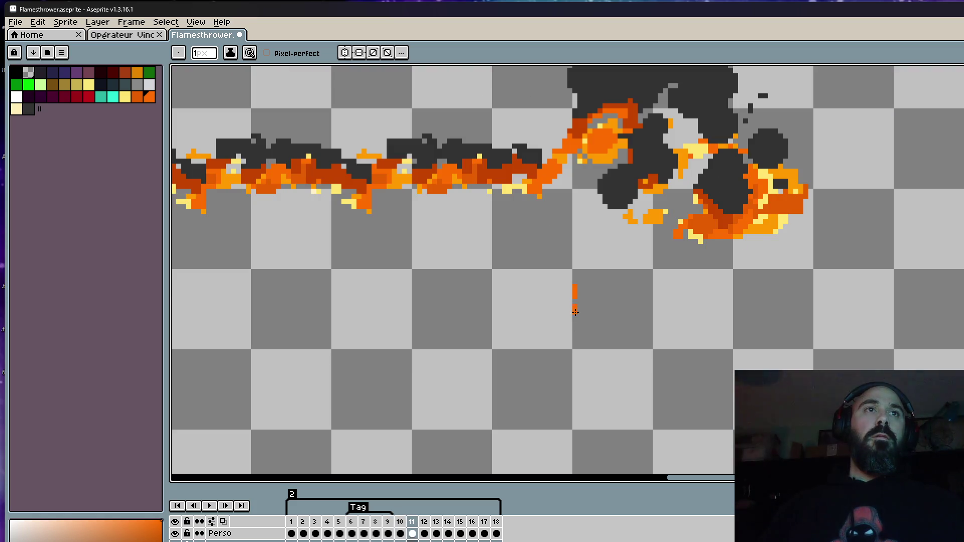
pyautogui.scroll(-3, 575, 311)
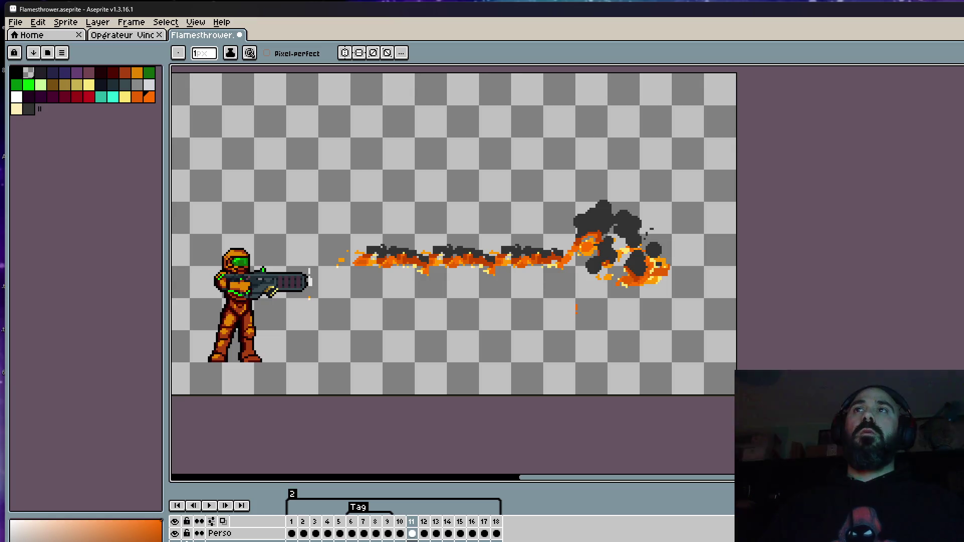
pyautogui.scroll(-2, 578, 201)
pyautogui.press('Left')
pyautogui.press('Left')
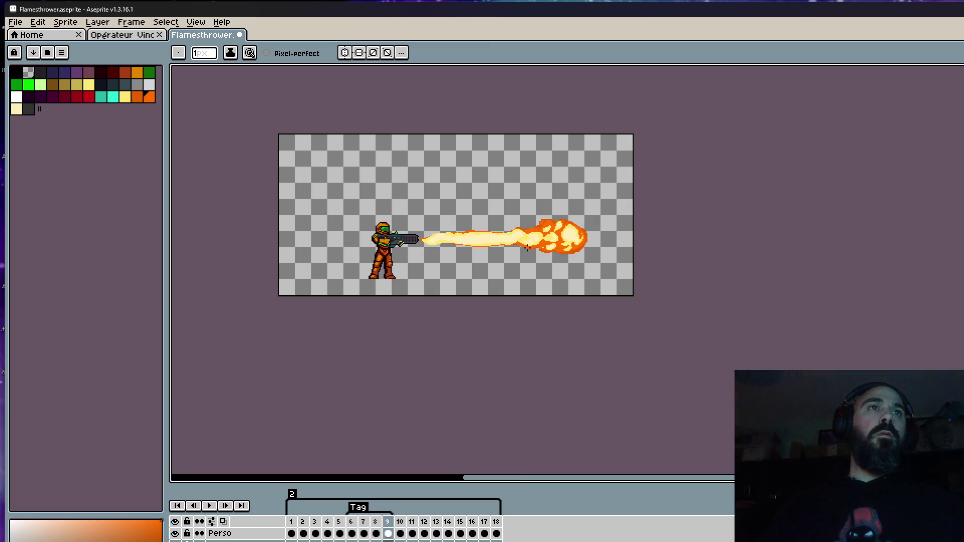
pyautogui.press('Right')
pyautogui.press('Right')
pyautogui.scroll(4, 523, 221)
pyautogui.press('Left')
pyautogui.press('Right')
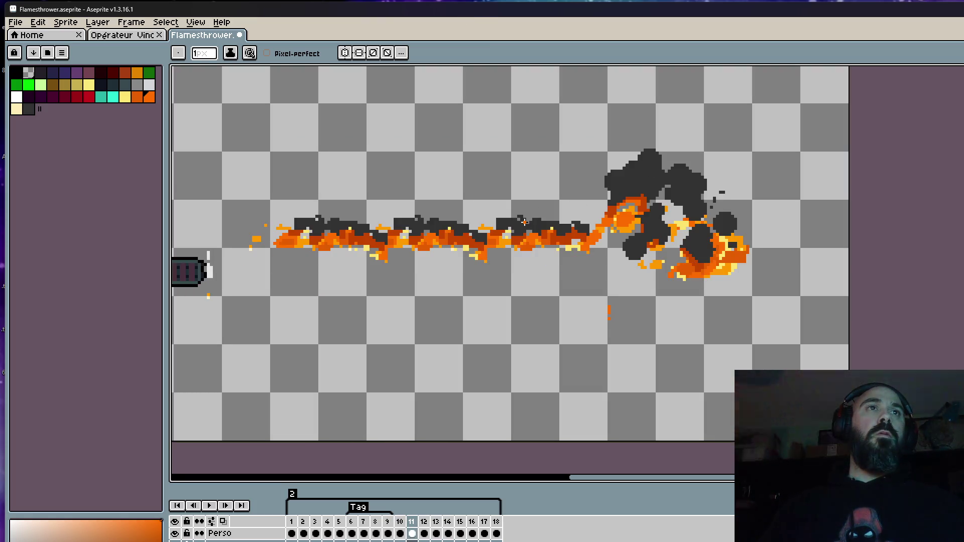
pyautogui.scroll(2, 533, 224)
# Step: Pick the dark smoke grey and paint a large 6px smoke blob over the stream
pyautogui.keyDown('alt'); pyautogui.click(539, 224); pyautogui.keyUp('alt')
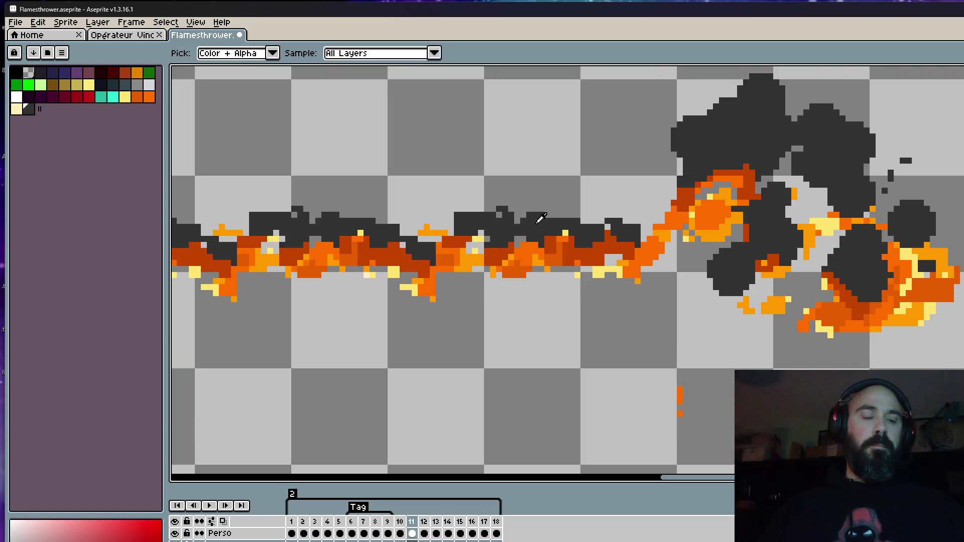
pyautogui.press('+')
pyautogui.press('+')
pyautogui.press('+')
pyautogui.click(451, 212)
pyautogui.hotkey('ctrl', 'z')
pyautogui.press('+')
pyautogui.press('+')
pyautogui.click(474, 219)
# Step: Dab rounded dark grey smoke bumps along the smoke's top, rightward toward the burst
pyautogui.click(482, 213)
pyautogui.hotkey('ctrl', 'z')
pyautogui.click(490, 239)
pyautogui.click(503, 204)
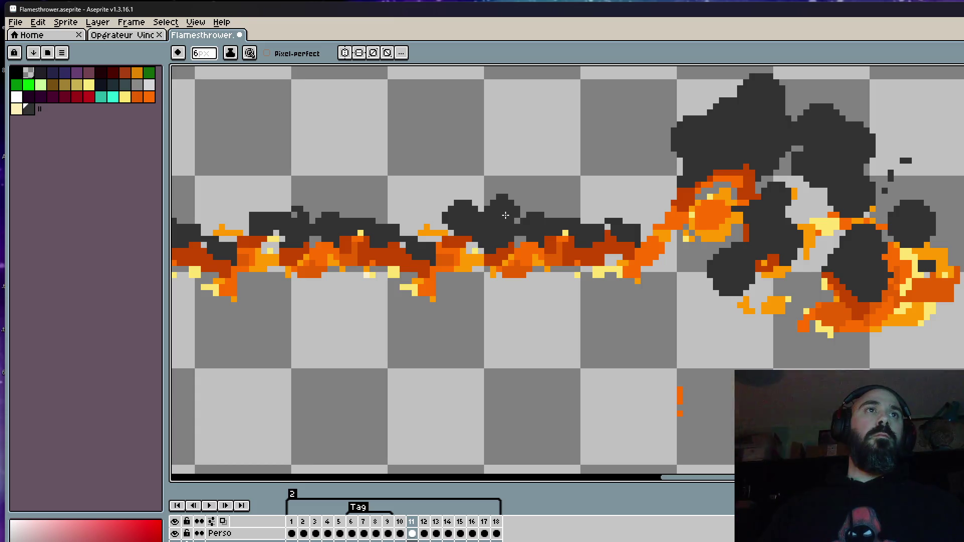
pyautogui.click(536, 211)
pyautogui.click(568, 220)
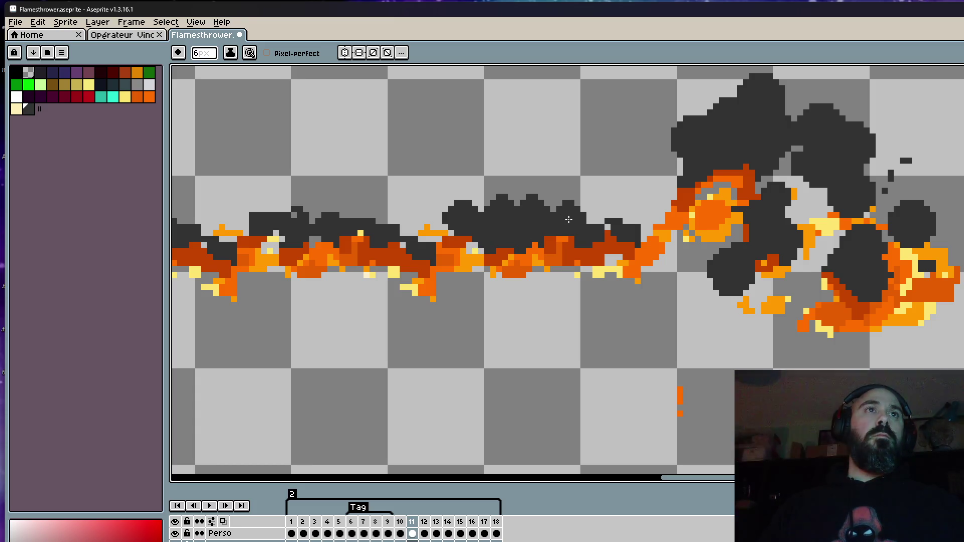
pyautogui.click(610, 223)
# Step: Flip between frames 10 and 11 to check the thickened smoke
pyautogui.hscroll(-1, 611, 222)
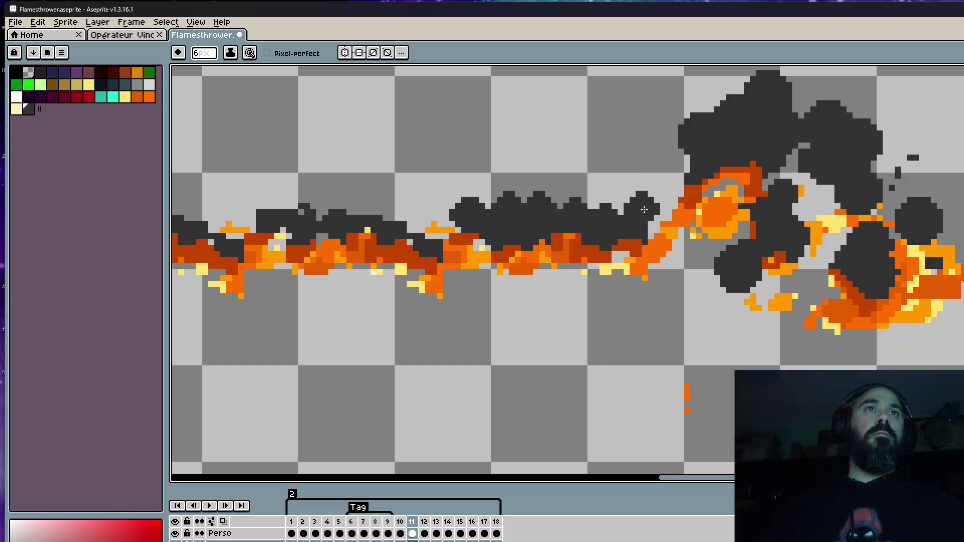
pyautogui.scroll(-3, 650, 195)
pyautogui.scroll(2, 648, 195)
pyautogui.press('Left')
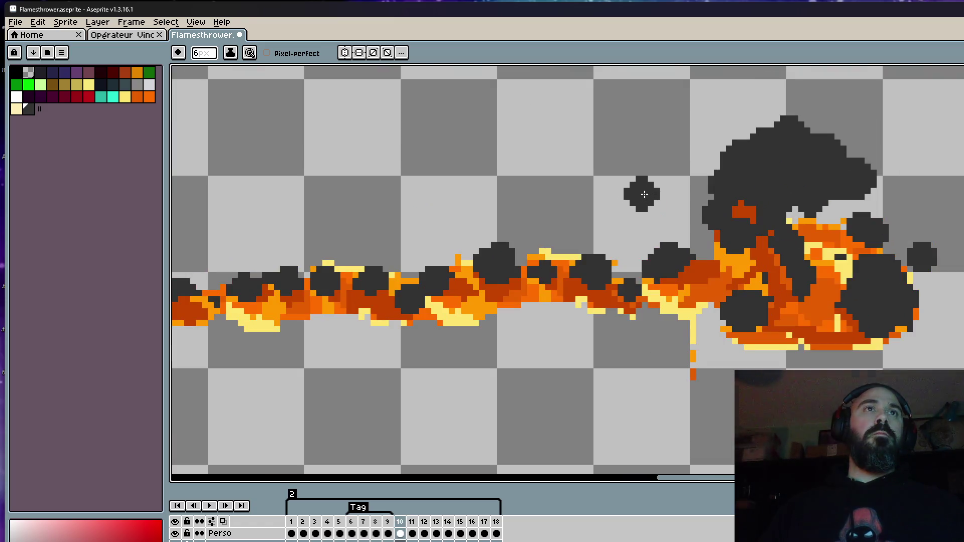
pyautogui.press('Right')
pyautogui.scroll(1, 645, 201)
pyautogui.scroll(-3, 648, 229)
pyautogui.press('Left')
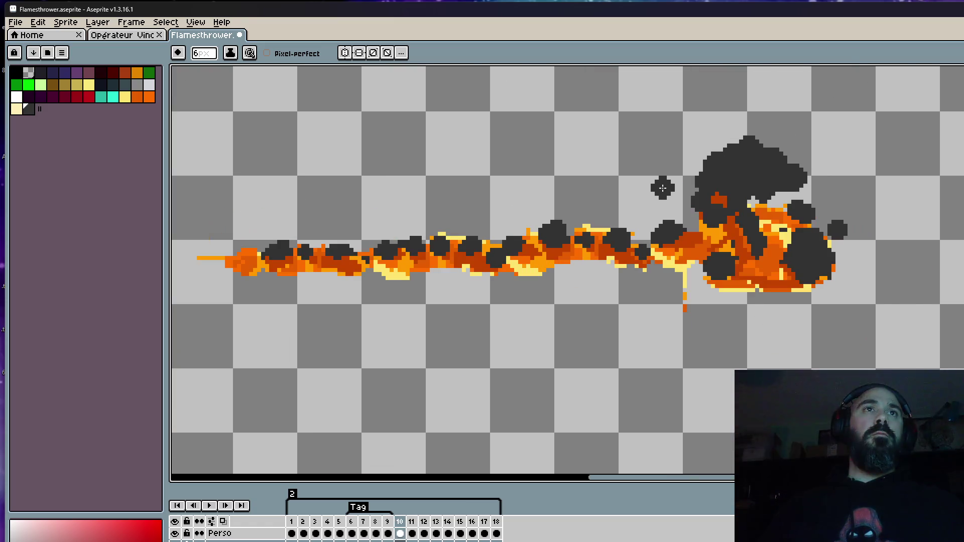
pyautogui.press('Right')
pyautogui.press('Left')
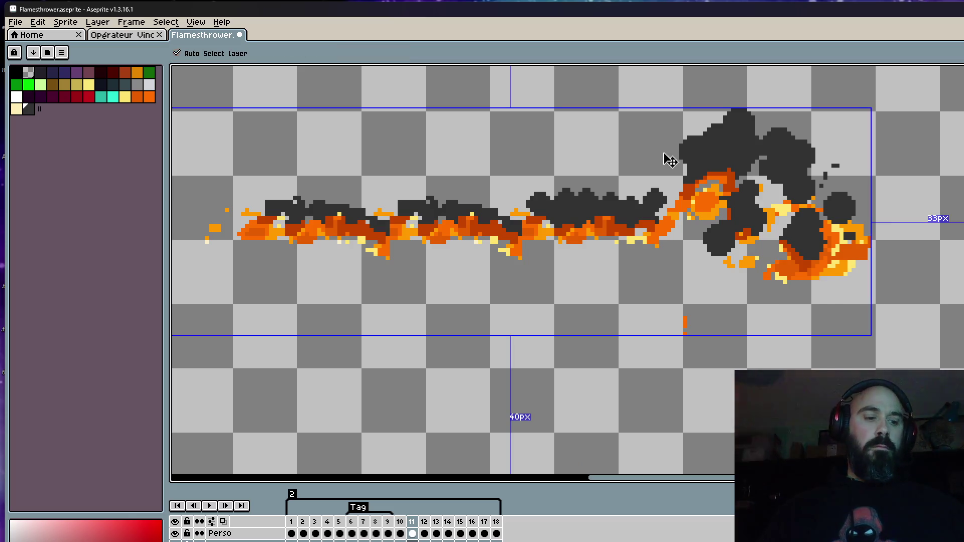
pyautogui.scroll(2, 670, 166)
pyautogui.press('Right')
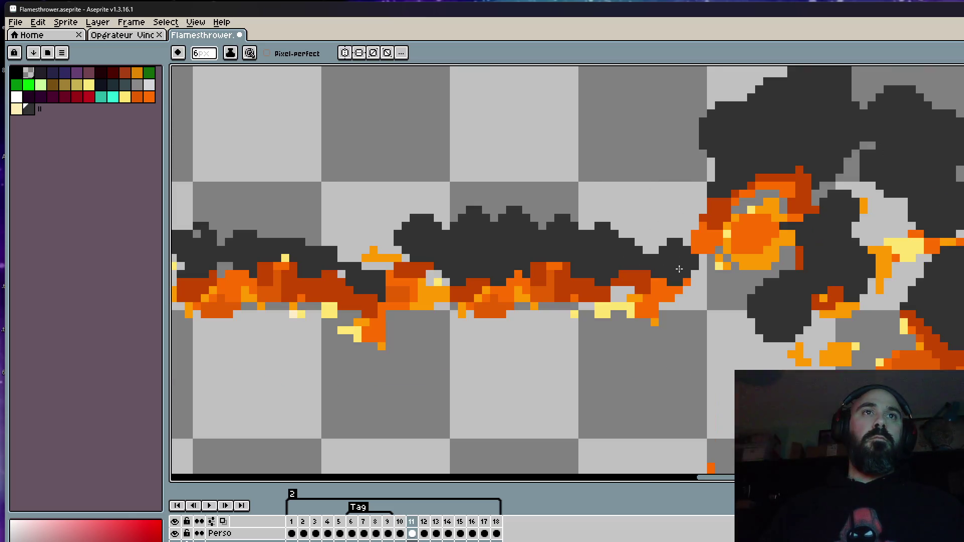
pyautogui.press('Left')
pyautogui.press('Right')
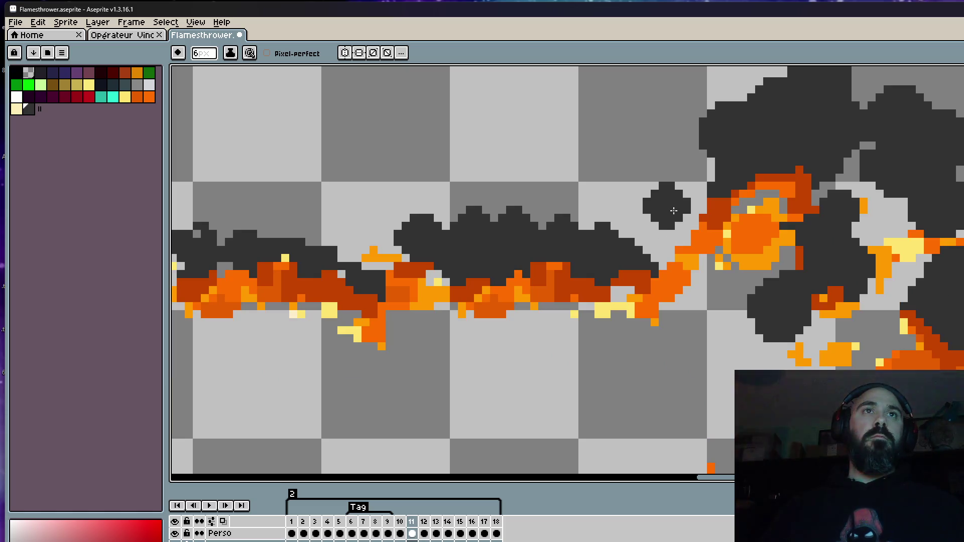
pyautogui.scroll(-2, 693, 235)
pyautogui.press('Left')
pyautogui.press('Right')
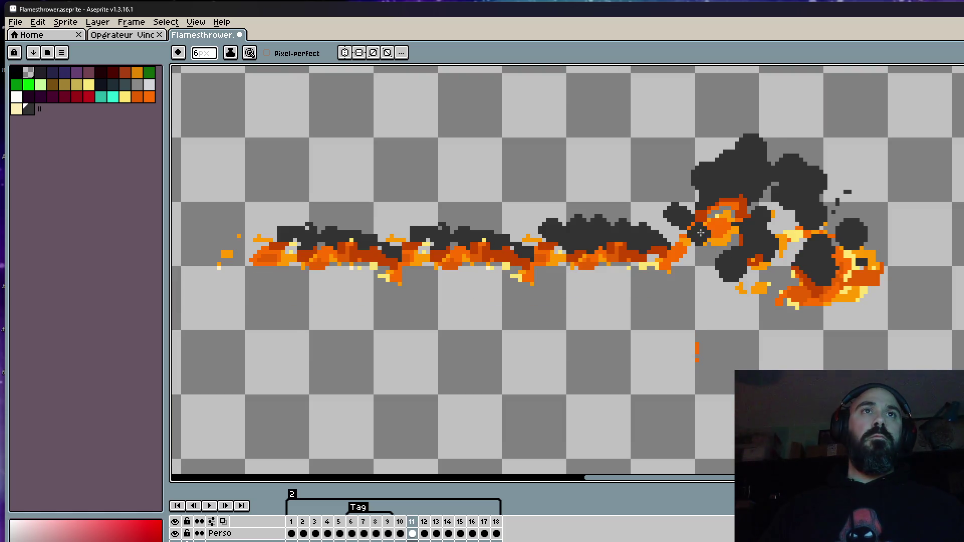
# Step: Flip between frames 11 and 12 to compare their smoke
pyautogui.scroll(-1, 695, 211)
pyautogui.press('Right')
pyautogui.press('Left')
pyautogui.press('Right')
pyautogui.scroll(2, 693, 206)
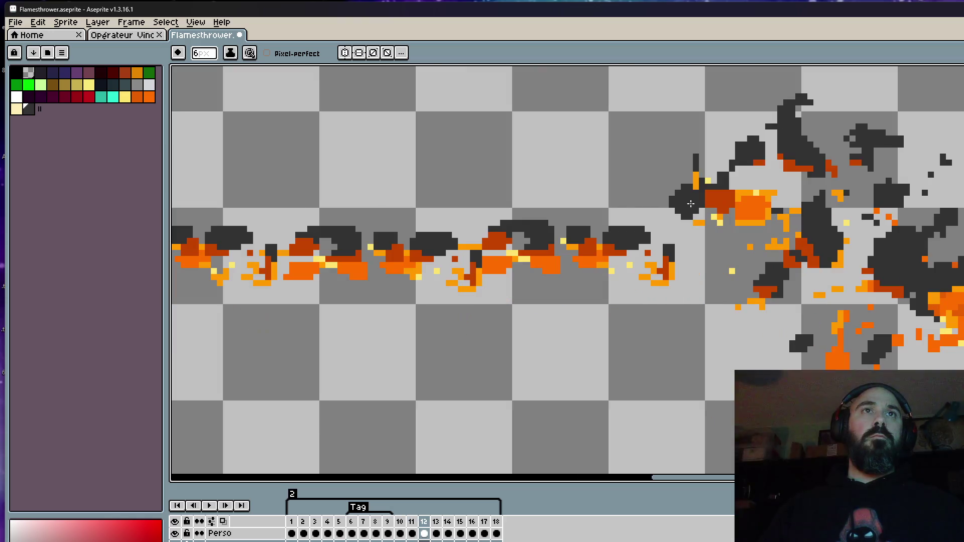
pyautogui.press('Left')
pyautogui.scroll(-1, 692, 189)
pyautogui.press('Right')
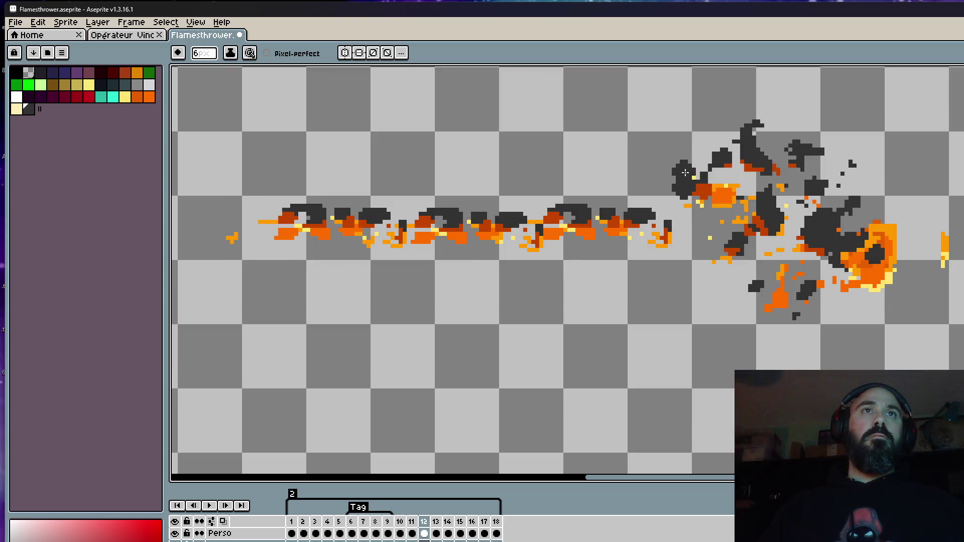
pyautogui.scroll(-4, 688, 180)
pyautogui.press('Left')
pyautogui.press('Right')
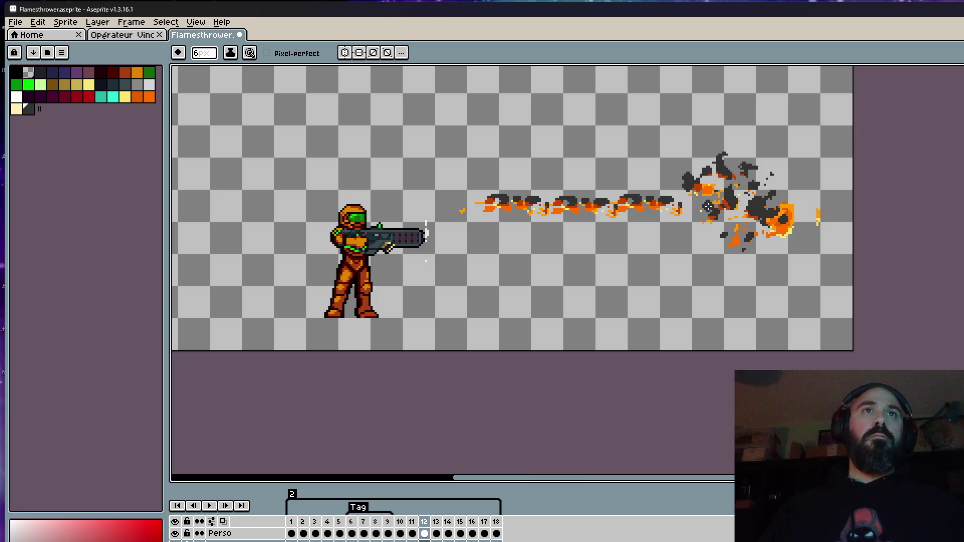
pyautogui.scroll(5, 681, 193)
pyautogui.scroll(-3, 689, 229)
pyautogui.press('Left')
pyautogui.press('Right')
# Step: Compare frame 11 with frame 10 and zoom in on frame 11's smoke
pyautogui.press('Left')
pyautogui.press('Left')
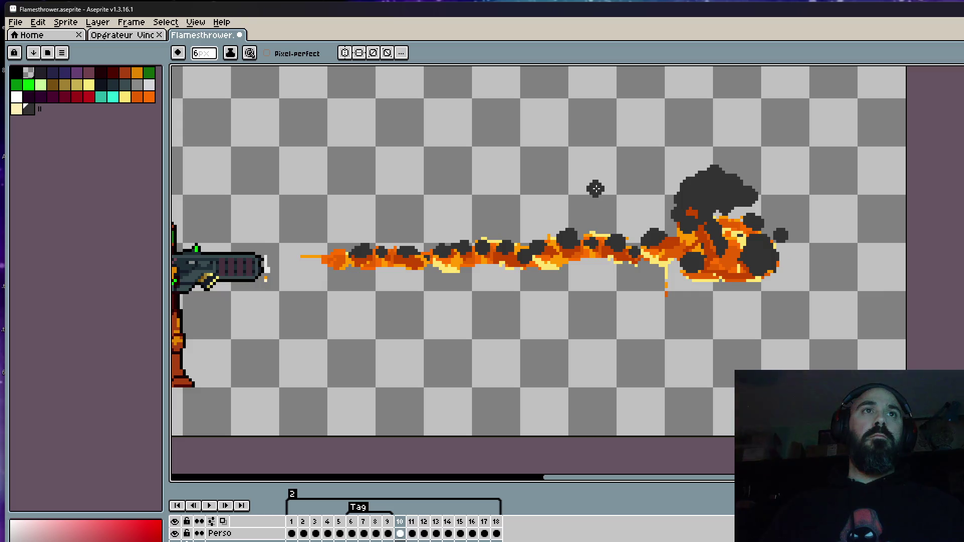
pyautogui.press('Right')
pyautogui.scroll(2, 574, 203)
pyautogui.scroll(1, 573, 204)
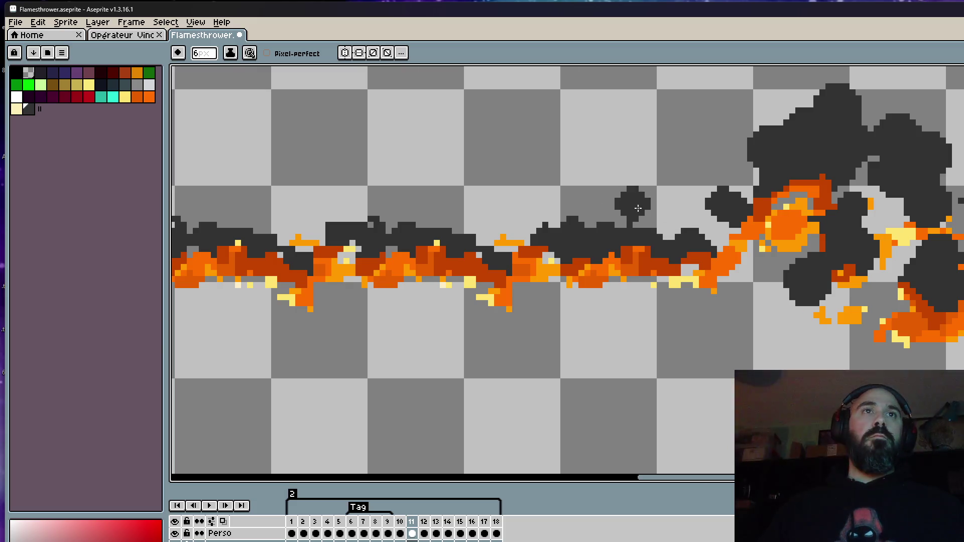
pyautogui.scroll(-3, 653, 205)
pyautogui.press('Left')
pyautogui.press('Right')
pyautogui.scroll(4, 641, 200)
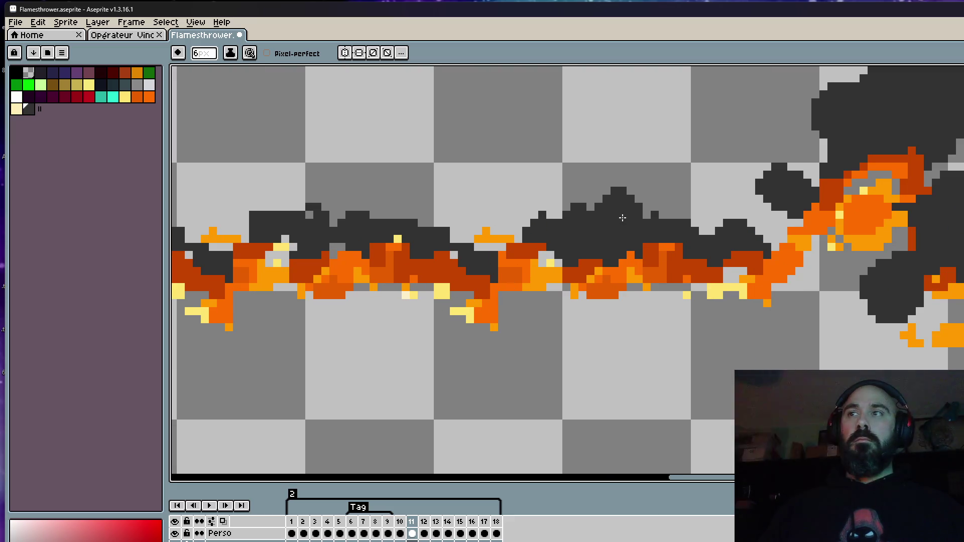
pyautogui.scroll(3, 623, 217)
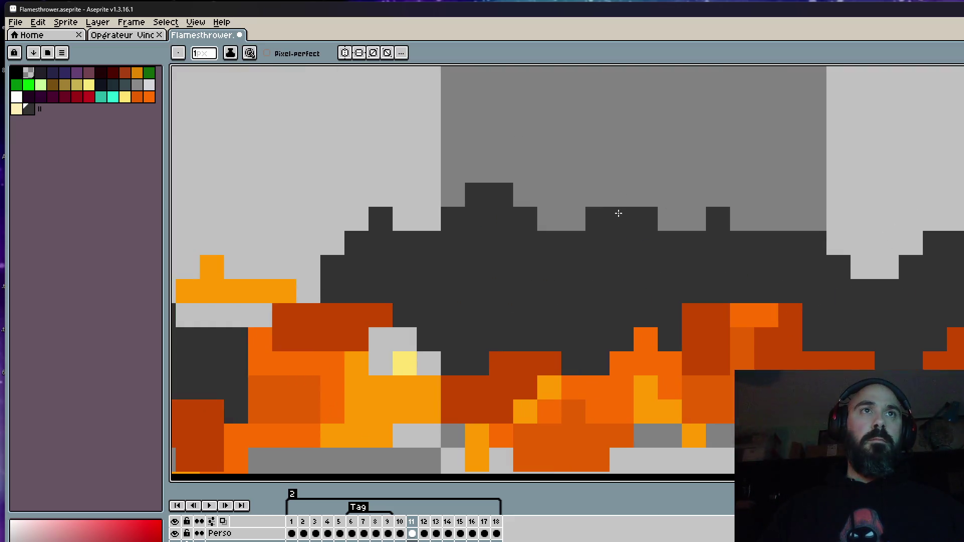
# Step: Erase small pixel gaps and a column inside frame 11's dark smoke
pyautogui.click(550, 267)
pyautogui.moveTo(525, 289); pyautogui.dragTo(525, 316)
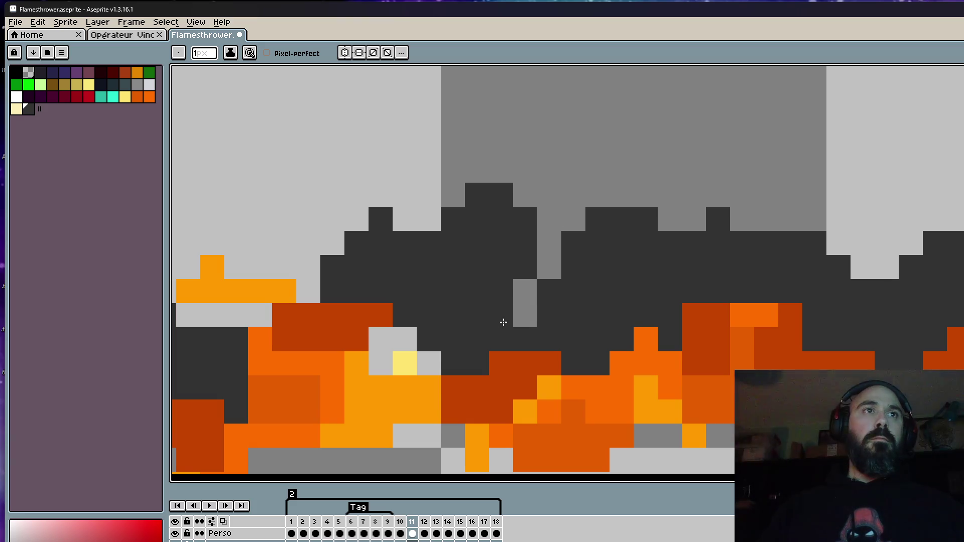
pyautogui.click(501, 340)
pyautogui.click(574, 340)
pyautogui.moveTo(574, 243)
pyautogui.mouseDown()
pyautogui.moveTo(574, 294)
pyautogui.moveTo(550, 339)
pyautogui.mouseUp()
pyautogui.moveTo(598, 315); pyautogui.dragTo(622, 340)
pyautogui.click(525, 340)
# Step: Compare the carved smoke against frames 9 and 10
pyautogui.scroll(-2, 694, 297)
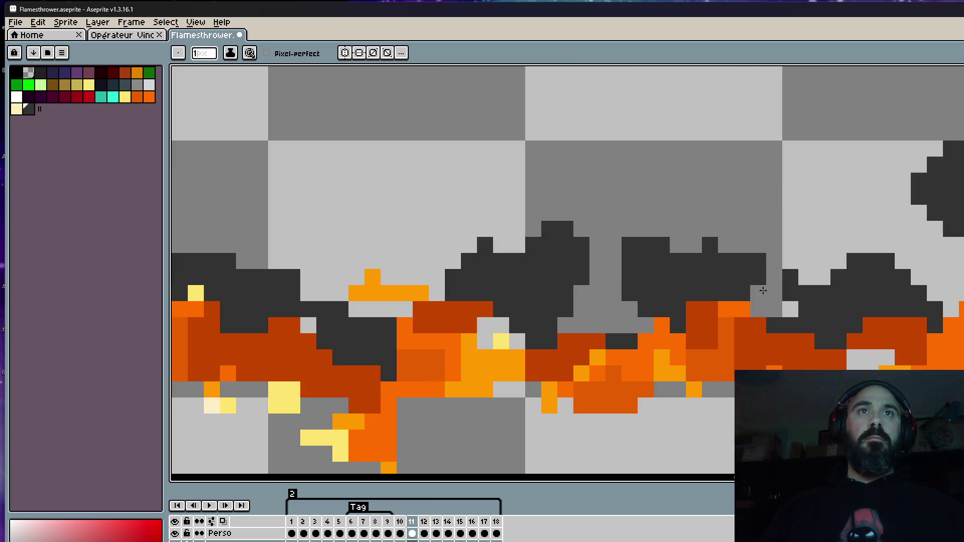
pyautogui.scroll(-3, 781, 286)
pyautogui.scroll(-2, 780, 286)
pyautogui.press('Left')
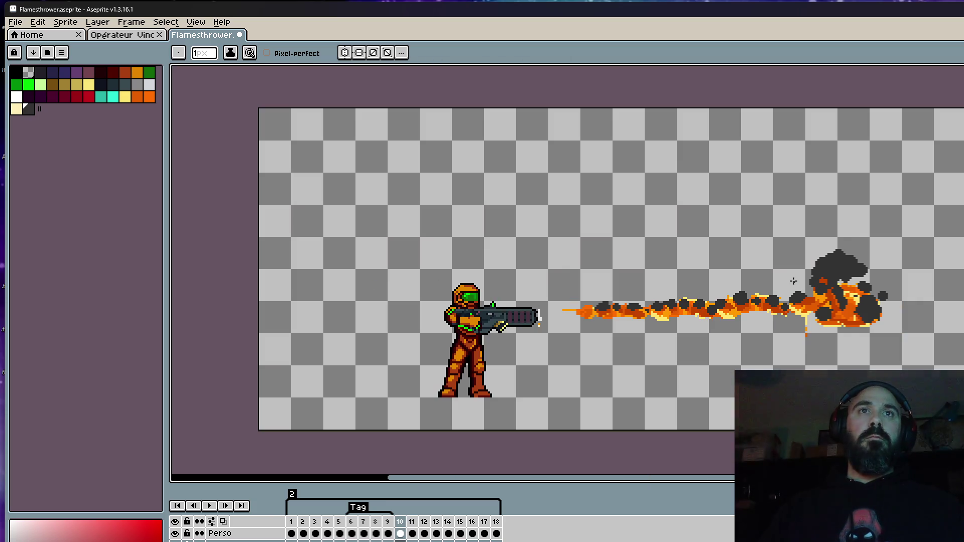
pyautogui.press('Right')
pyautogui.scroll(4, 785, 298)
pyautogui.press('Left')
pyautogui.press('Right')
pyautogui.scroll(2, 785, 298)
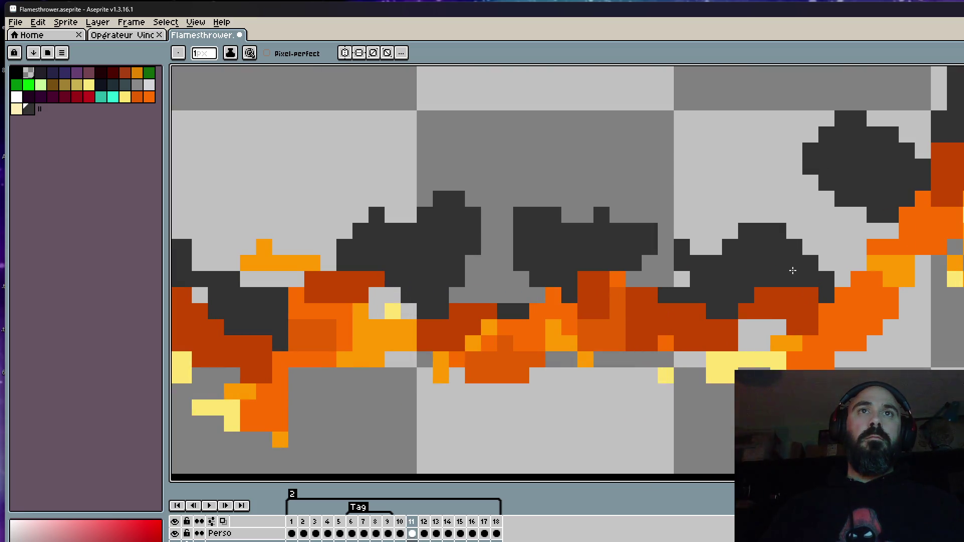
pyautogui.scroll(-2, 862, 220)
pyautogui.press('Left')
pyautogui.press('Right')
pyautogui.press('Left')
pyautogui.scroll(-1, 846, 230)
pyautogui.scroll(-2, 854, 278)
pyautogui.press('Left')
pyautogui.press('Right')
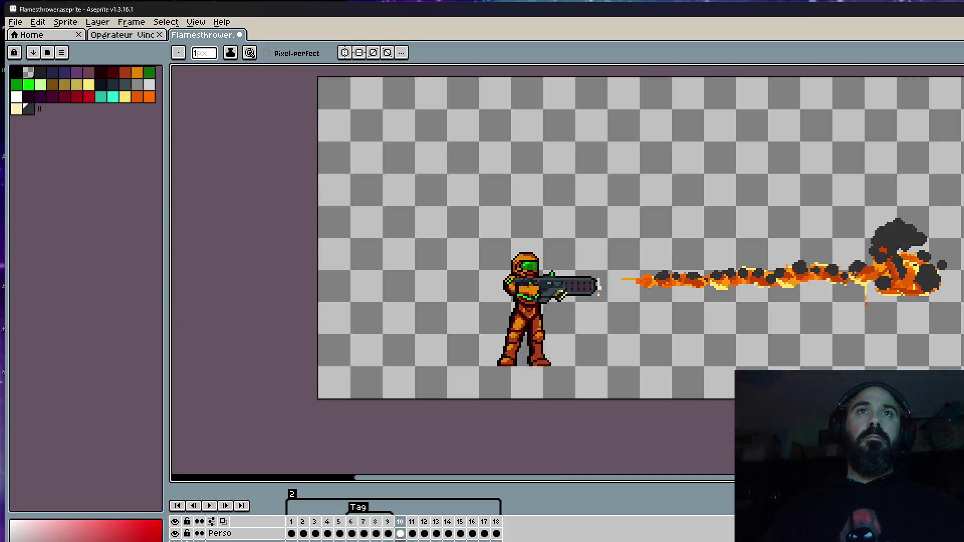
pyautogui.press('Right')
pyautogui.scroll(8, 824, 261)
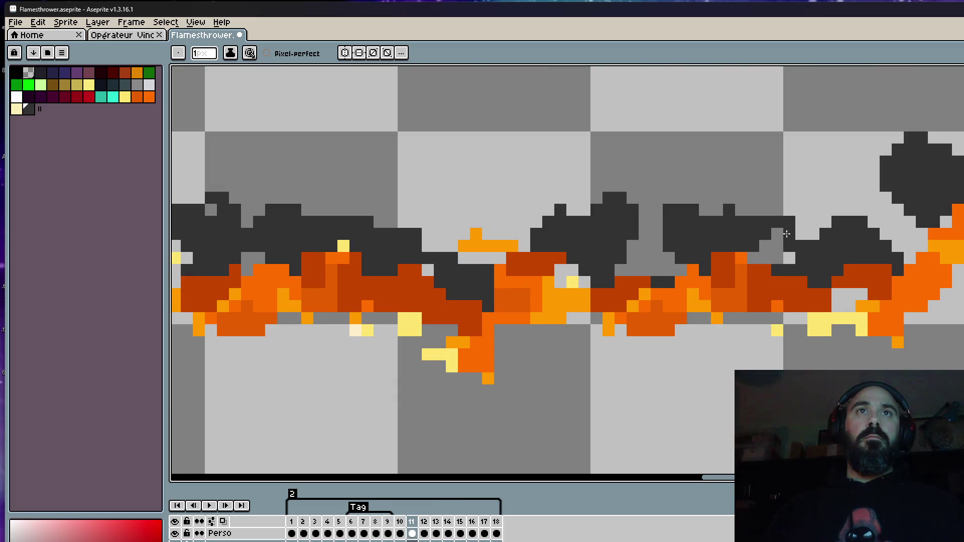
# Step: Trim the smoke's top edge and redraw it with dark pixels near the fireball
pyautogui.moveTo(783, 256); pyautogui.dragTo(825, 251)
pyautogui.moveTo(826, 248); pyautogui.dragTo(794, 243)
pyautogui.scroll(-5, 833, 251)
pyautogui.scroll(-5, 832, 251)
pyautogui.scroll(4, 878, 232)
pyautogui.scroll(2, 878, 233)
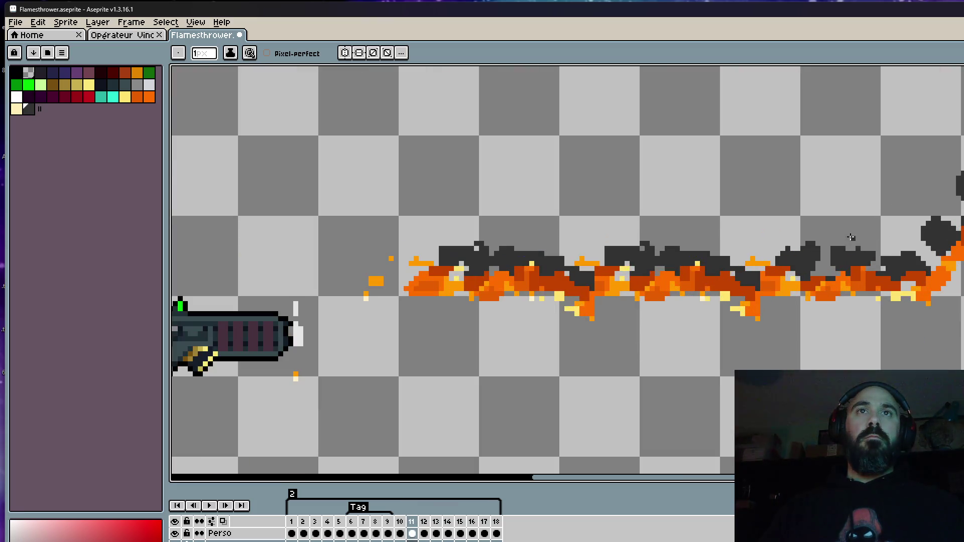
pyautogui.scroll(4, 838, 269)
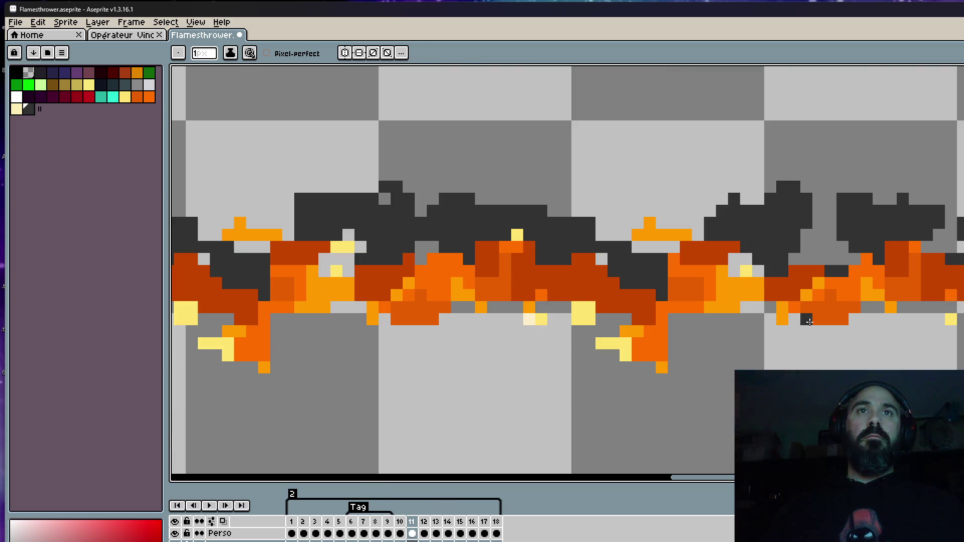
pyautogui.scroll(-5, 771, 297)
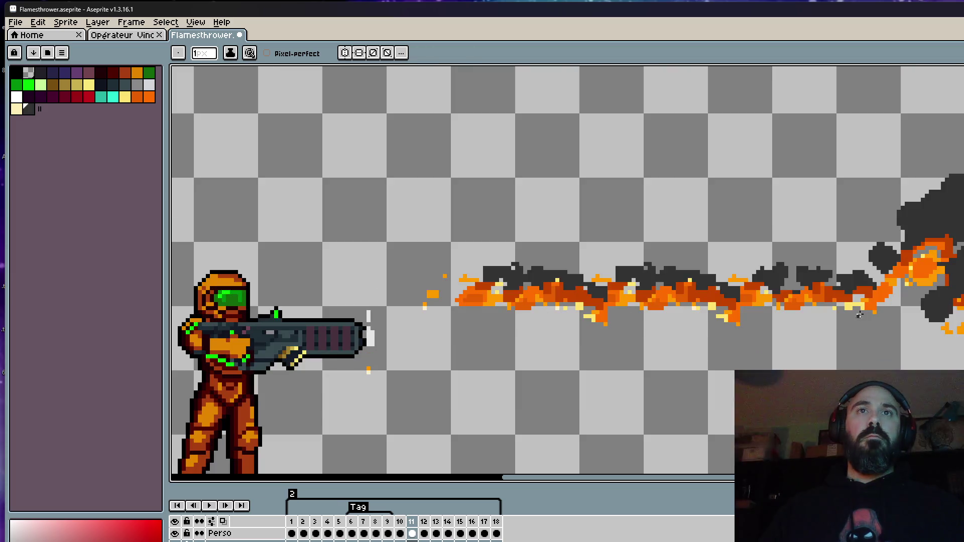
pyautogui.scroll(3, 859, 312)
pyautogui.scroll(2, 853, 289)
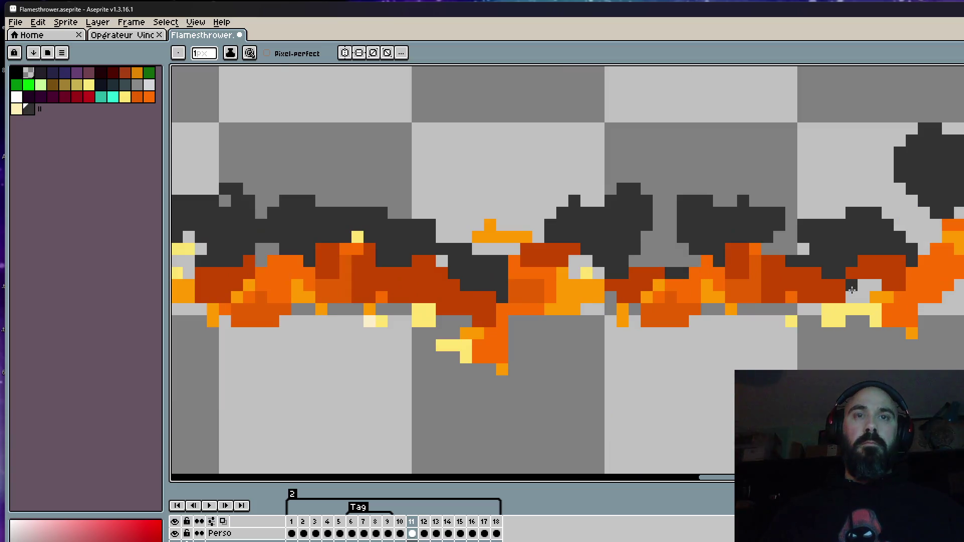
# Step: Sample the flame's orange and recolour a dark-red flame pixel with it
pyautogui.keyDown('alt'); pyautogui.click(913, 306); pyautogui.keyUp('alt')
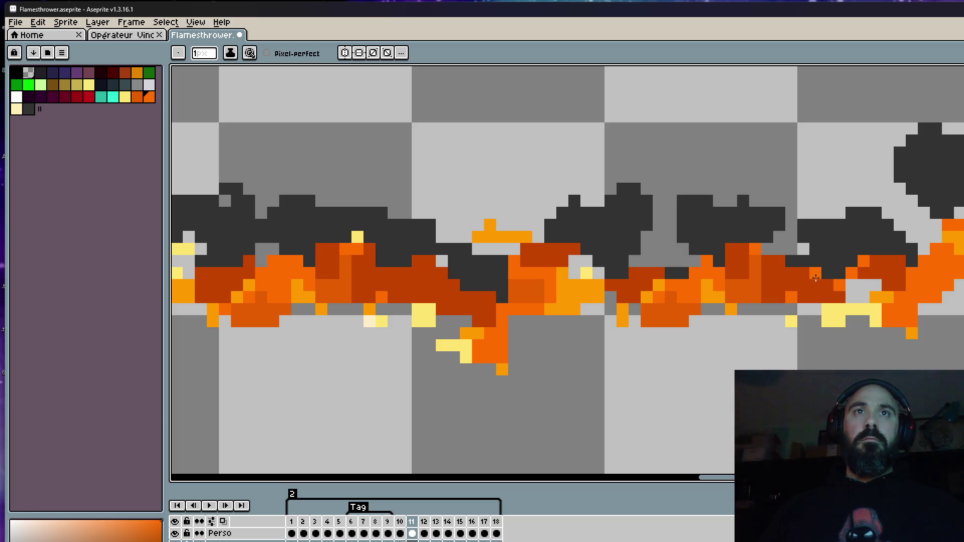
pyautogui.click(731, 250)
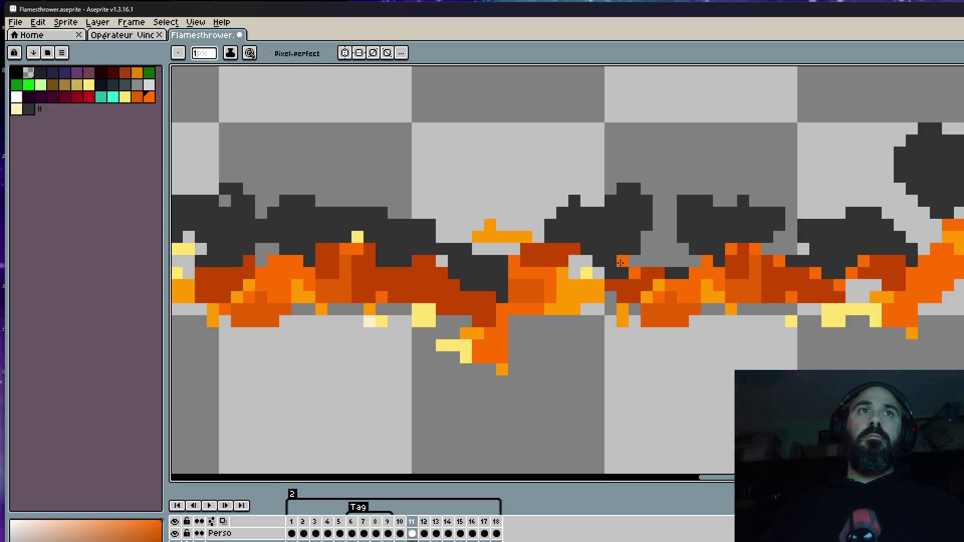
pyautogui.scroll(-3, 670, 290)
pyautogui.scroll(3, 742, 302)
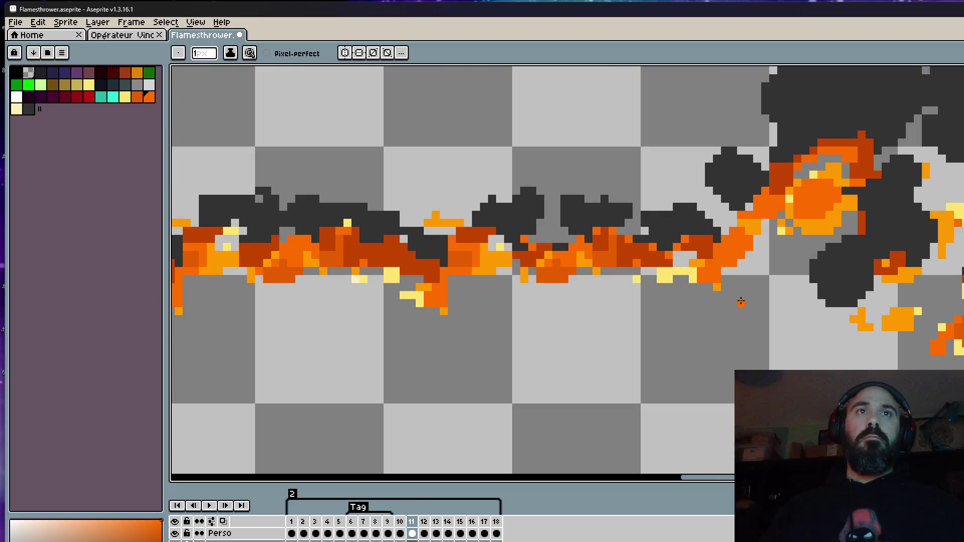
pyautogui.press('Right')
pyautogui.press('Left')
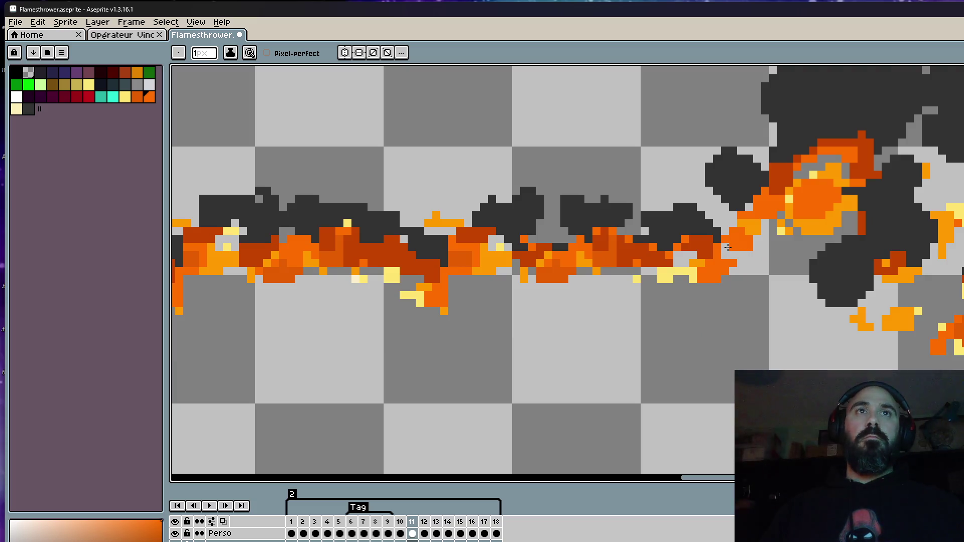
pyautogui.scroll(-3, 736, 260)
pyautogui.press('Left')
pyautogui.press('Right')
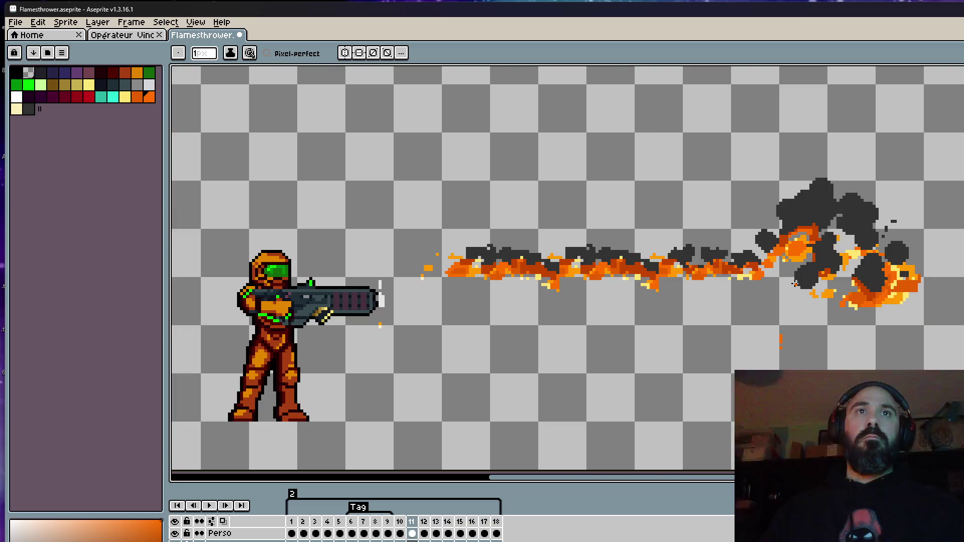
# Step: Toggle between frames 10 and 11 to compare the flame stream
pyautogui.press('Left')
pyautogui.press('Right')
pyautogui.press('Left')
pyautogui.press('Right')
pyautogui.press('Left')
pyautogui.press('Right')
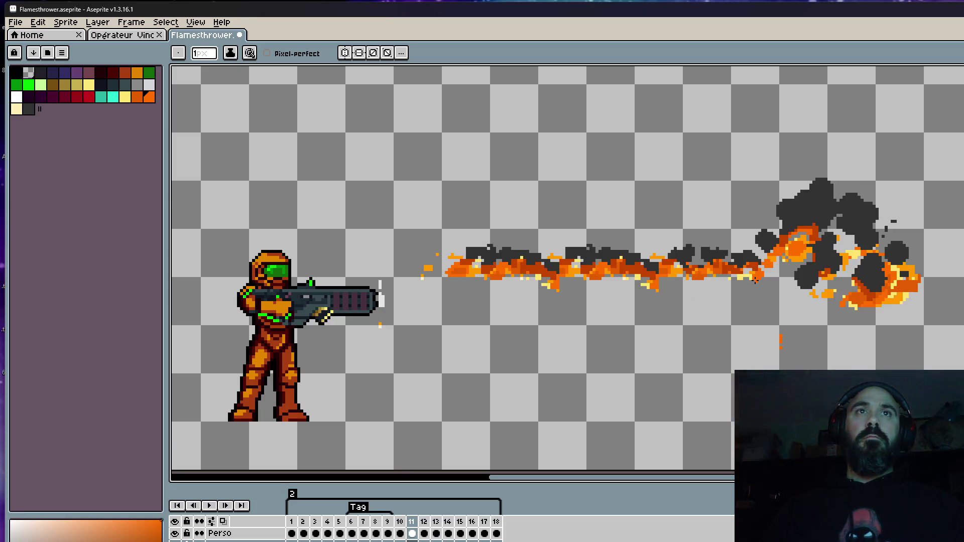
pyautogui.scroll(-3, 754, 297)
pyautogui.press('Left')
pyautogui.press('Right')
pyautogui.scroll(2, 754, 298)
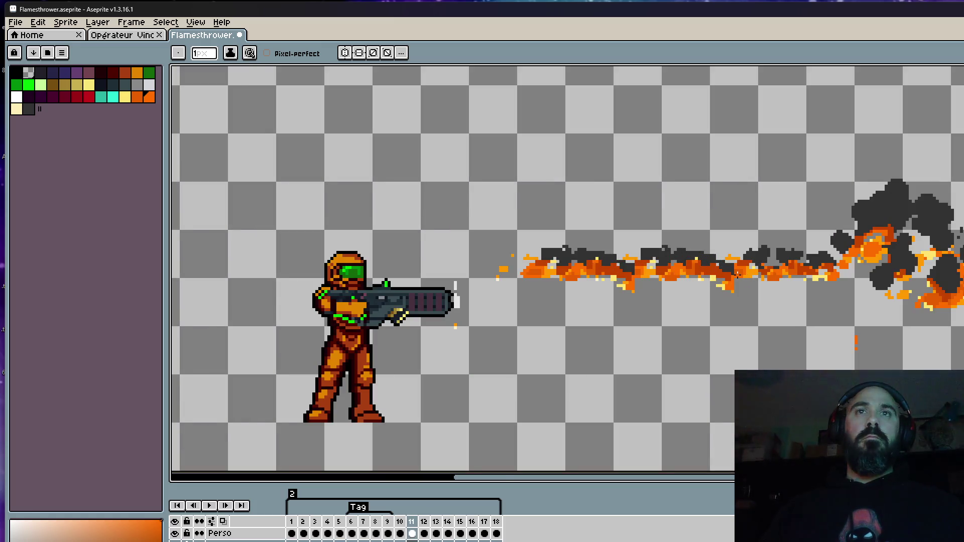
pyautogui.scroll(2, 737, 275)
pyautogui.scroll(1, 753, 298)
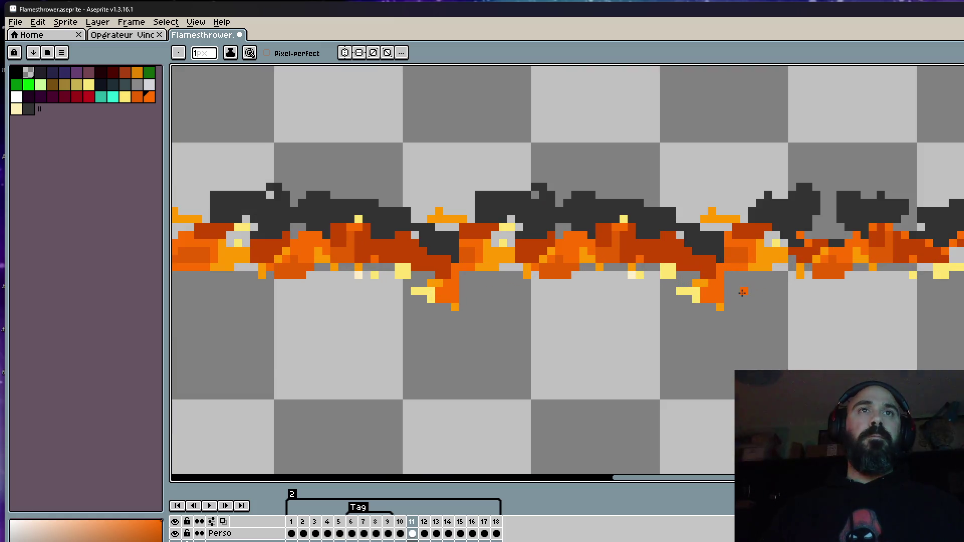
pyautogui.scroll(-3, 701, 293)
pyautogui.press('Left')
pyautogui.press('Right')
pyautogui.scroll(3, 714, 261)
pyautogui.scroll(1, 726, 218)
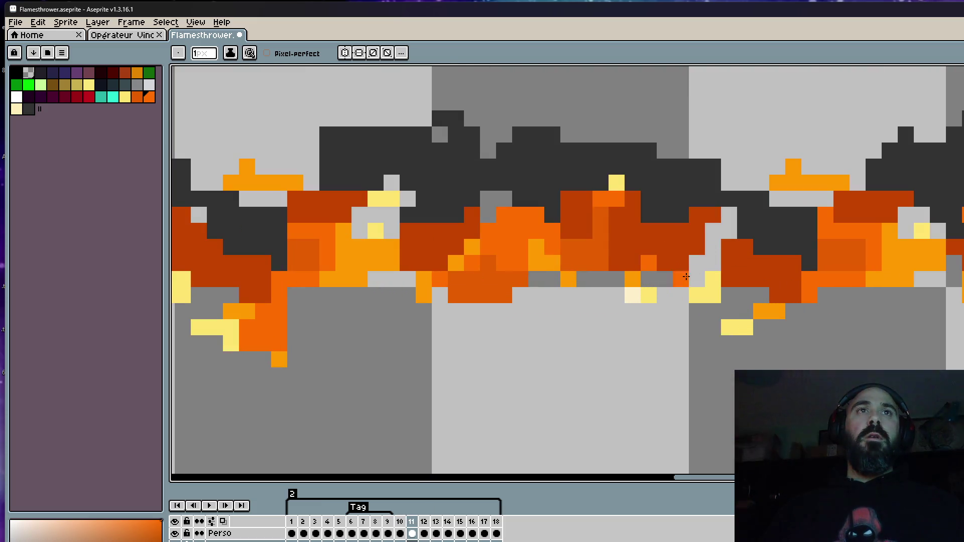
pyautogui.scroll(-4, 703, 271)
pyautogui.scroll(1, 695, 275)
pyautogui.scroll(2, 692, 275)
pyautogui.scroll(-2, 692, 276)
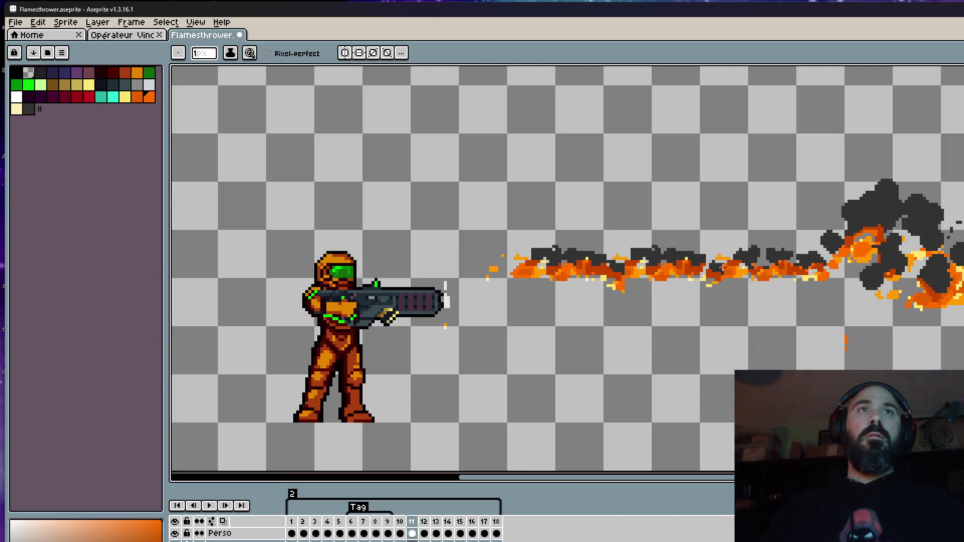
pyautogui.scroll(2, 714, 269)
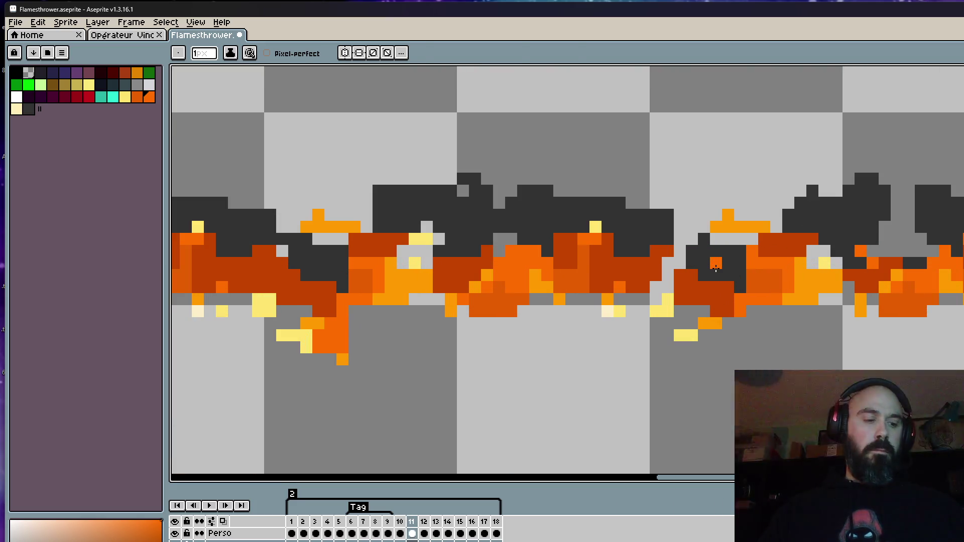
# Step: Shift a small block of flame pixels with the rectangular marquee
pyautogui.press('m')
pyautogui.scroll(3, 726, 241)
pyautogui.moveTo(710, 239)
pyautogui.mouseDown()
pyautogui.moveTo(710, 254)
pyautogui.moveTo(723, 226)
pyautogui.mouseUp()
pyautogui.scroll(-4, 747, 243)
pyautogui.scroll(-3, 747, 243)
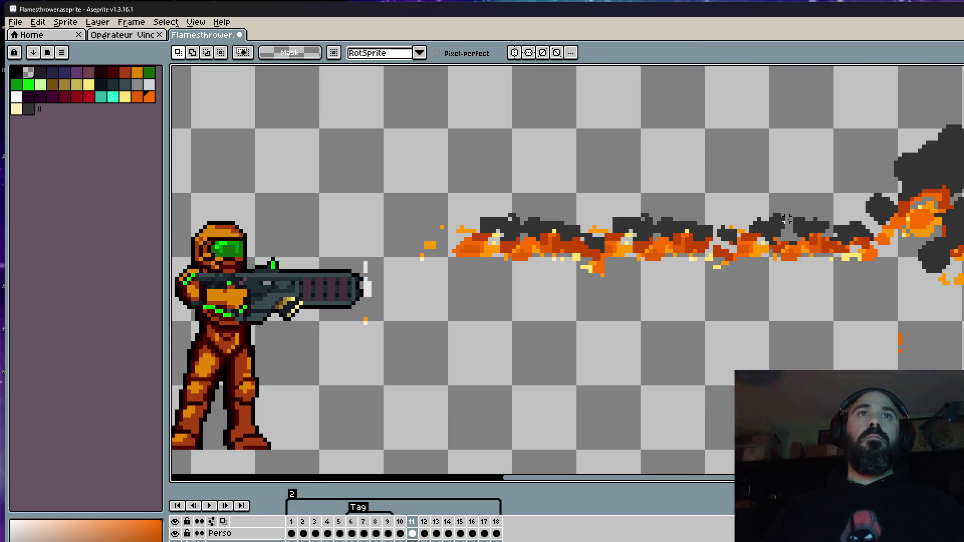
# Step: Play the animation to review the flame blast
pyautogui.scroll(-1, 785, 228)
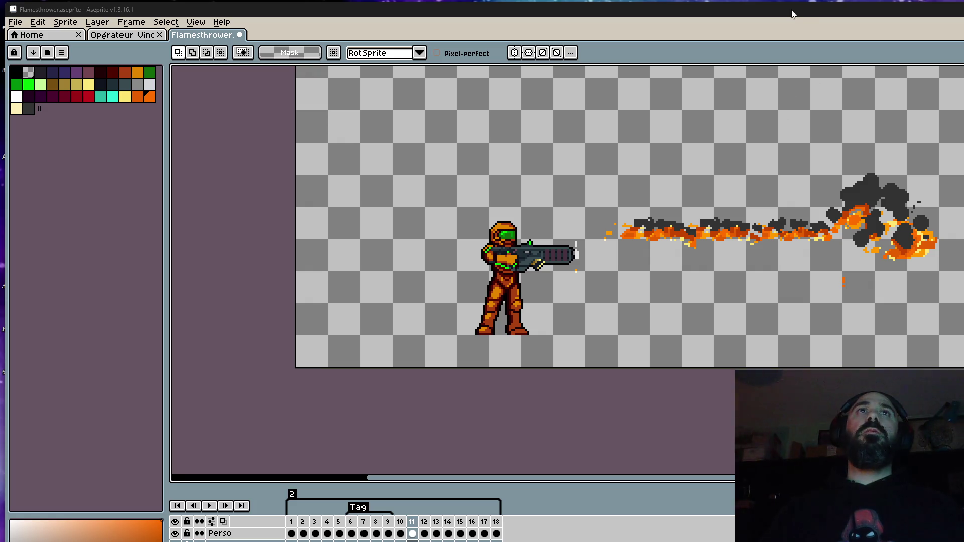
pyautogui.press('Return')
pyautogui.scroll(-2, 804, 166)
pyautogui.scroll(3, 830, 162)
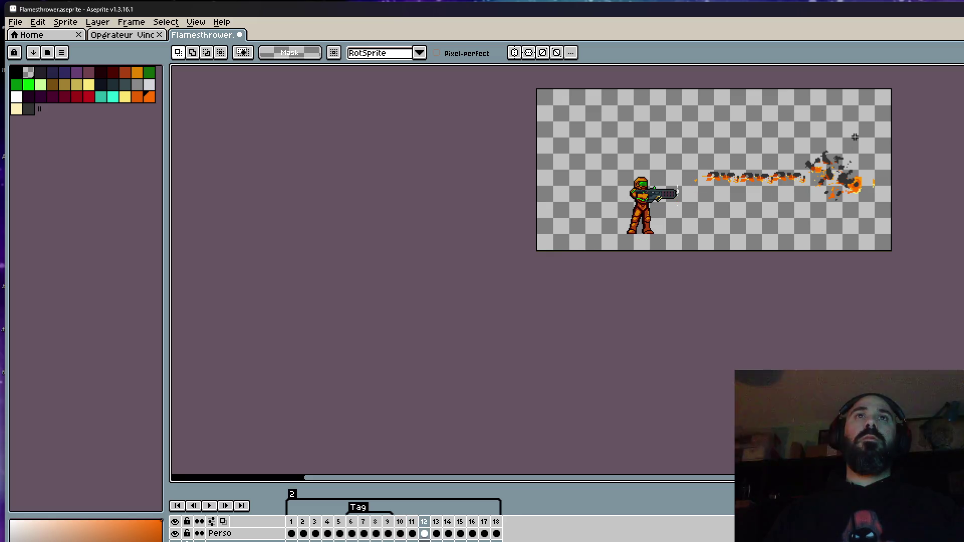
# Step: Compare frames 10, 11 and 12, then settle on frame 11 for editing
pyautogui.press('Left')
pyautogui.press('Right')
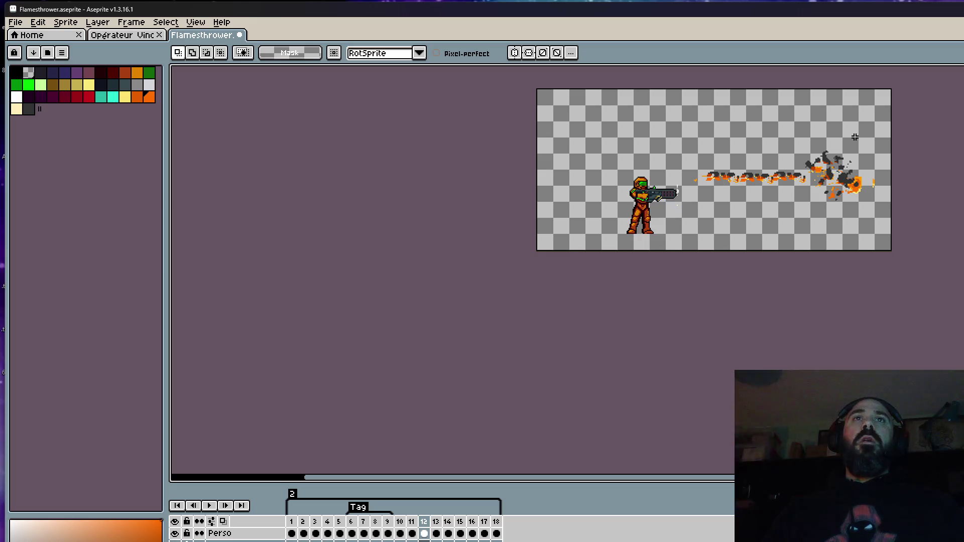
pyautogui.press('Left')
pyautogui.press('Right')
pyautogui.press('Left')
pyautogui.press('Right')
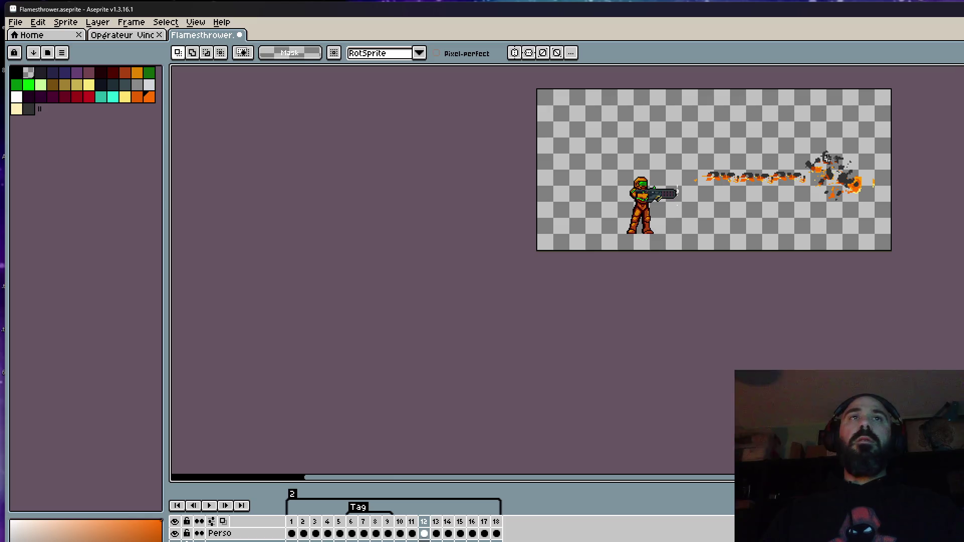
pyautogui.scroll(3, 826, 158)
pyautogui.press('Left')
pyautogui.press('Left')
pyautogui.press('Right')
pyautogui.press('Right')
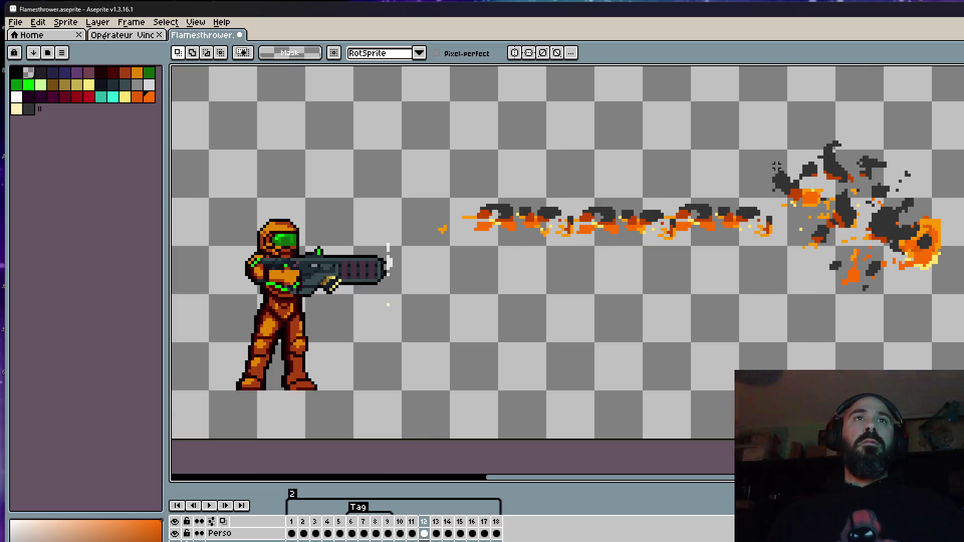
pyautogui.press('Left')
pyautogui.press('Left')
pyautogui.press('Right')
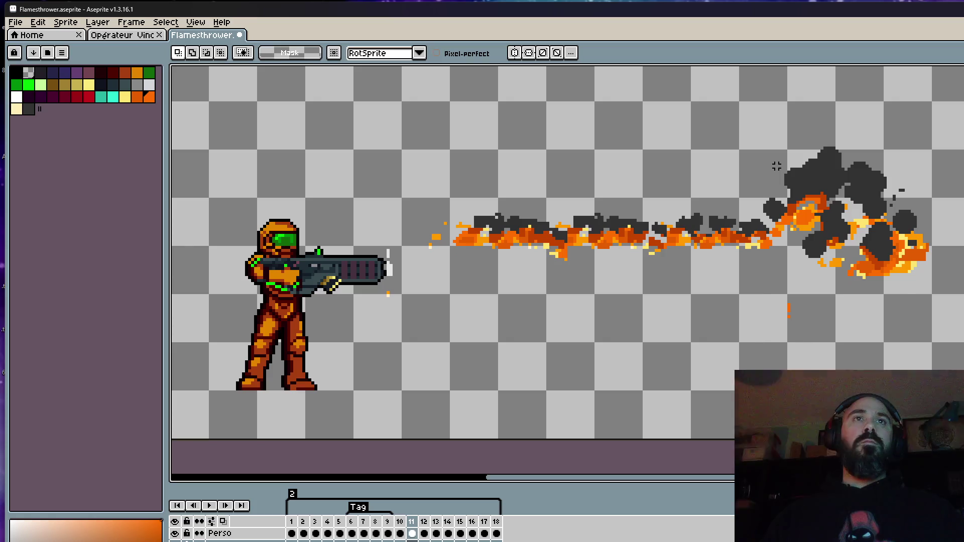
# Step: Eyedrop a colour from the canvas and paint two dark smoke puffs above the flame stream
pyautogui.scroll(2, 698, 223)
pyautogui.scroll(1, 628, 231)
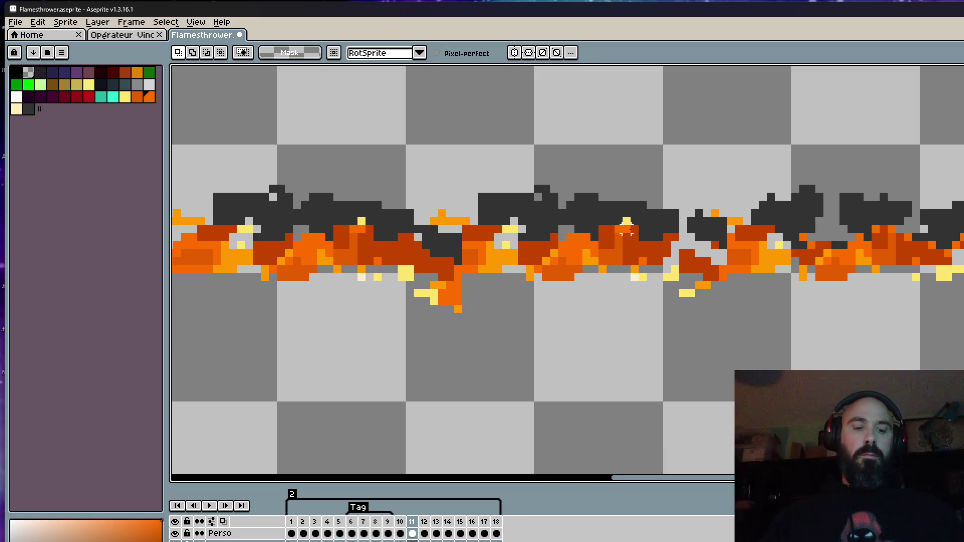
pyautogui.press('i')
pyautogui.click(610, 210)
pyautogui.press('b')
pyautogui.scroll(1, 609, 211)
pyautogui.scroll(-3, 623, 211)
pyautogui.scroll(2, 633, 212)
pyautogui.scroll(3, 635, 212)
pyautogui.moveTo(635, 212); pyautogui.dragTo(634, 190)
pyautogui.moveTo(545, 193)
pyautogui.mouseDown()
pyautogui.moveTo(532, 183)
pyautogui.moveTo(536, 196)
pyautogui.mouseUp()
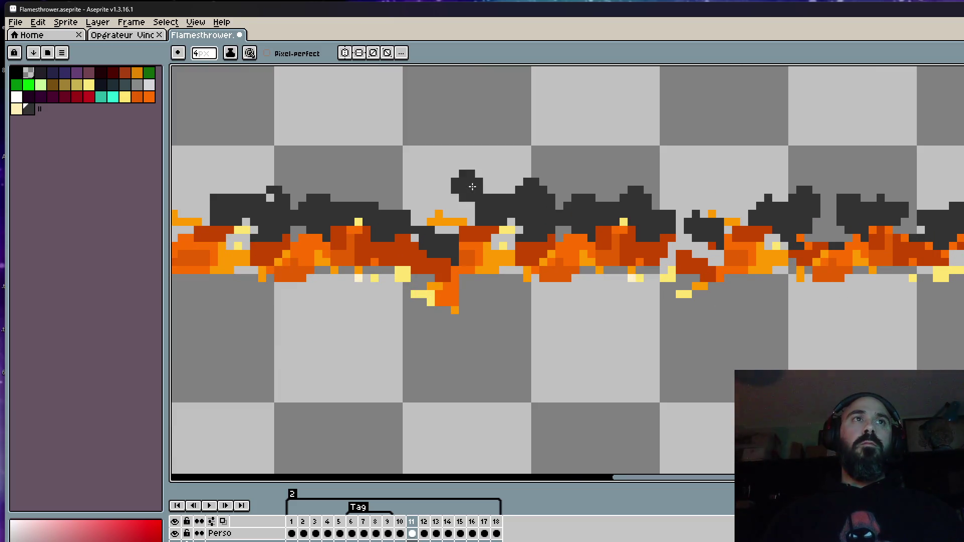
pyautogui.scroll(-2, 494, 176)
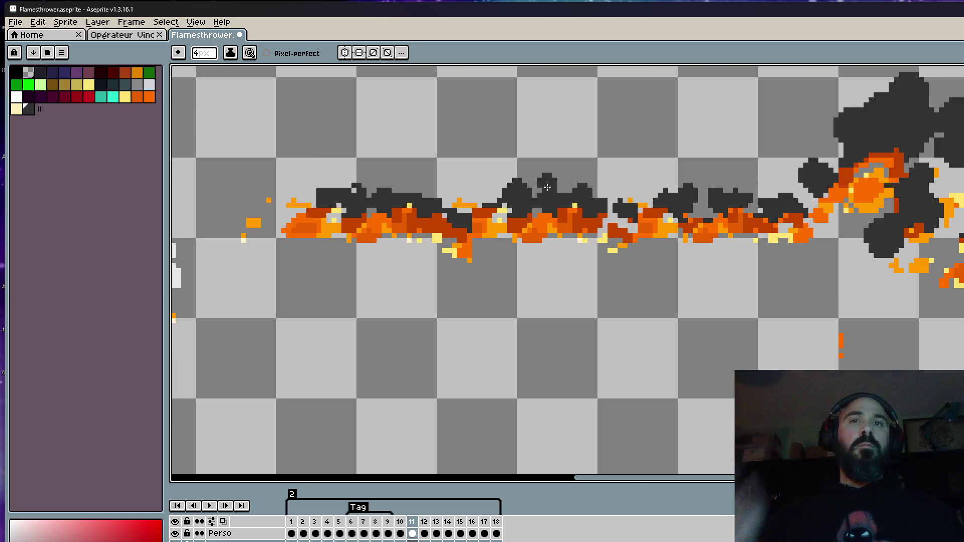
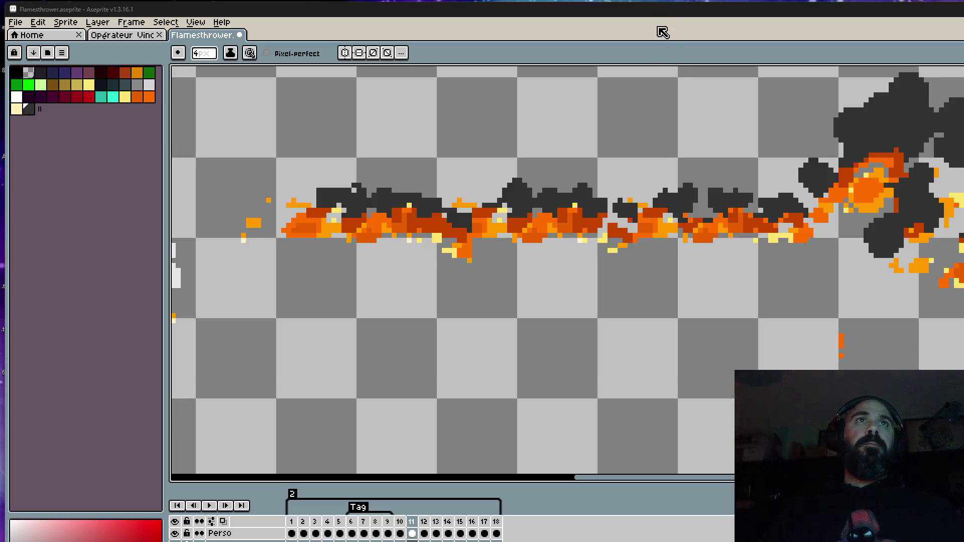
# Step: Zoom in on the flame and flip between frames 10 and 11 to compare the smoke puffs
pyautogui.scroll(-5, 614, 166)
pyautogui.scroll(3, 614, 165)
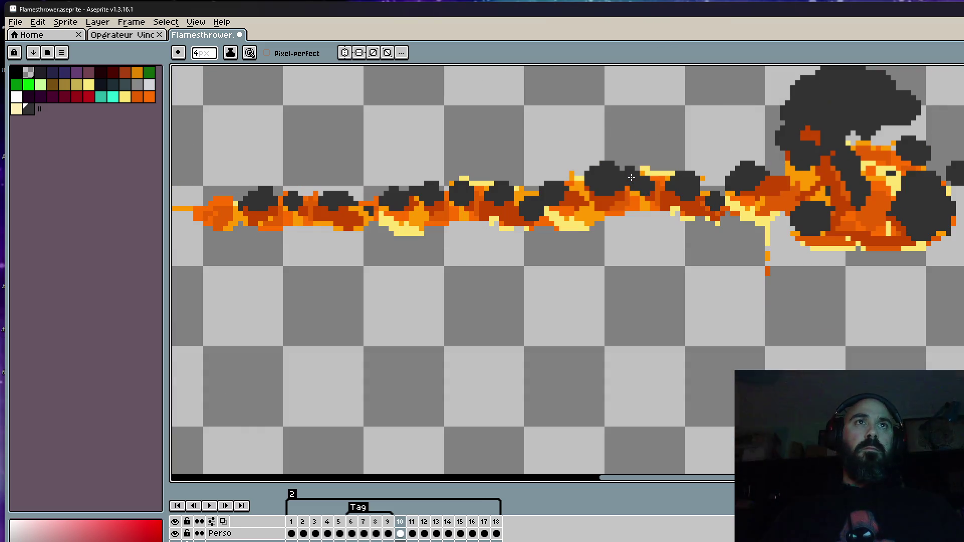
pyautogui.scroll(-1, 520, 142)
pyautogui.scroll(-2, 521, 142)
pyautogui.scroll(2, 482, 120)
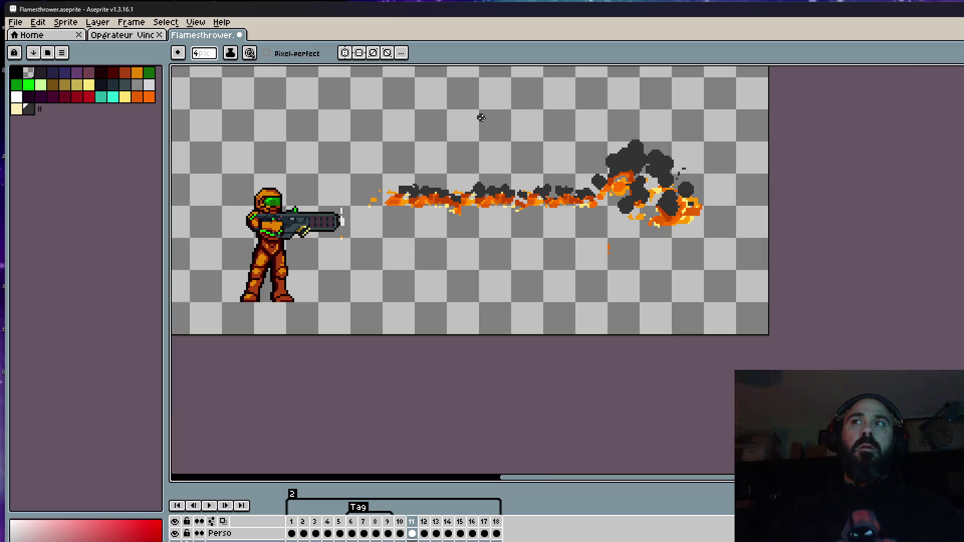
pyautogui.press('Left')
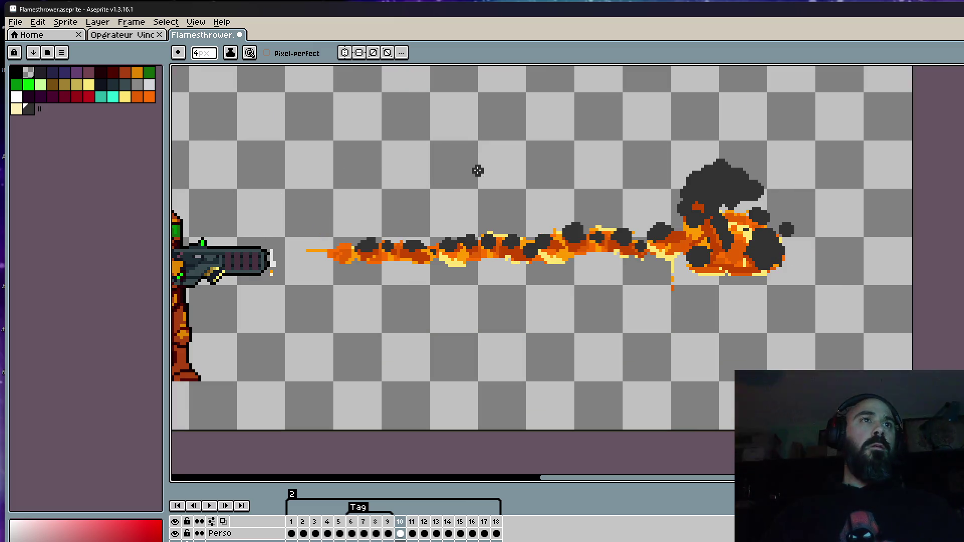
pyautogui.press('Right')
pyautogui.press('Left')
pyautogui.press('Right')
pyautogui.press('Left')
pyautogui.press('Right')
pyautogui.scroll(2, 351, 191)
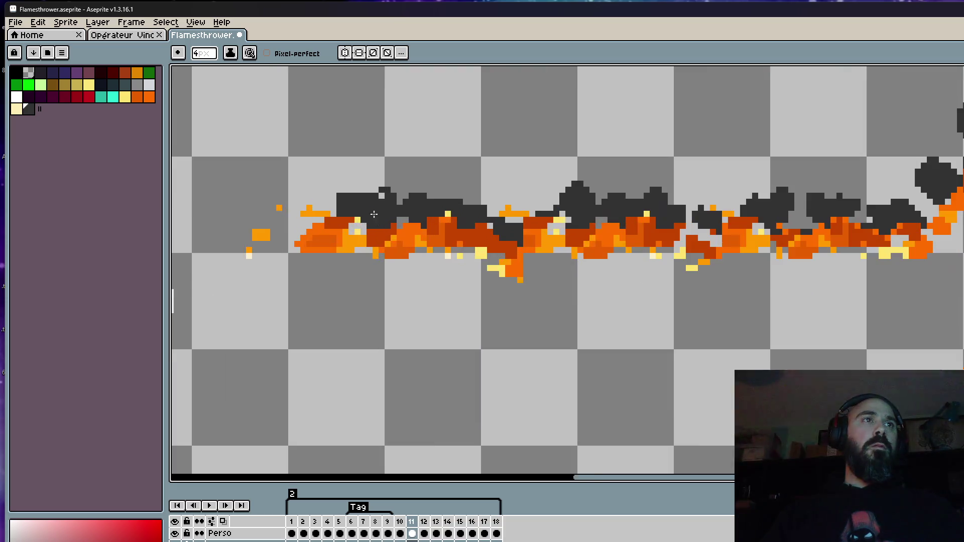
pyautogui.scroll(2, 379, 184)
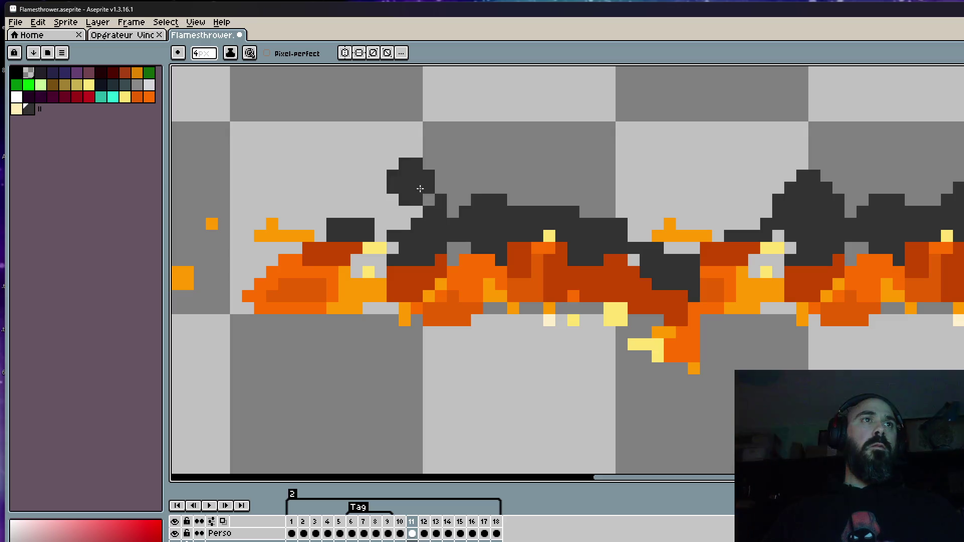
pyautogui.scroll(-3, 531, 177)
pyautogui.scroll(2, 514, 161)
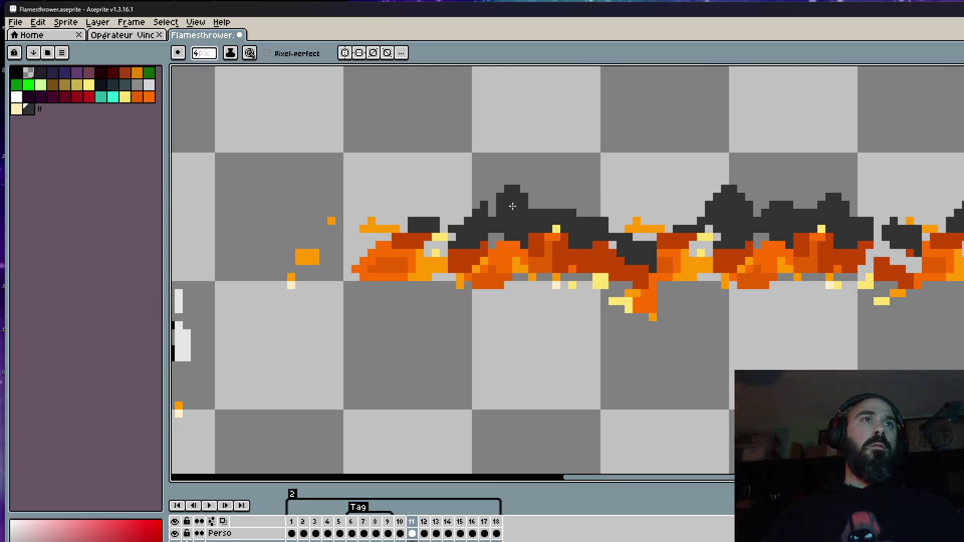
pyautogui.press('Left')
pyautogui.press('Right')
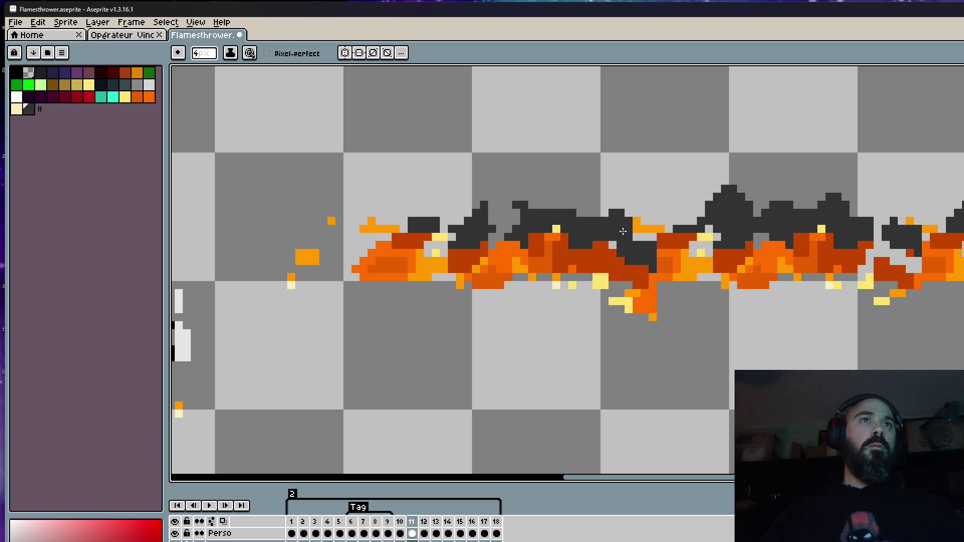
pyautogui.scroll(-4, 612, 228)
pyautogui.press('Left')
pyautogui.press('Right')
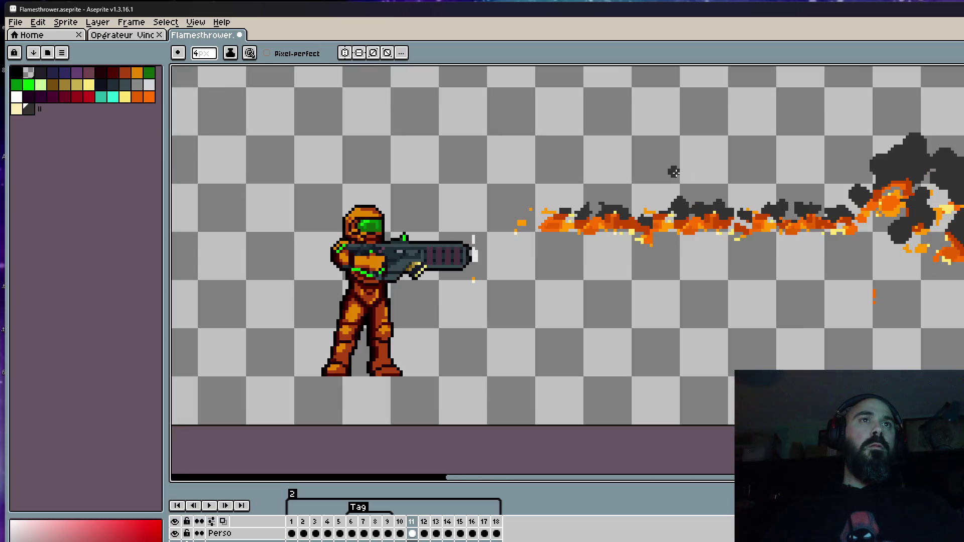
pyautogui.scroll(2, 604, 204)
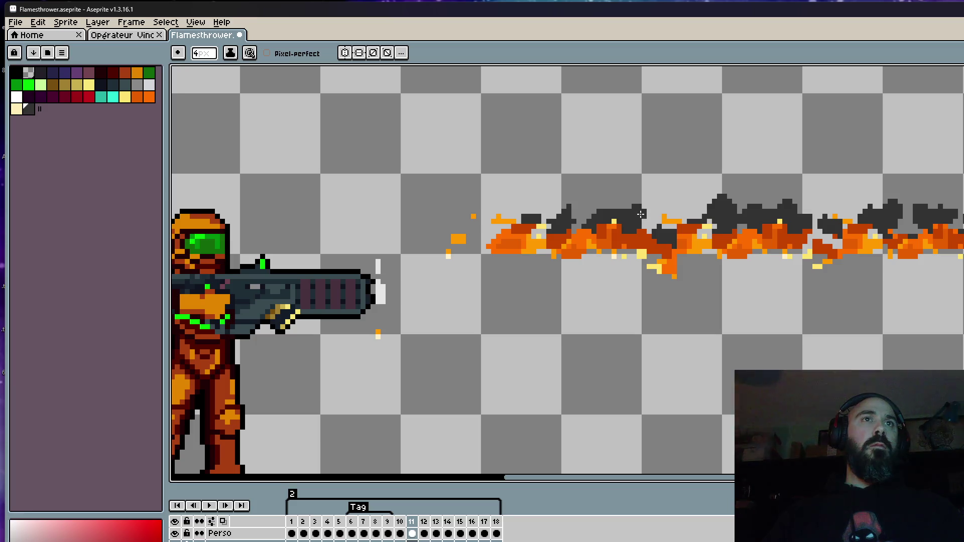
pyautogui.scroll(-2, 637, 211)
pyautogui.press('Left')
pyautogui.press('Right')
pyautogui.scroll(3, 684, 176)
pyautogui.press('Left')
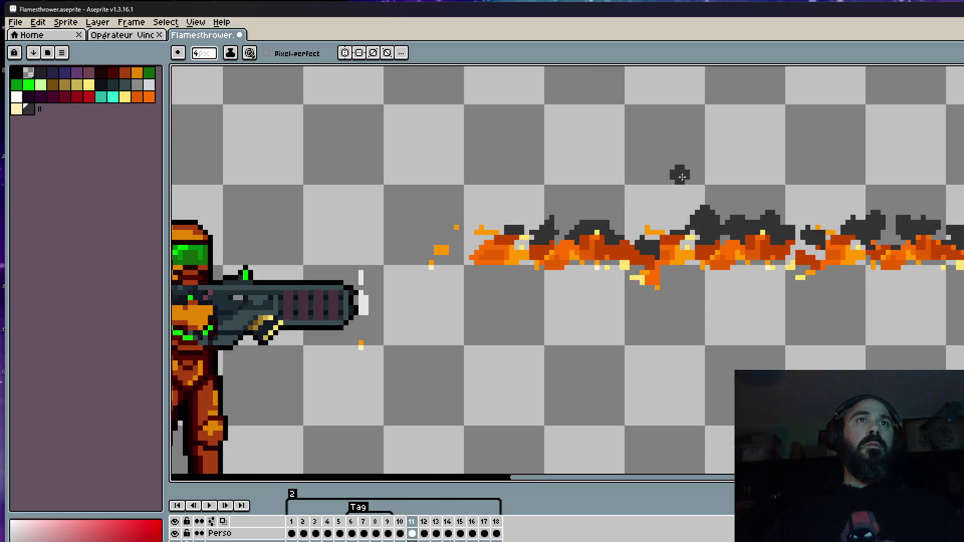
pyautogui.press('Right')
pyautogui.scroll(-2, 764, 172)
pyautogui.press('Left')
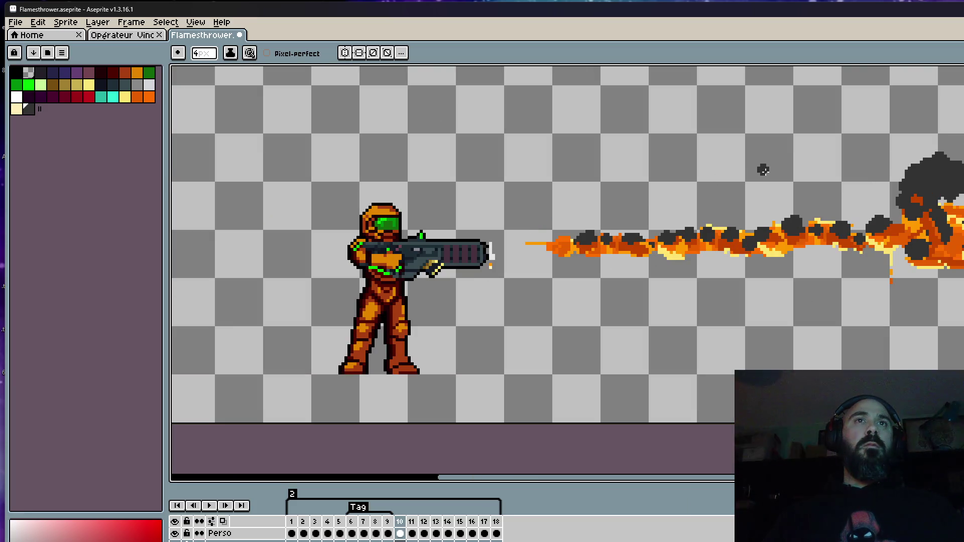
pyautogui.press('Right')
pyautogui.scroll(2, 764, 211)
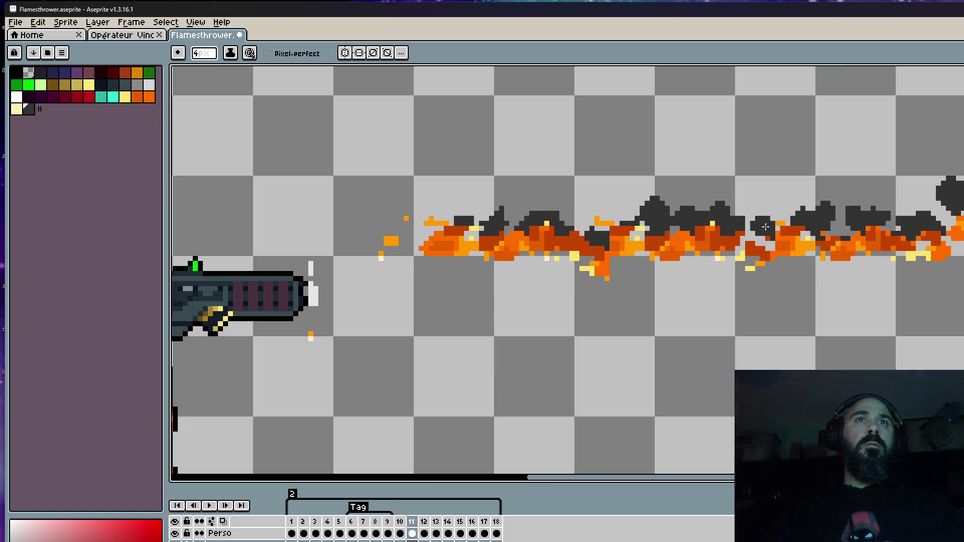
pyautogui.scroll(-2, 766, 227)
pyautogui.press('Left')
pyautogui.press('Right')
pyautogui.scroll(3, 804, 209)
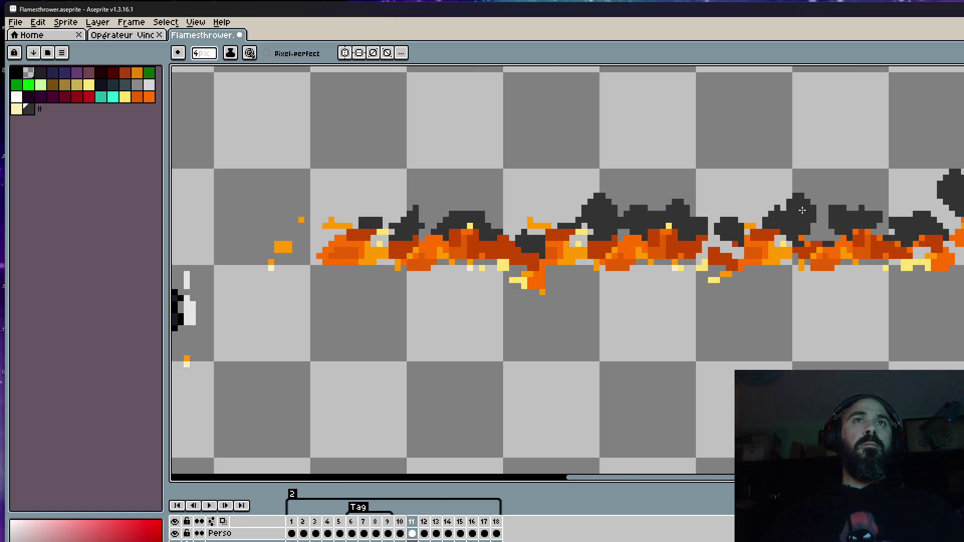
pyautogui.scroll(-2, 799, 209)
pyautogui.press('Left')
pyautogui.press('Right')
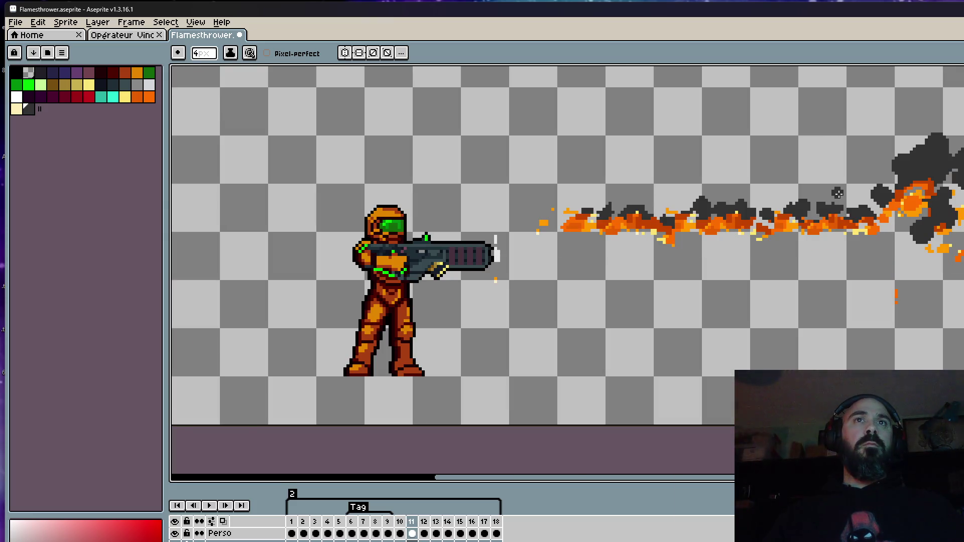
pyautogui.scroll(2, 838, 194)
pyautogui.press('Left')
pyautogui.press('Right')
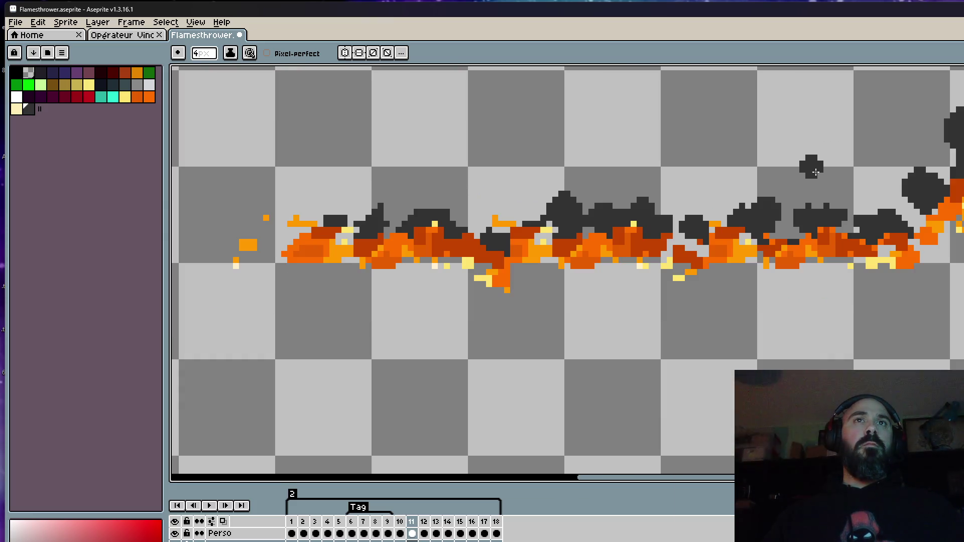
pyautogui.scroll(-2, 816, 172)
pyautogui.press('Left')
pyautogui.press('Right')
pyautogui.scroll(2, 848, 198)
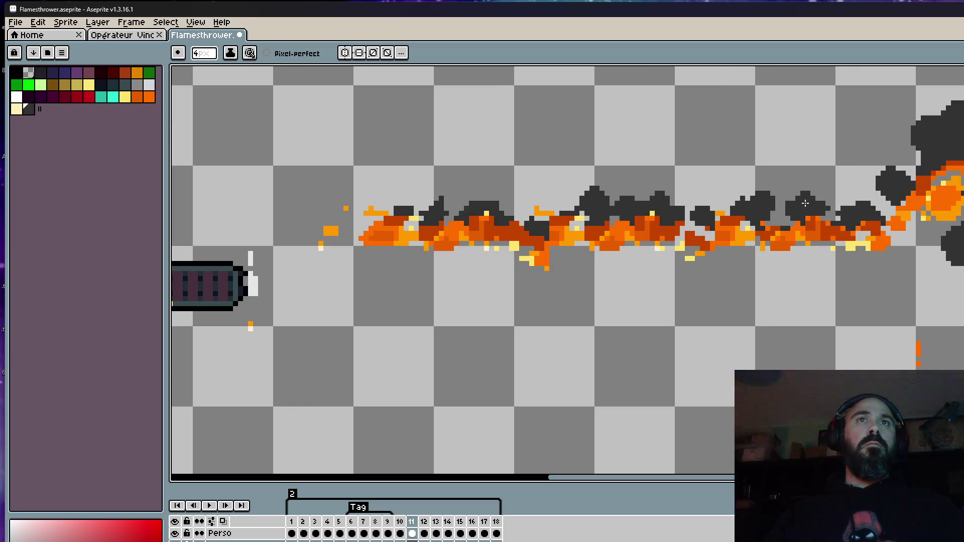
pyautogui.scroll(-2, 820, 153)
pyautogui.press('Left')
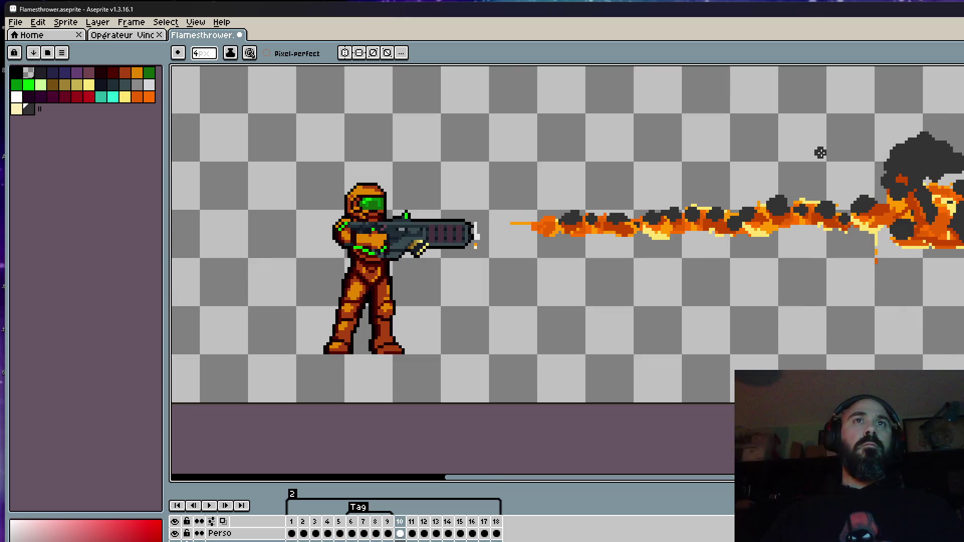
pyautogui.press('Right')
pyautogui.scroll(-3, 821, 151)
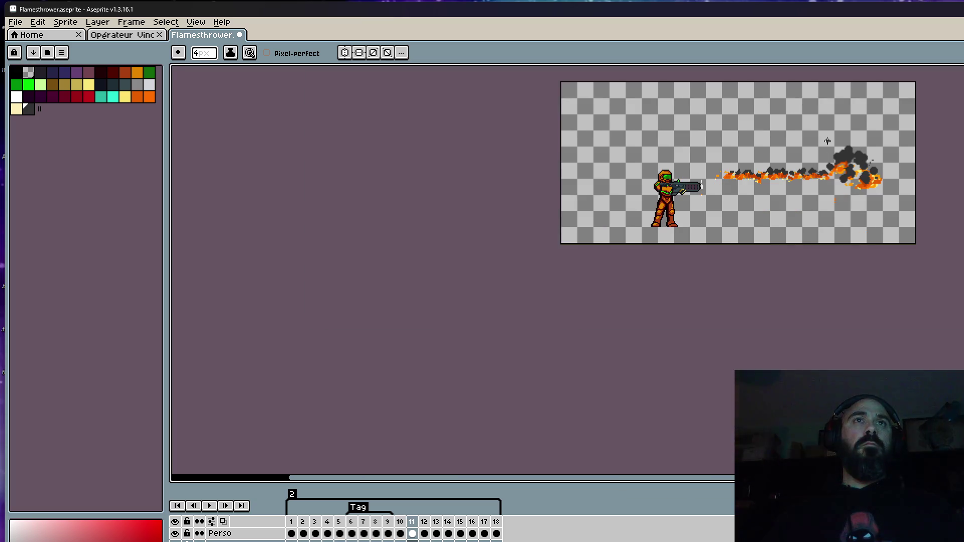
pyautogui.scroll(5, 828, 141)
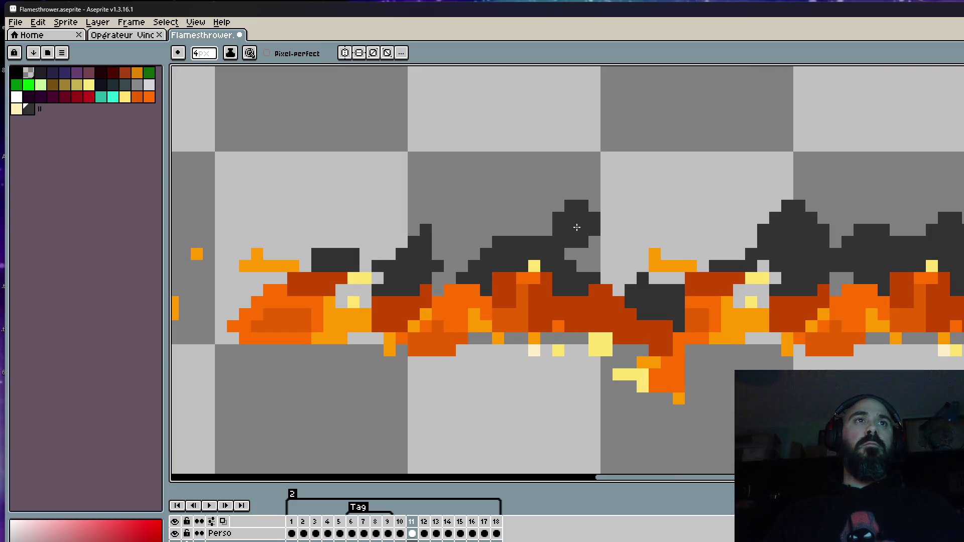
# Step: Paint darker smoke pixels above the fire stream in frame 11, checking them against frame 10
pyautogui.click(571, 255)
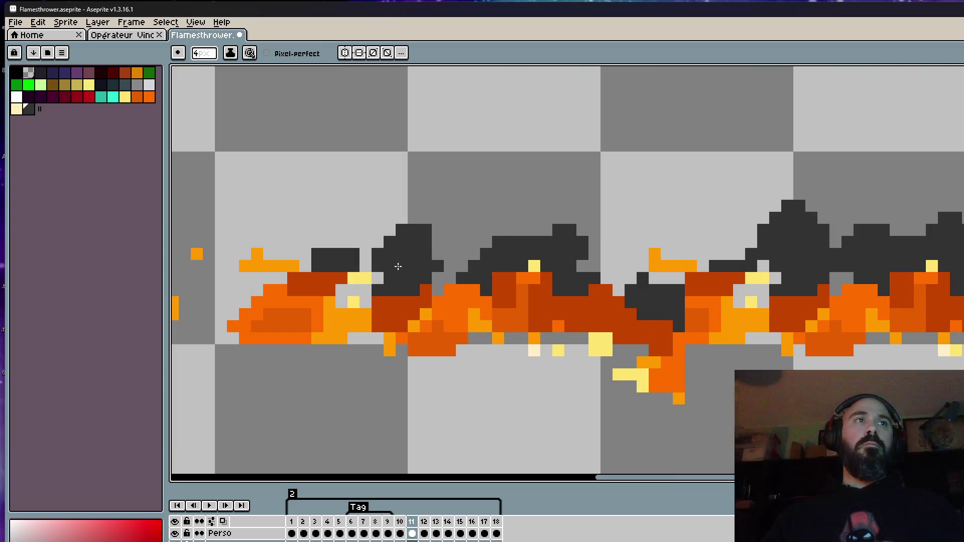
pyautogui.press('Left')
pyautogui.scroll(-3, 392, 242)
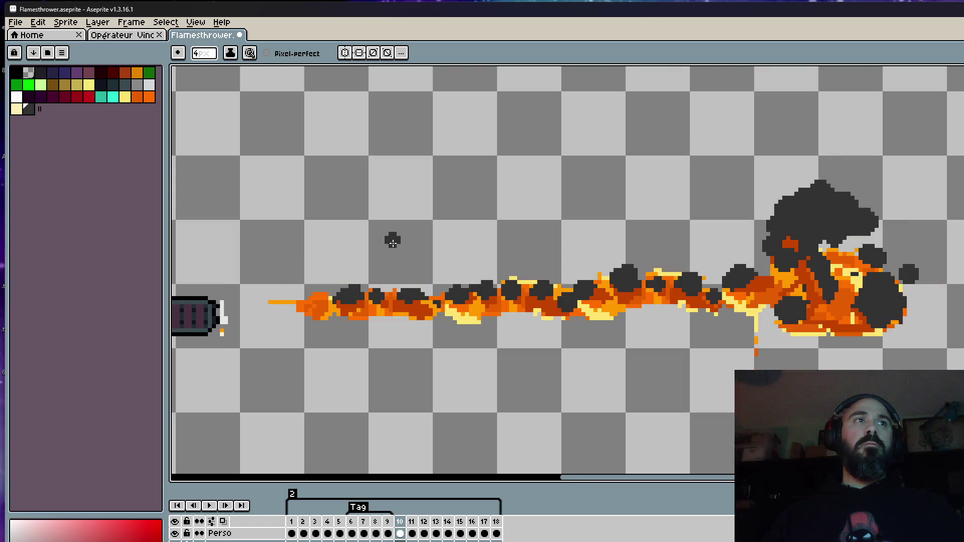
pyautogui.press('Right')
pyautogui.scroll(2, 350, 250)
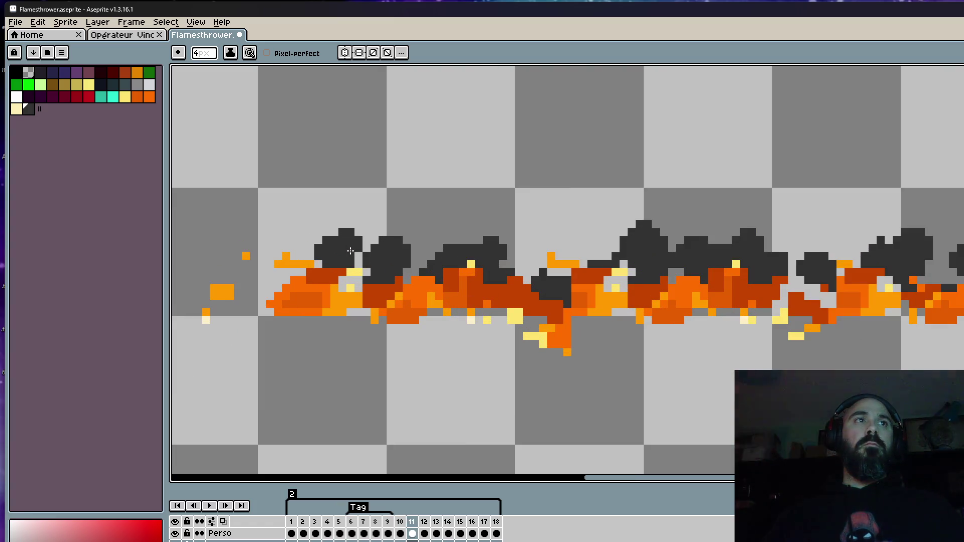
pyautogui.press('Left')
pyautogui.press('Right')
pyautogui.scroll(-3, 581, 195)
pyautogui.scroll(1, 623, 211)
pyautogui.press('Left')
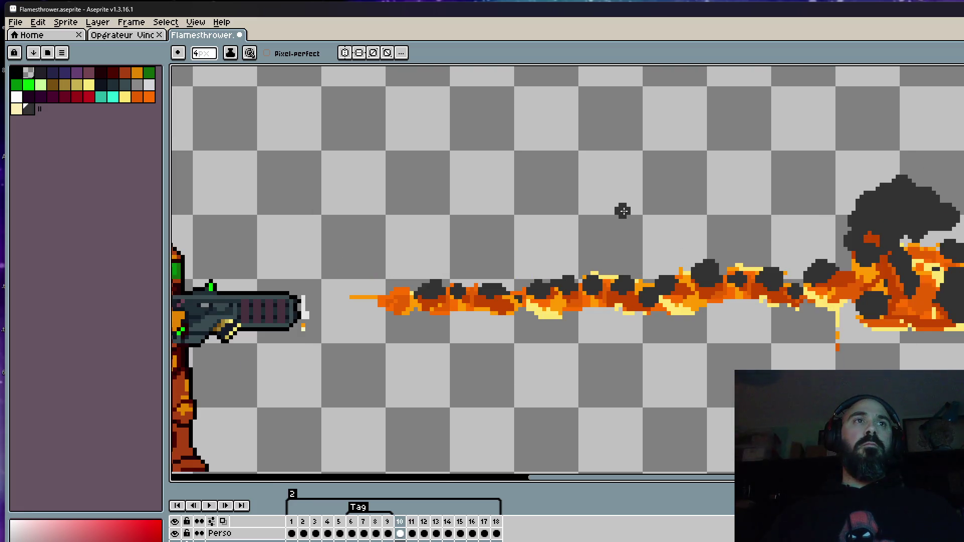
pyautogui.press('Right')
pyautogui.scroll(2, 569, 232)
pyautogui.scroll(-3, 554, 248)
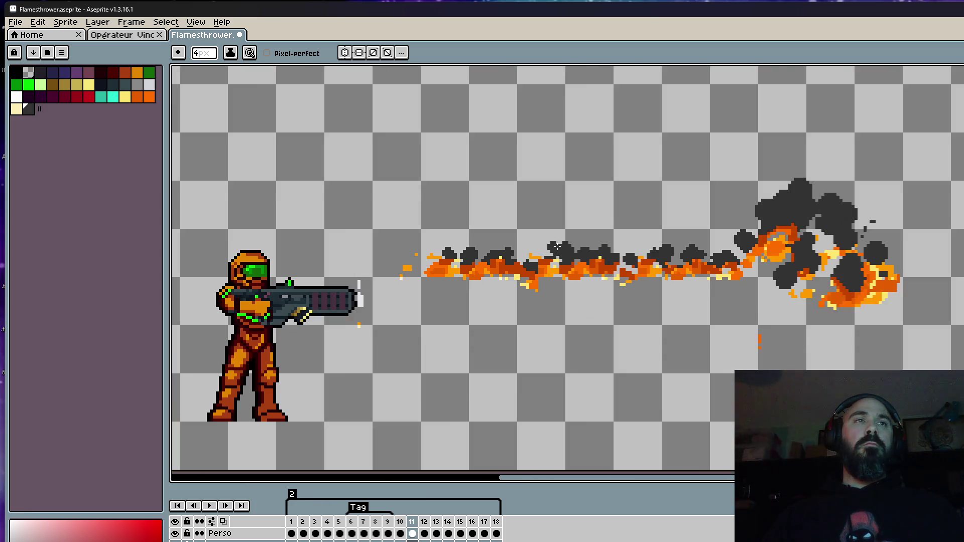
pyautogui.press('Left')
pyautogui.press('Right')
# Step: Give frames 10 and 11 a final back-and-forth check of the flame motion
pyautogui.press('Left')
pyautogui.press('Right')
pyautogui.press('Left')
pyautogui.press('Right')
pyautogui.press('Left')
# Step: Advance to frame 12 and compare its breaking fire stream against frame 11, zoomed in
pyautogui.press('Right')
pyautogui.press('Right')
pyautogui.scroll(2, 634, 237)
pyautogui.press('Left')
pyautogui.press('Right')
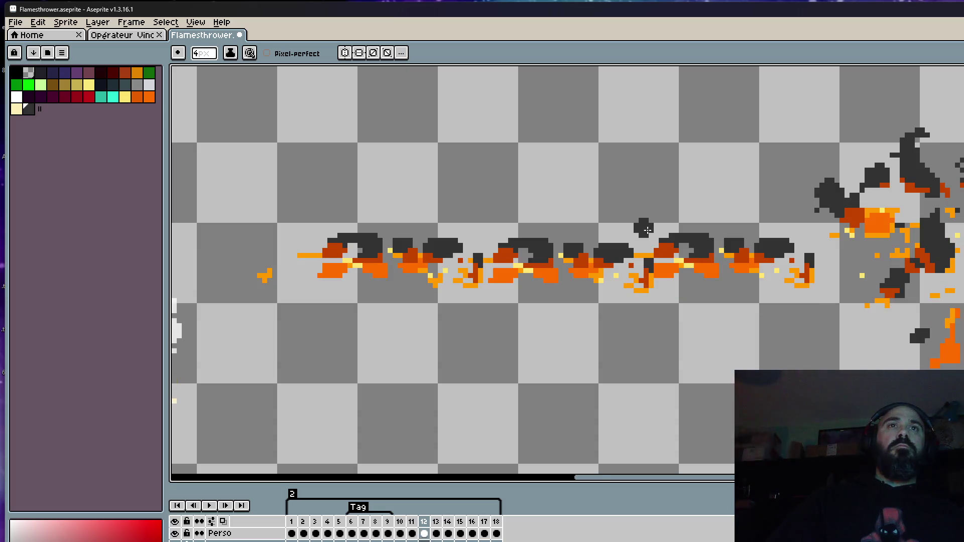
pyautogui.scroll(2, 679, 229)
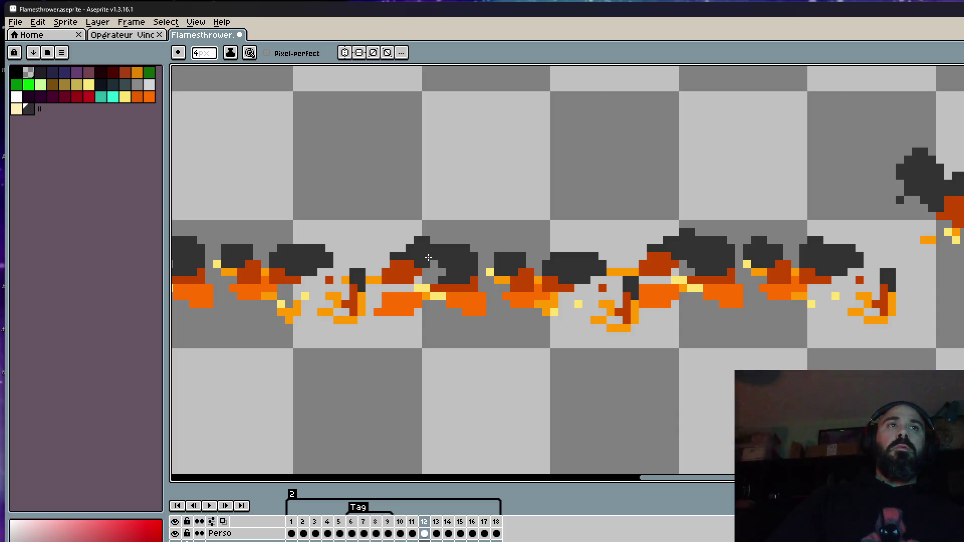
pyautogui.scroll(-2, 432, 256)
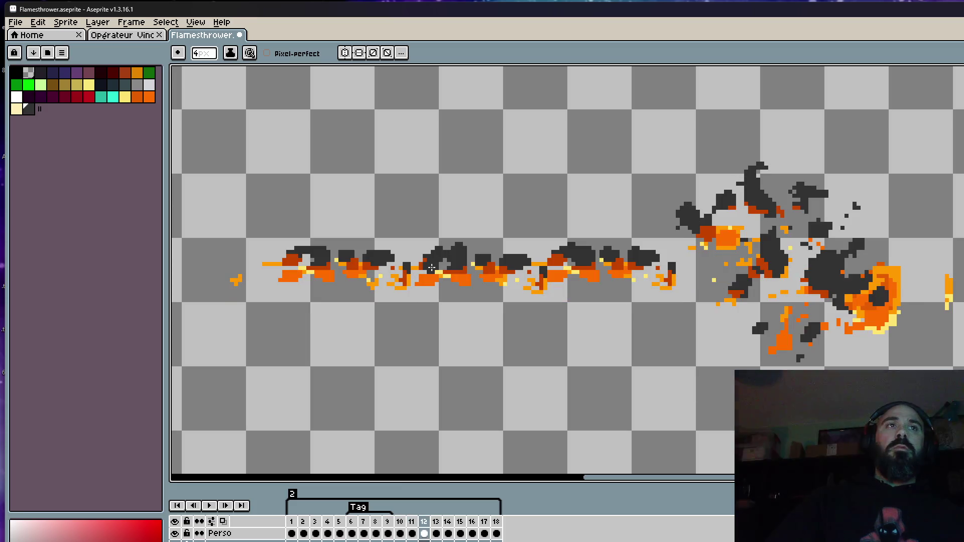
pyautogui.scroll(1, 445, 260)
pyautogui.press('Left')
pyautogui.press('Right')
pyautogui.press('Left')
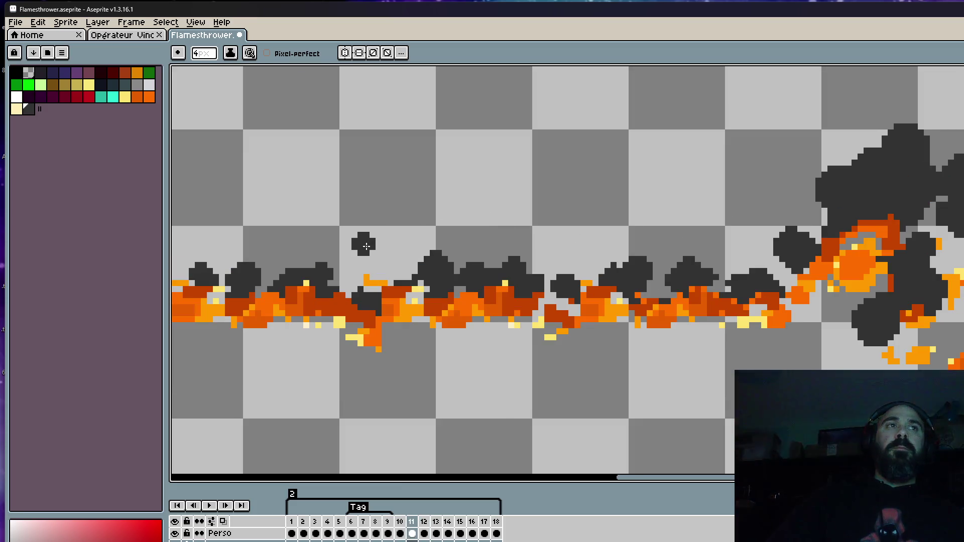
pyautogui.press('Right')
pyautogui.scroll(1, 358, 231)
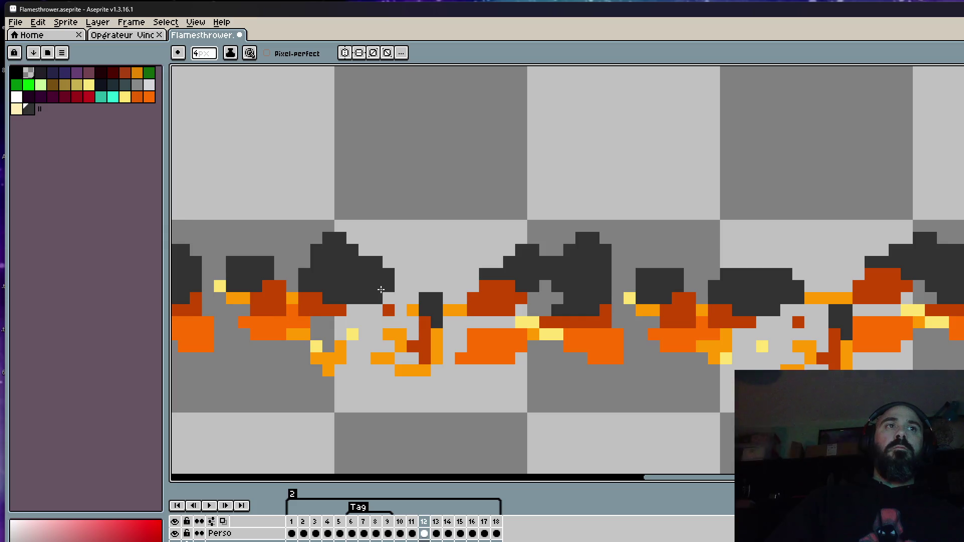
pyautogui.scroll(-1, 382, 290)
pyautogui.press('Left')
pyautogui.press('Right')
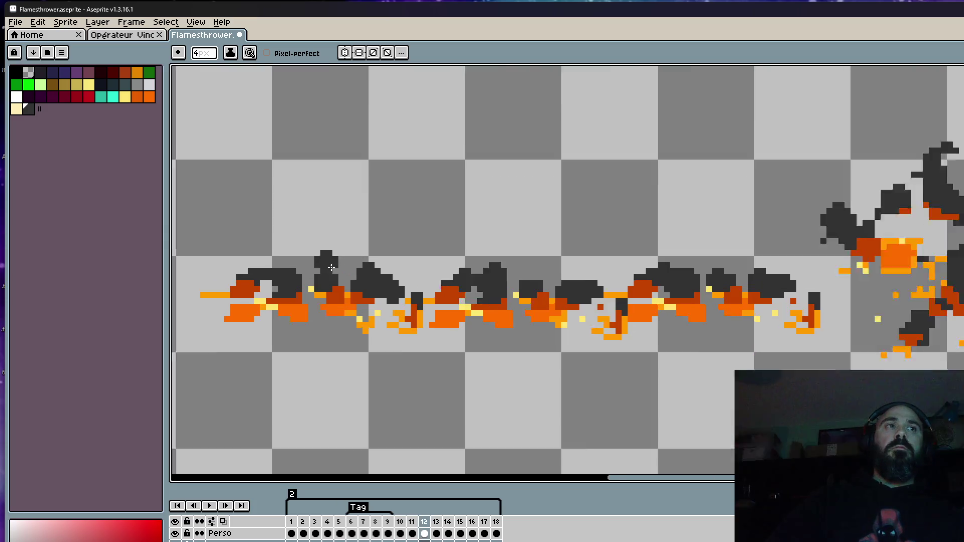
pyautogui.press('Left')
pyautogui.scroll(1, 347, 259)
pyautogui.scroll(-8, 346, 260)
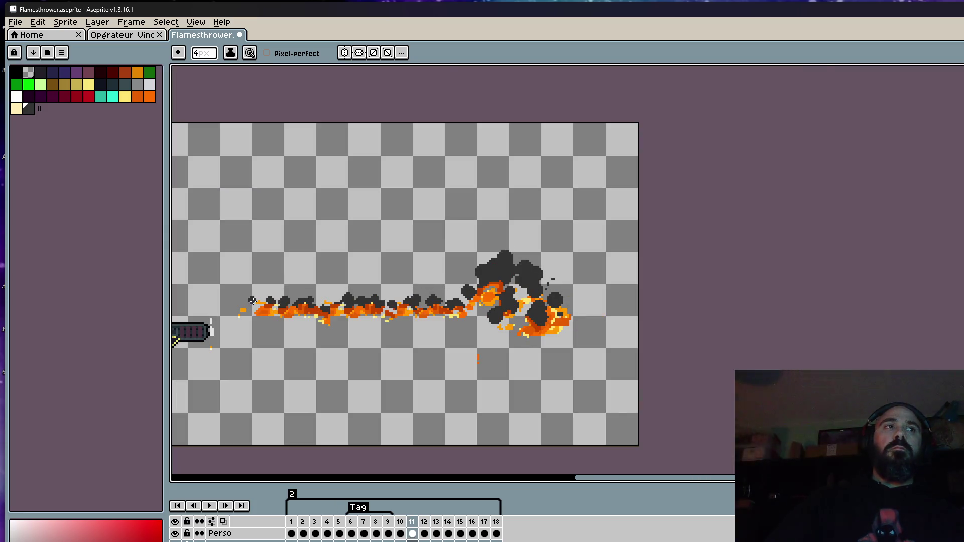
pyautogui.scroll(4, 271, 294)
pyautogui.scroll(2, 272, 294)
pyautogui.scroll(-3, 420, 284)
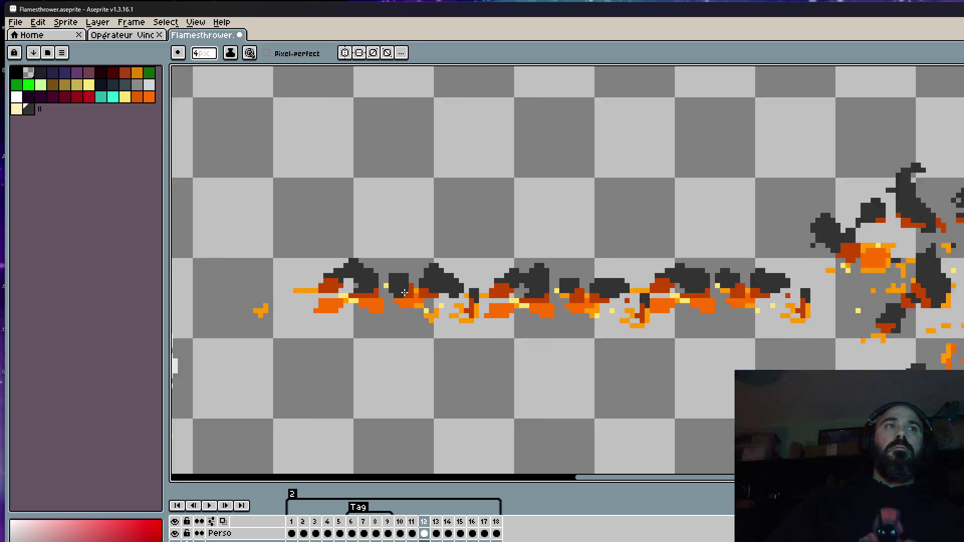